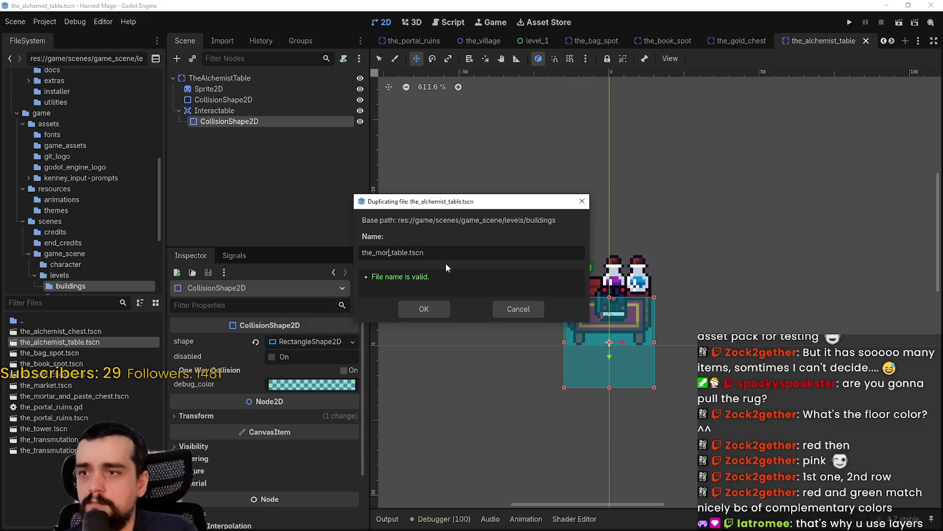
Name the duplicated scene the_mortar_and_paste_processer.tscn
type("tar_and_paste")
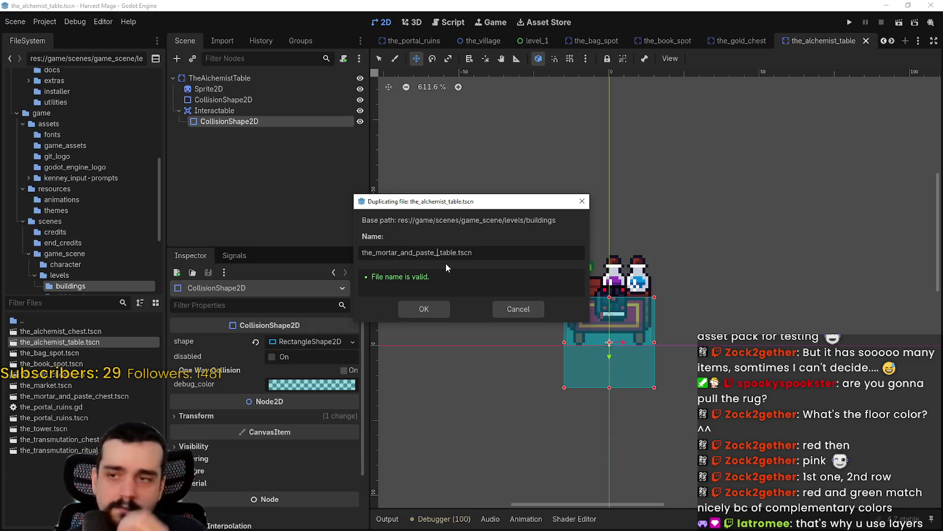
type("_processer")
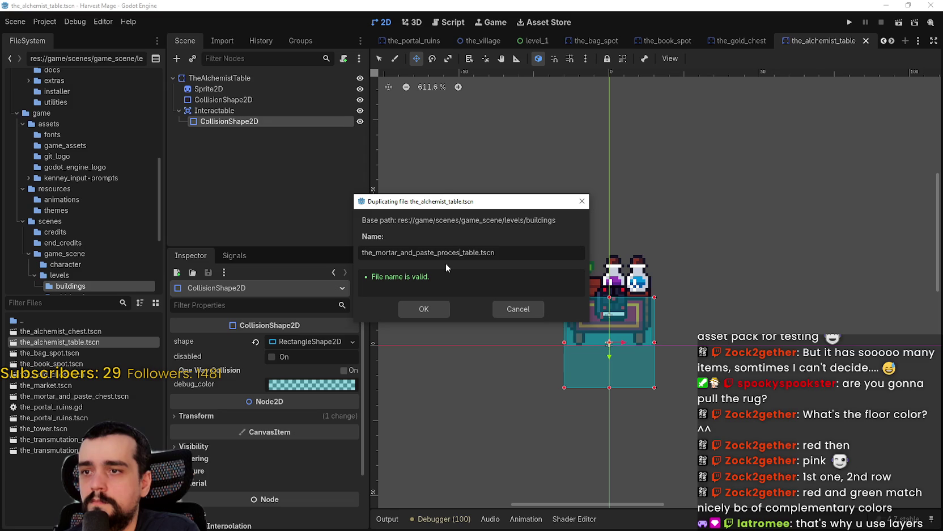
key("BackSpace")
key("BackSpace")
key("BackSpace")
key("Return")
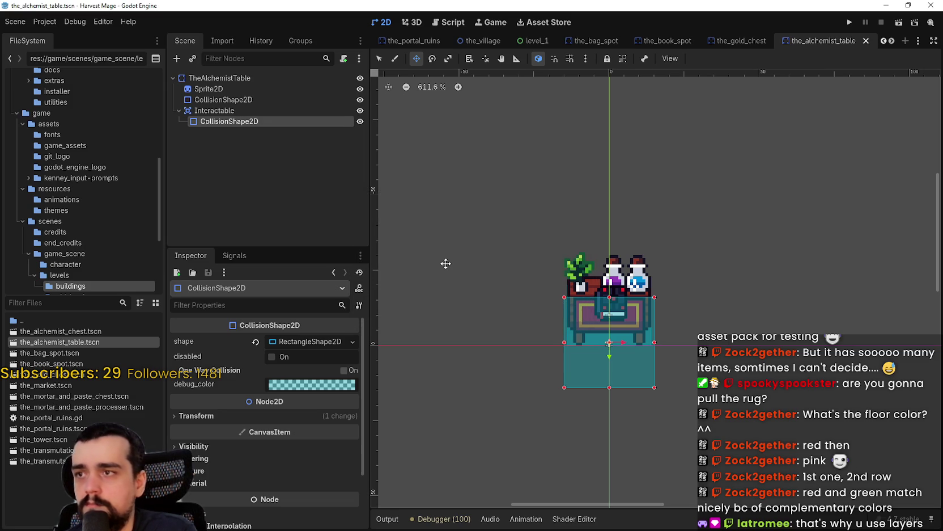
Open the new processer scene and rename its root node from TheAlchemistTable to TheDustMaker
double_click(81, 406)
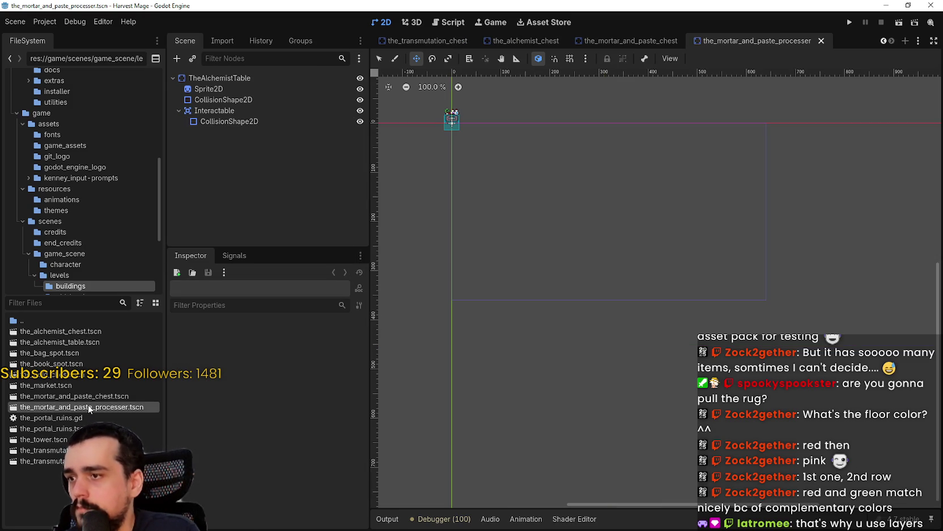
scroll(448, 93, "up", 5)
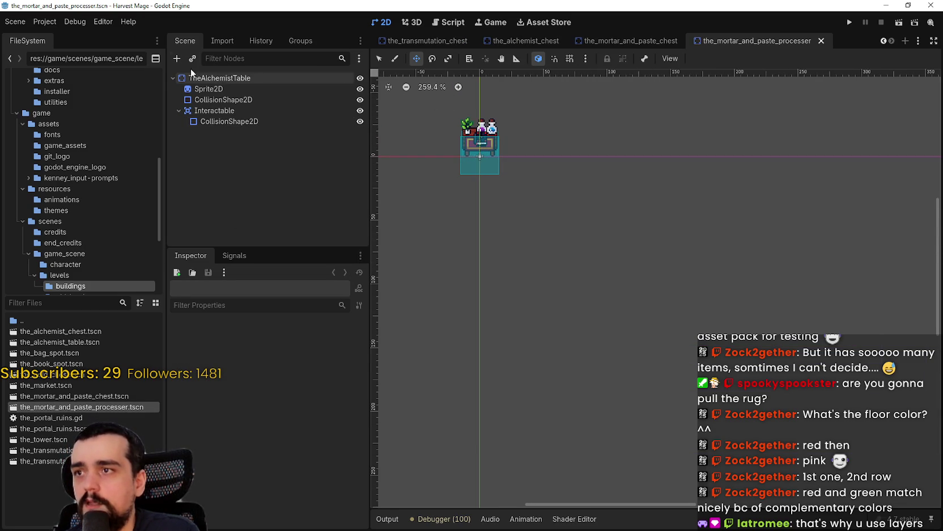
left_click(274, 74)
left_click(274, 74)
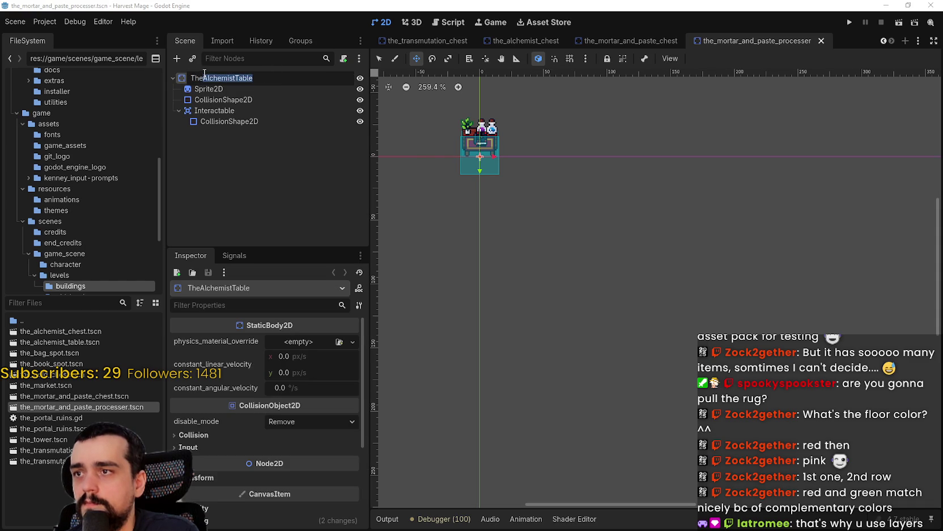
type("Mor")
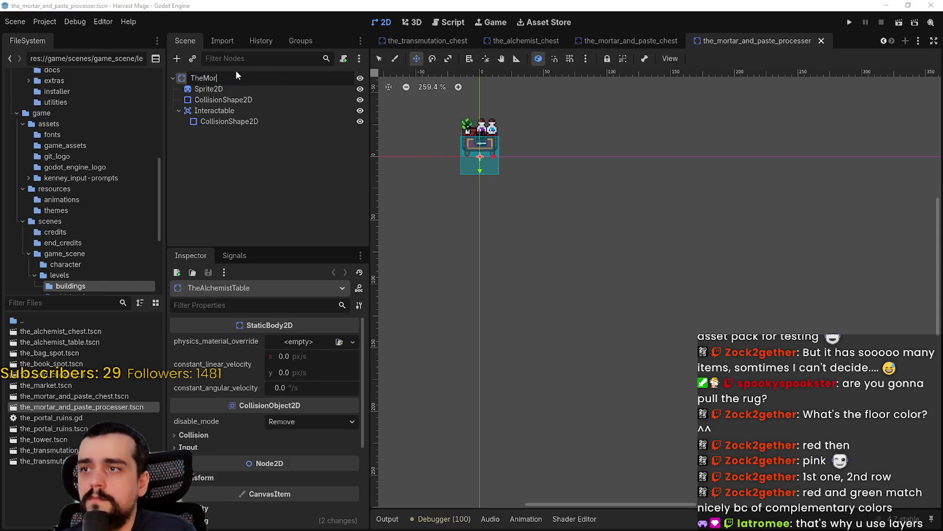
key("BackSpace")
key("BackSpace")
key("BackSpace")
type("DustMake")
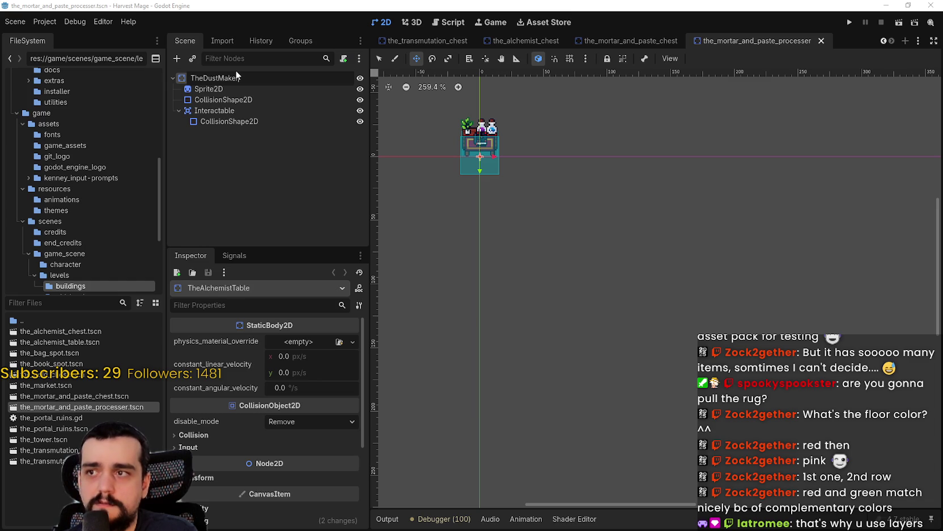
key("Return")
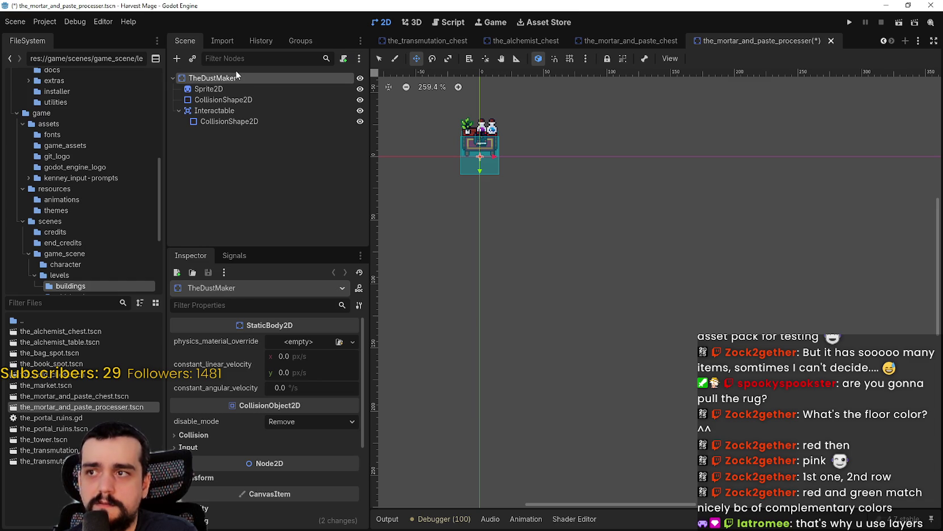
Rename the processer scene file to the_dust_maker.tscn
right_click(62, 406)
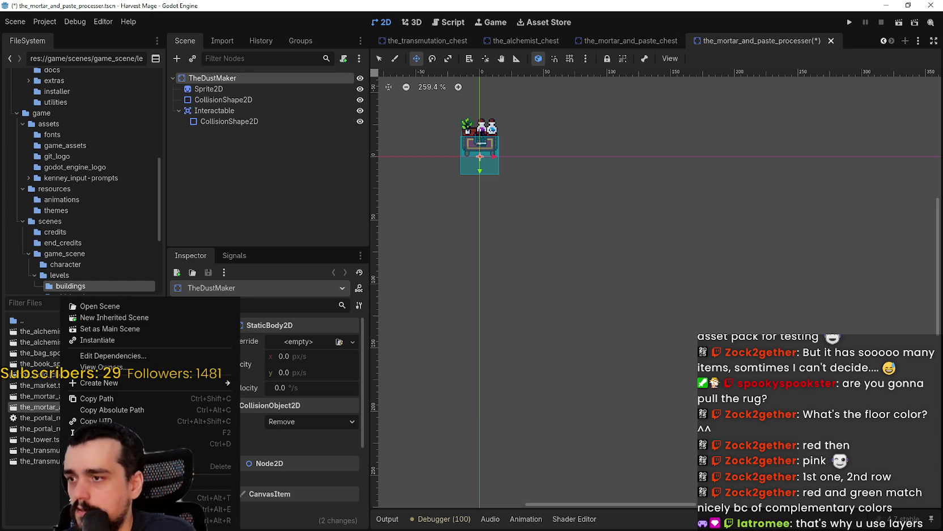
left_click(187, 432)
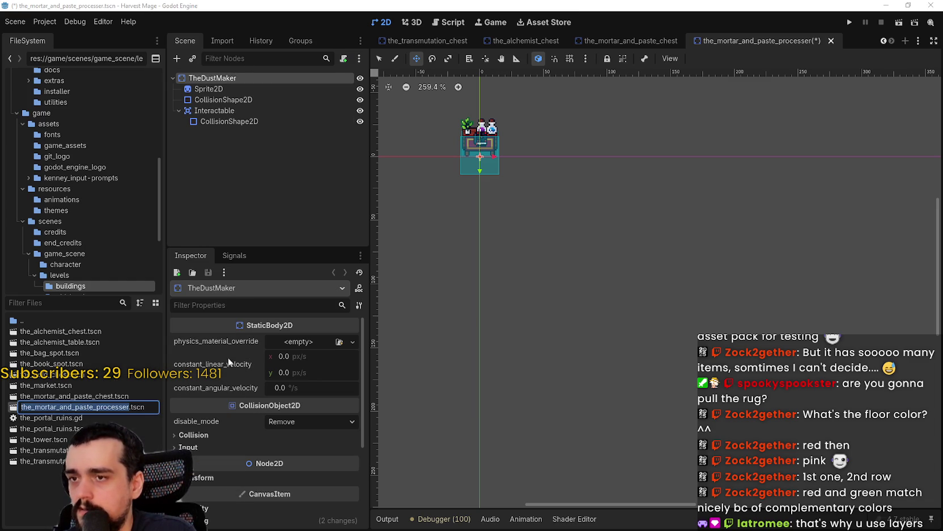
type("the_dust_")
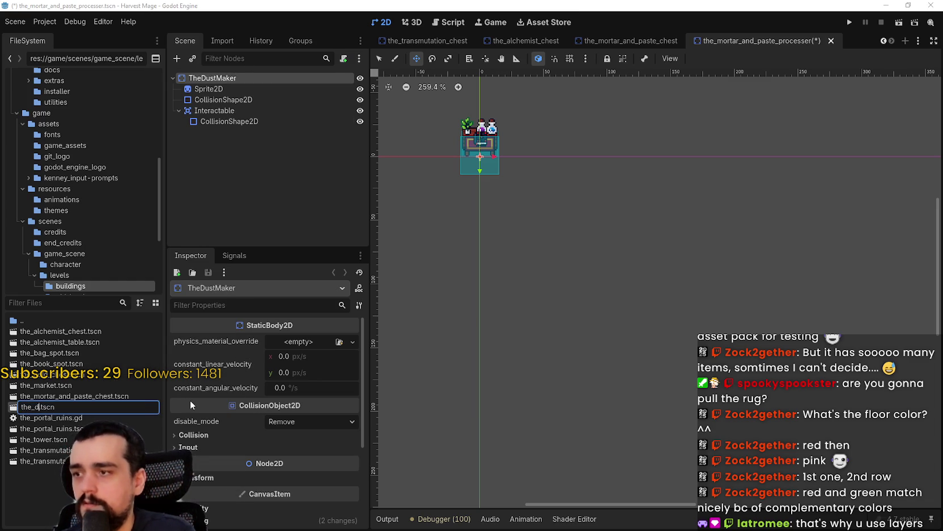
type("maker")
key("Return")
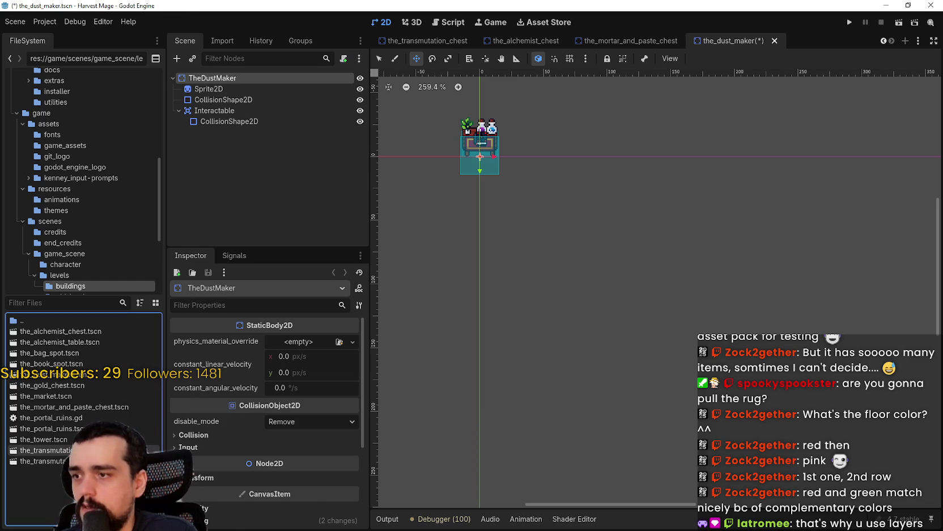
Rename the mortar-and-paste chest scene file to the_dust_maker_chest.tscn
right_click(68, 407)
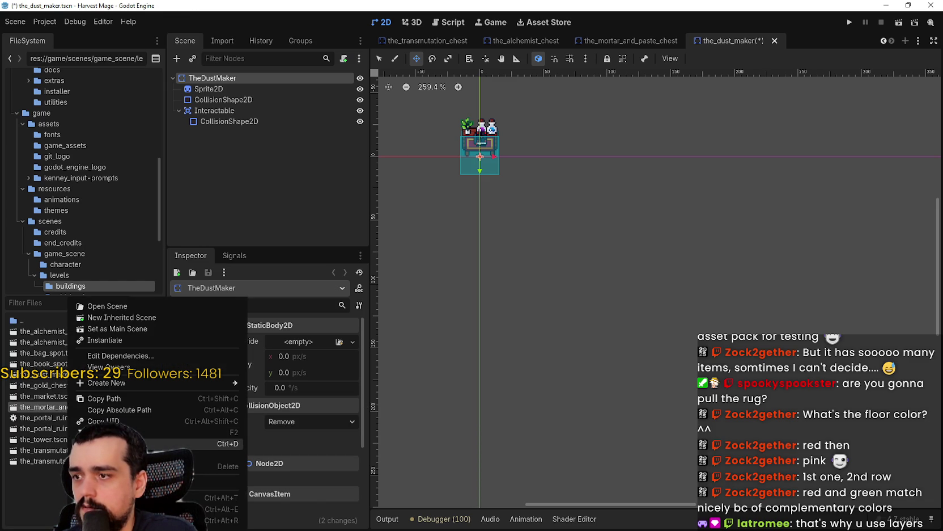
left_click(155, 432)
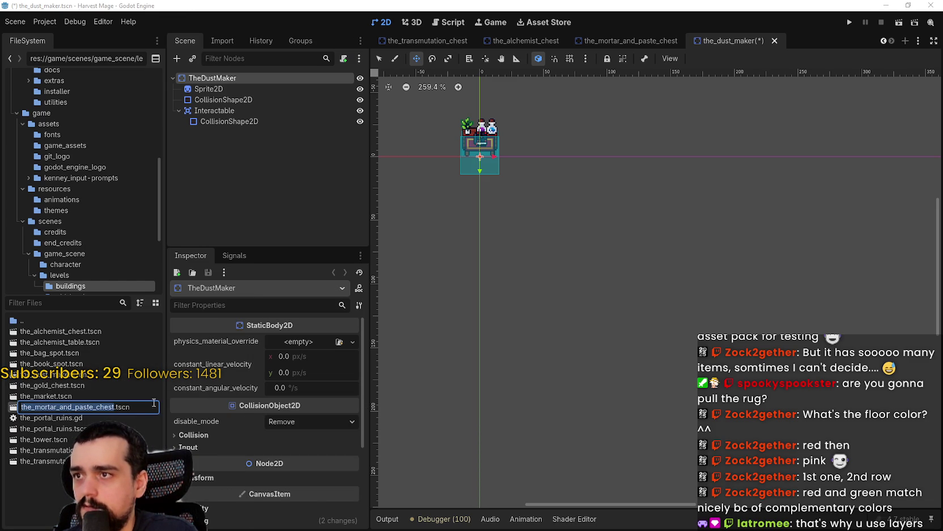
type("the_")
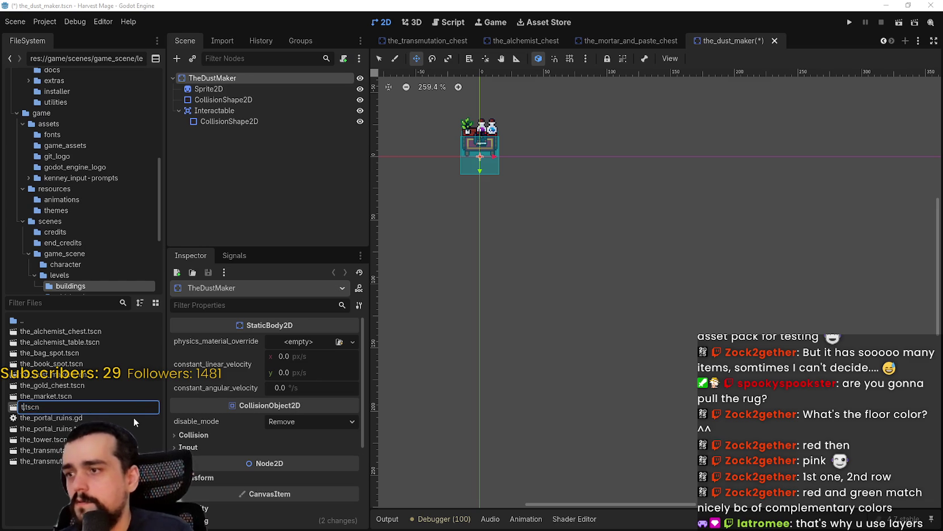
type("dust_make")
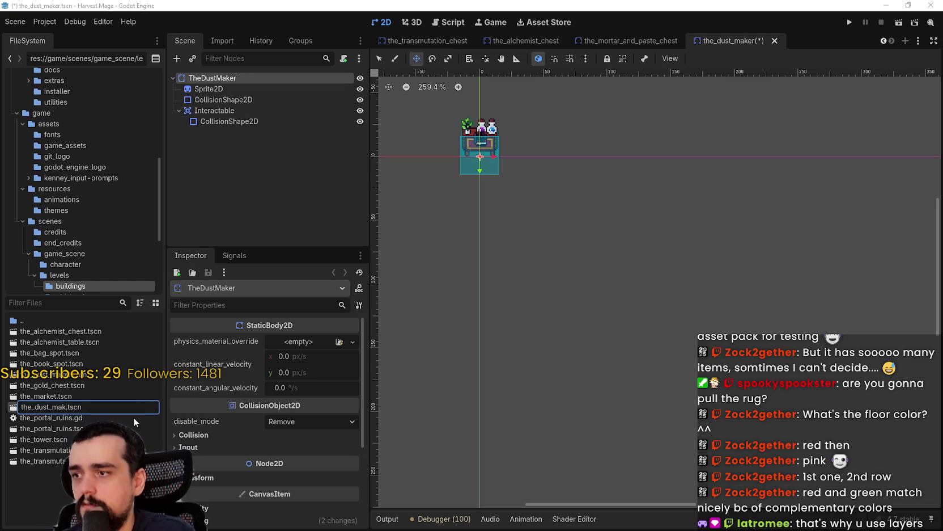
type("r_chest")
key("Return")
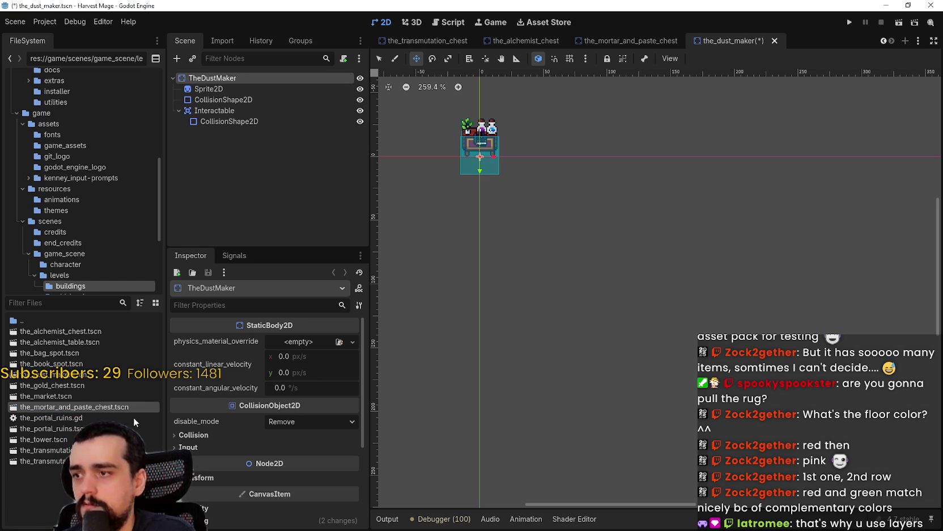
Rename the chest scene's root node to TheDustMakerChest and save it
left_click(717, 41)
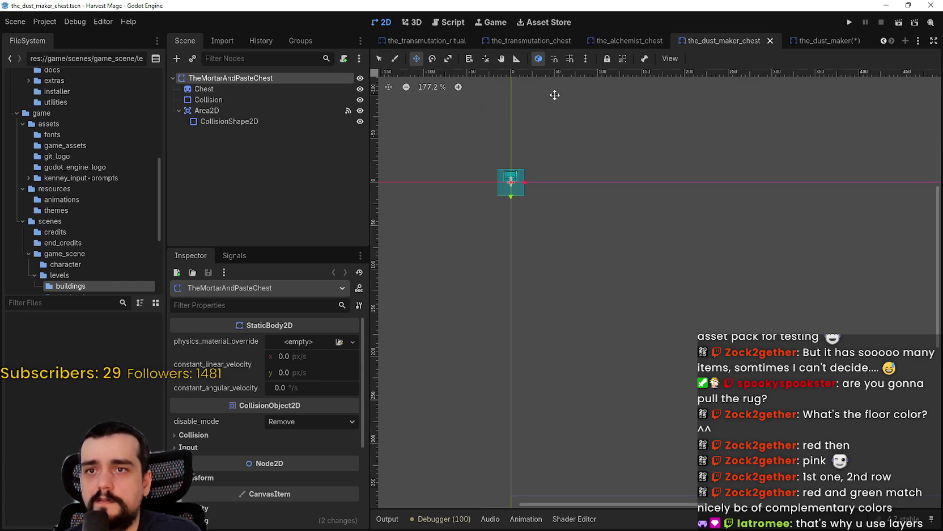
double_click(278, 79)
type("Th")
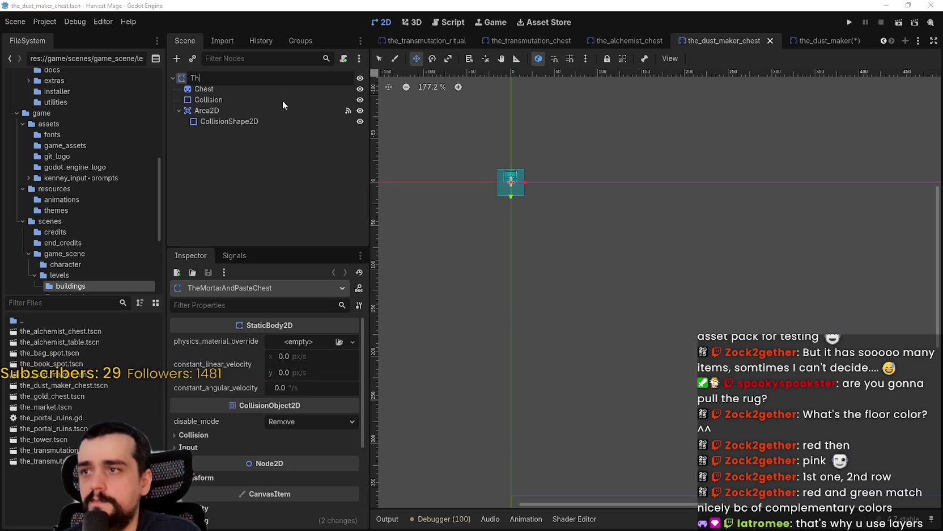
type("eDustMaker")
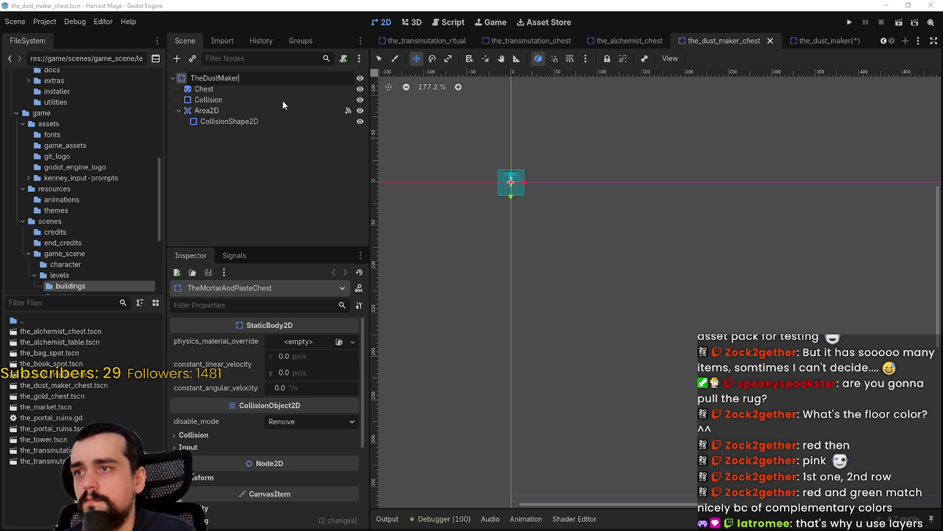
type("Chest")
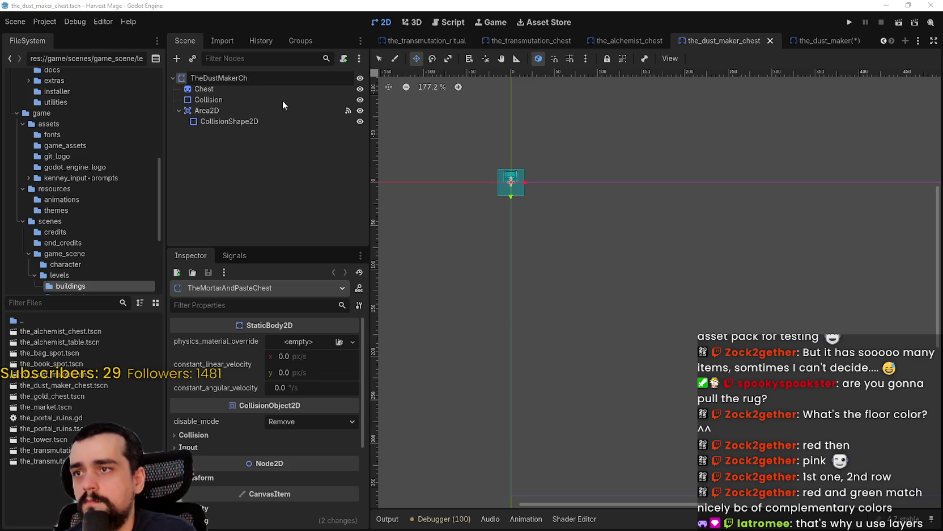
key("Return")
key("ctrl+s")
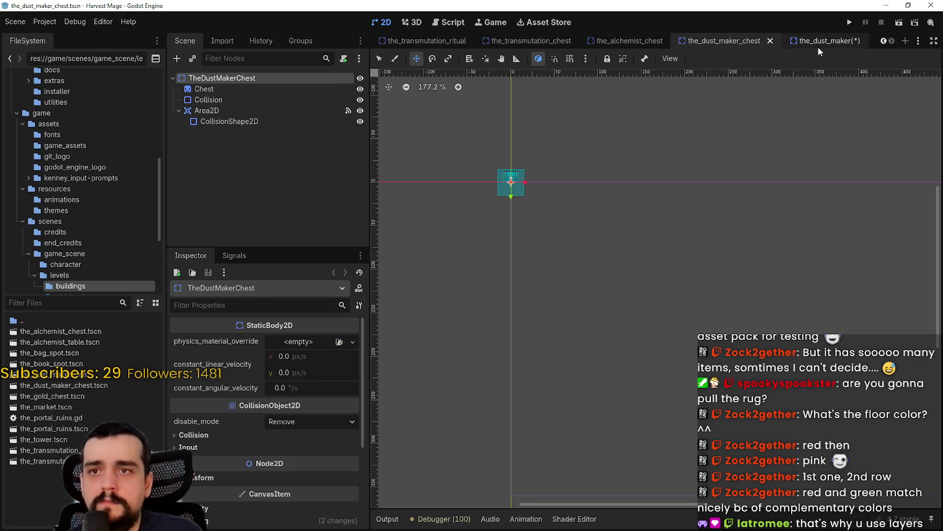
Save the dust maker scene as well and select its Sprite2D node
left_click(817, 42)
key("ctrl+s")
scroll(434, 135, "up", 5)
left_click(208, 89)
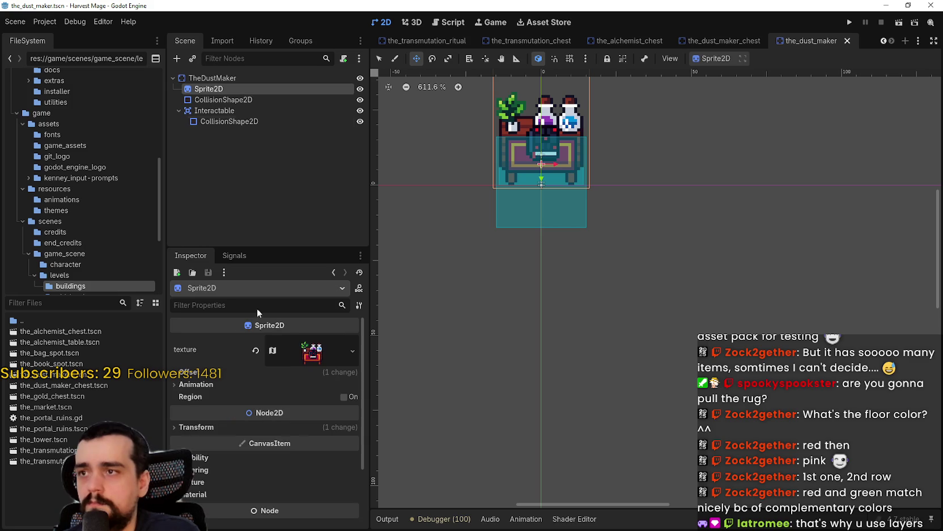
Set the sprite's texture region to the character tile and save the dust maker scene
left_click(287, 360)
scroll(267, 408, "down", 3)
left_click(266, 451)
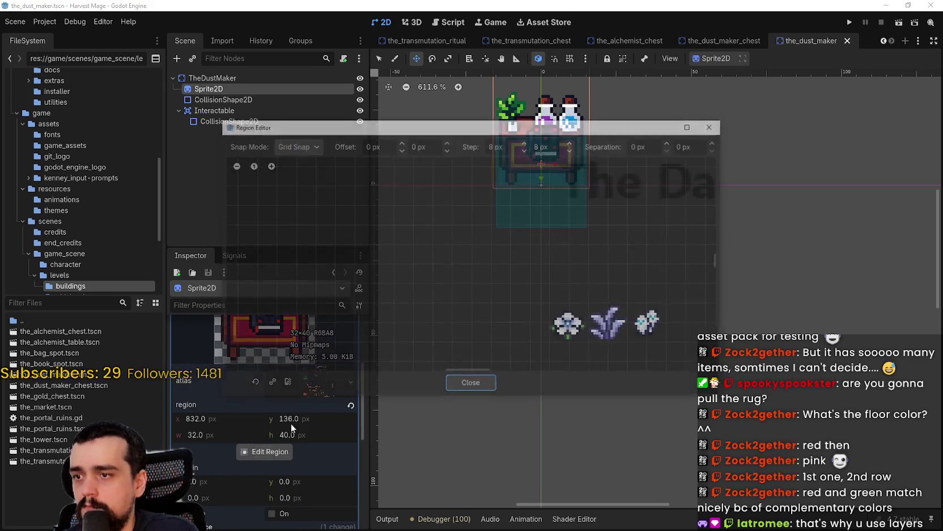
scroll(444, 270, "down", 8)
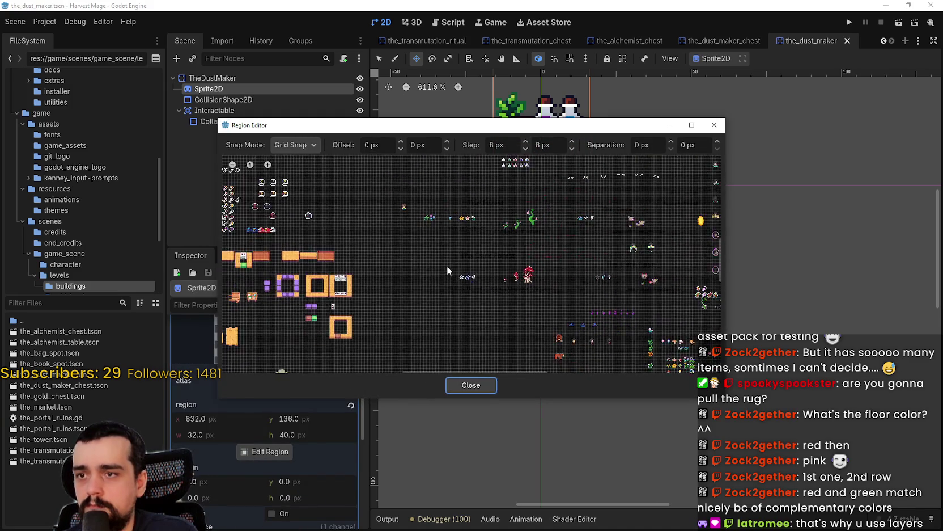
scroll(459, 276, "up", 5)
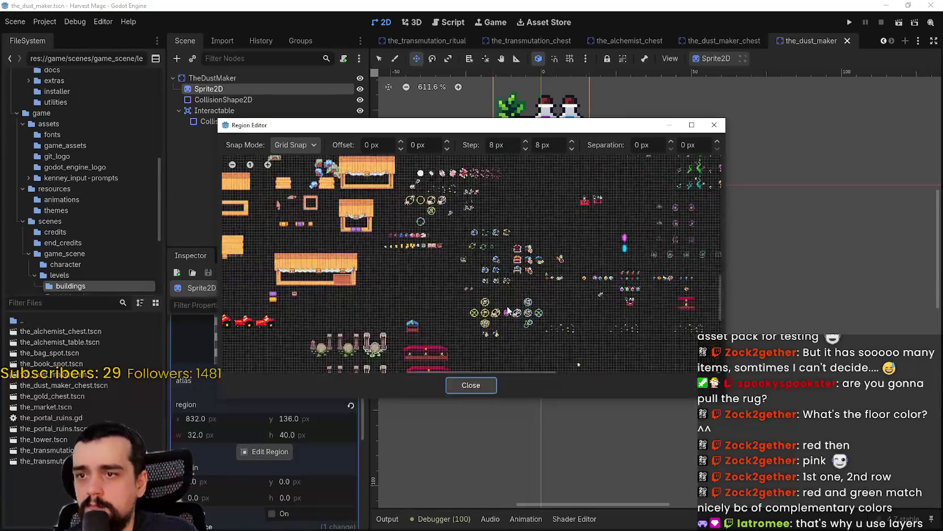
scroll(511, 280, "up", 6)
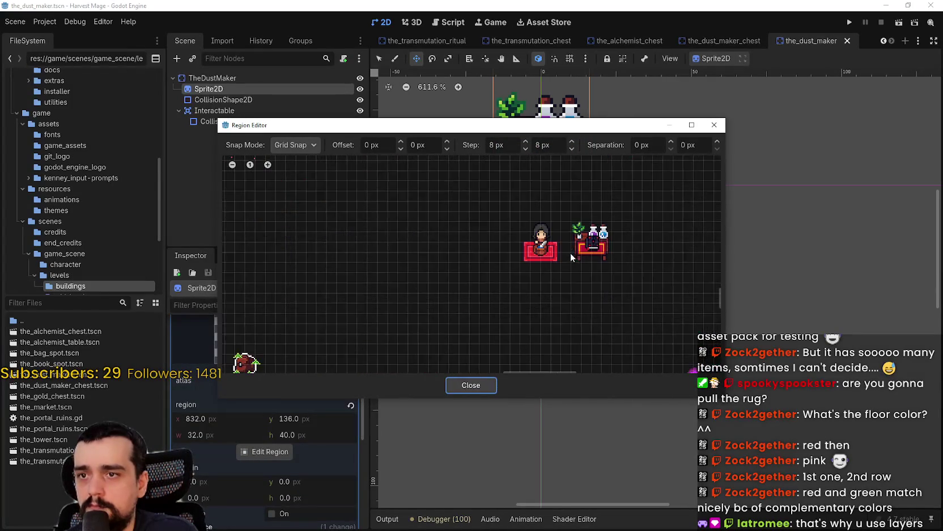
scroll(546, 250, "up", 2)
left_click_drag(505, 269, 570, 181)
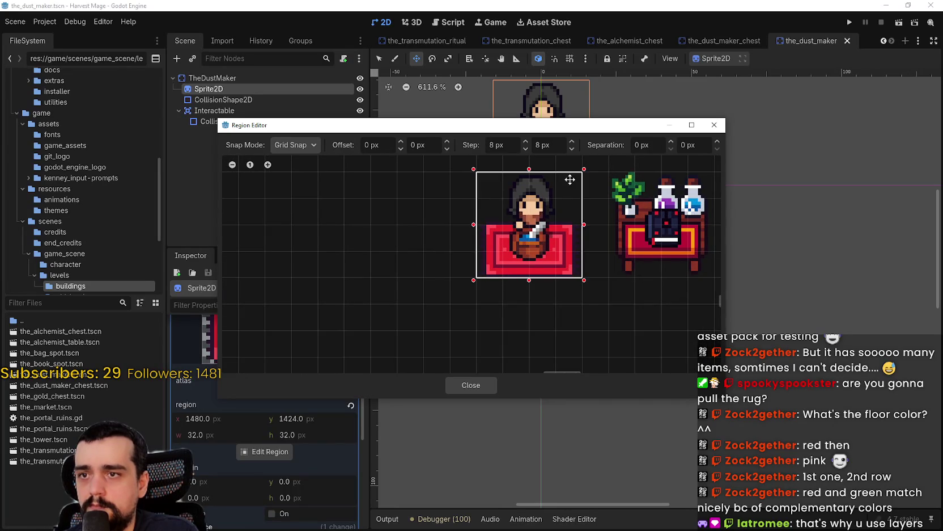
left_click(484, 385)
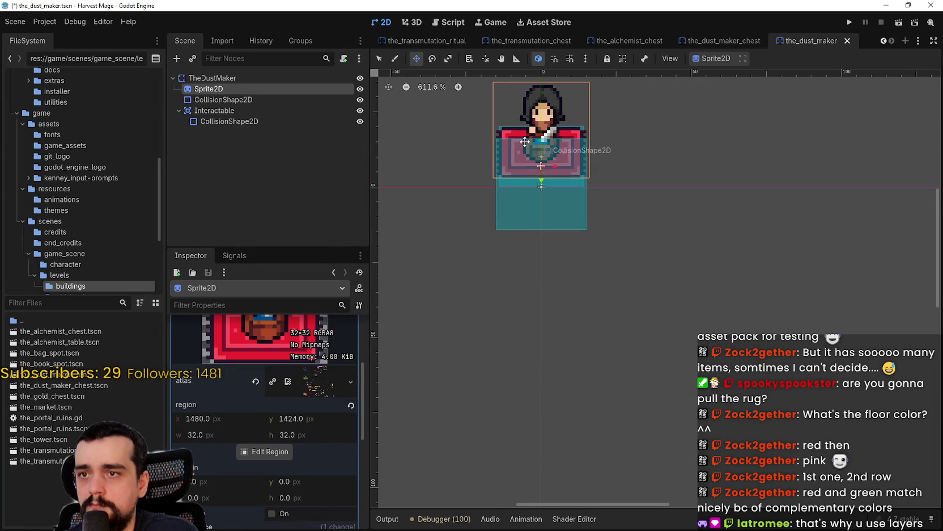
scroll(589, 283, "up", 3)
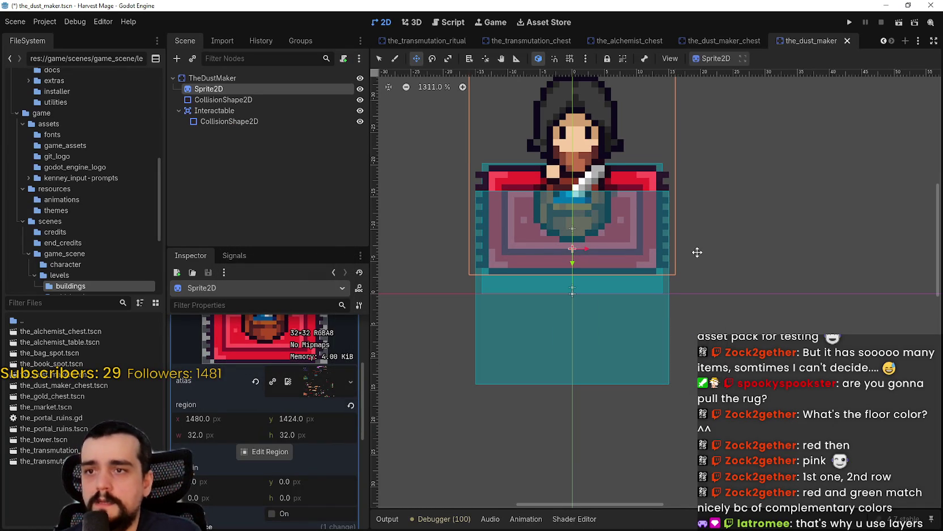
key("ctrl+s")
Select the building's body collision shape and save the dust maker scene again
scroll(697, 252, "down", 1)
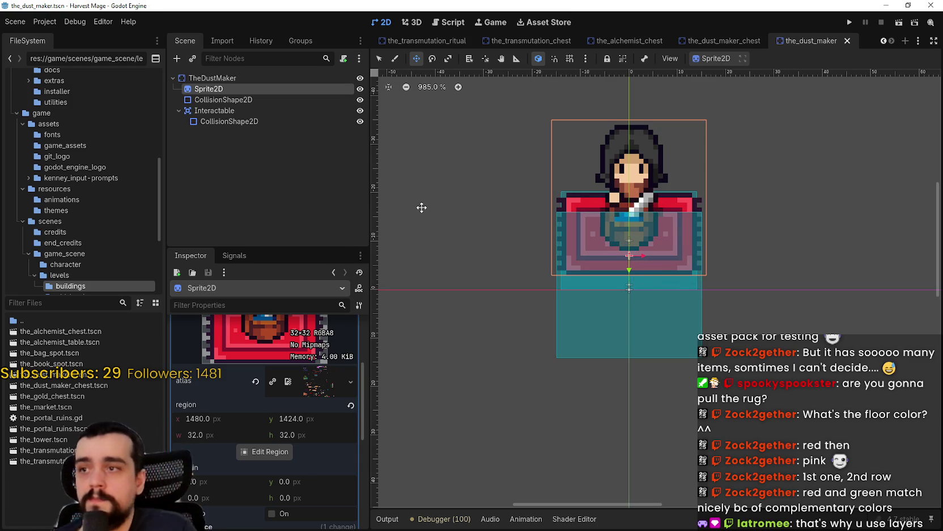
left_click(235, 99)
scroll(657, 237, "up", 4)
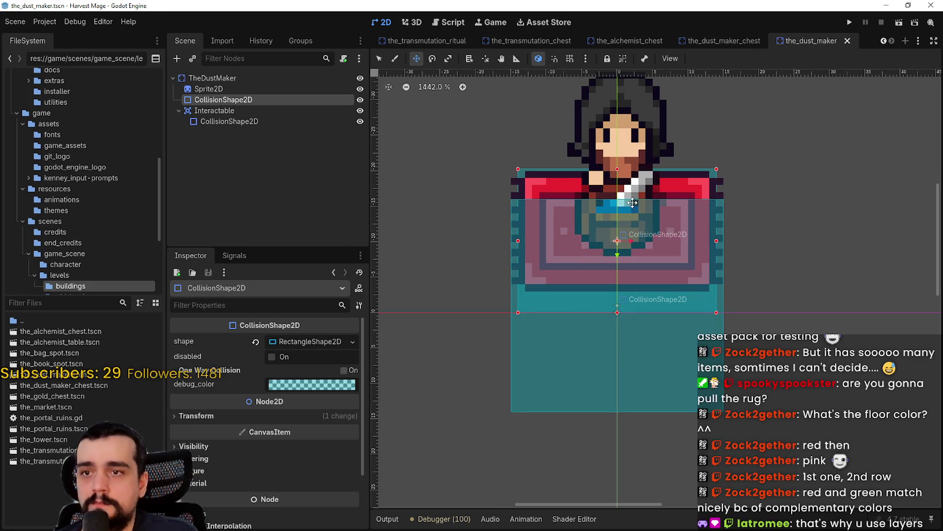
scroll(633, 203, "down", 8)
key("ctrl+s")
scroll(720, 249, "down", 3)
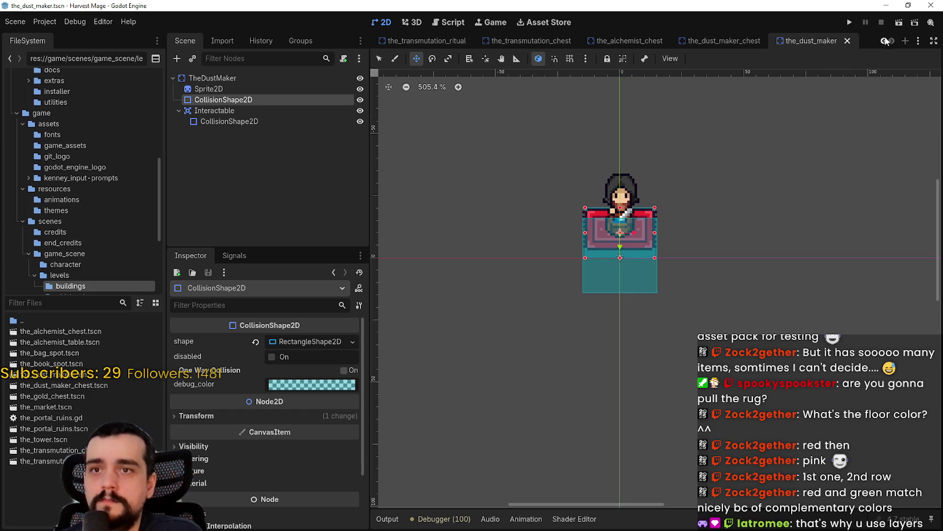
scroll(889, 39, "up", 10)
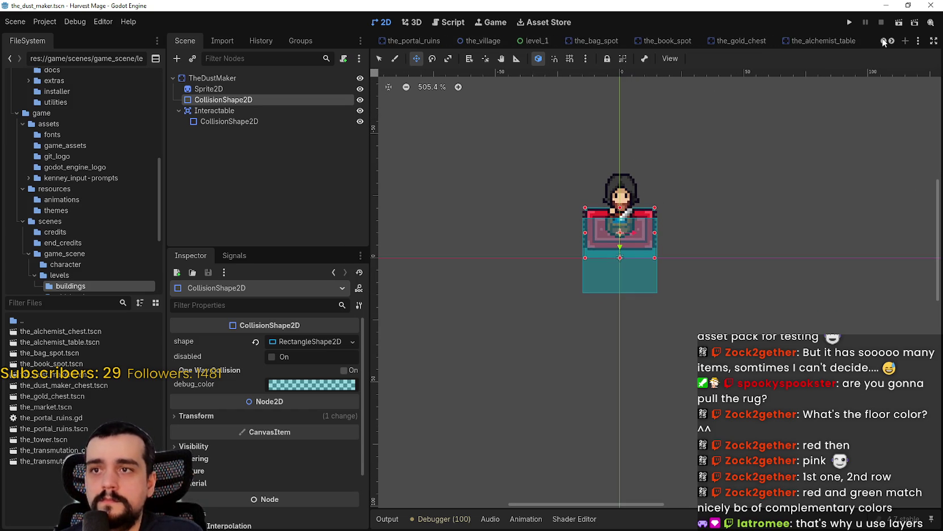
left_click(504, 44)
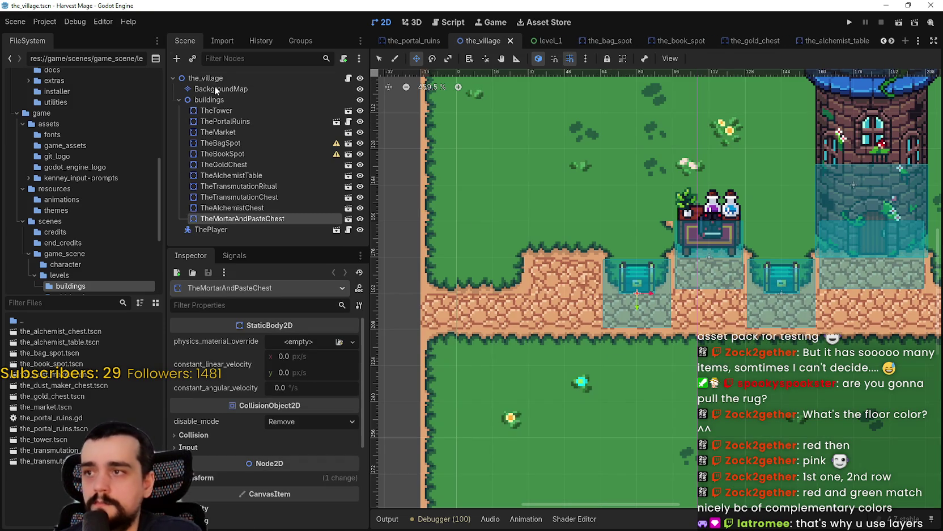
Instance the_dust_maker.tscn as a child of the village's buildings node
right_click(210, 102)
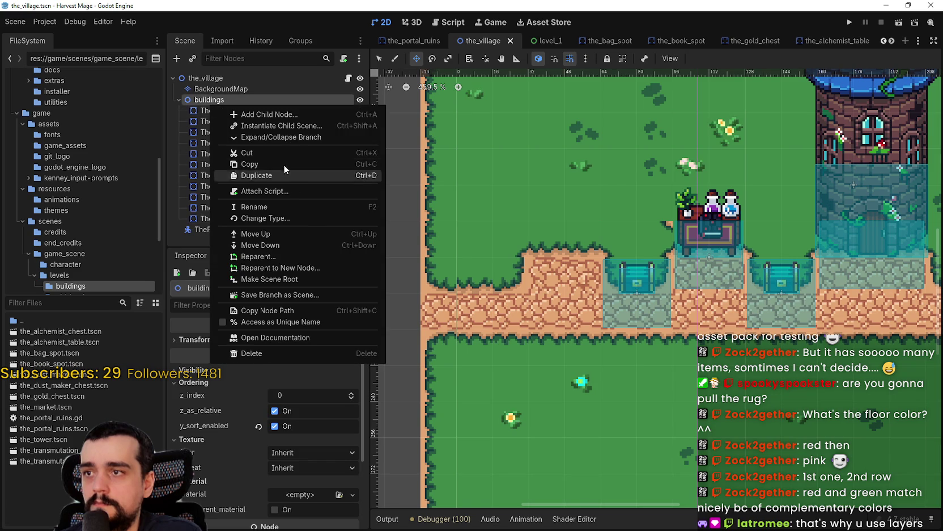
left_click(278, 126)
type("the_dust")
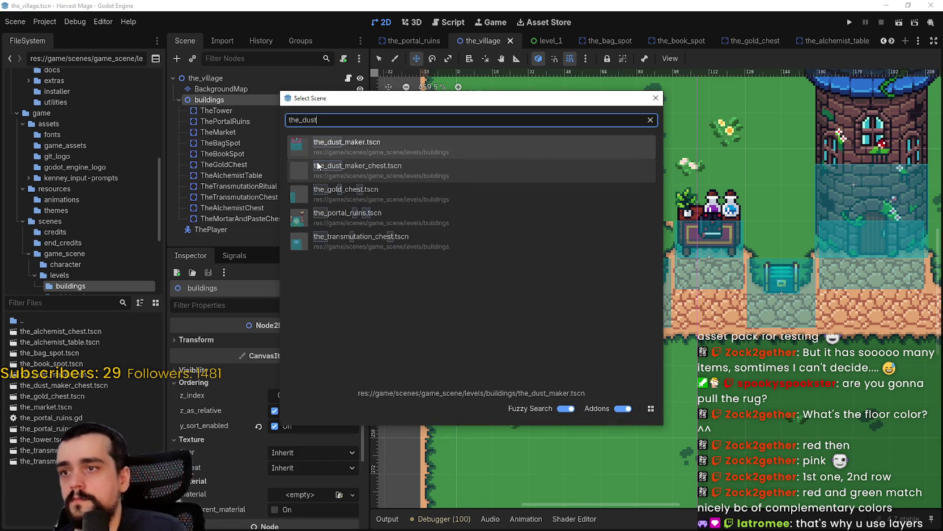
left_click(376, 149)
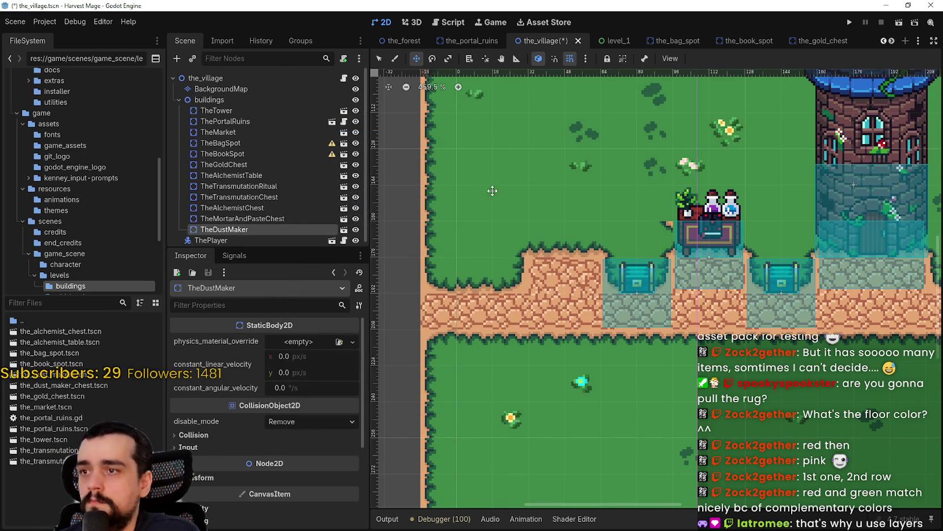
Place TheDustMaker beside the alchemist table, nudged 16 px down to the path, and save the village
scroll(492, 190, "down", 8)
scroll(577, 182, "up", 3)
left_click_drag(577, 183, 624, 339)
scroll(625, 338, "up", 4)
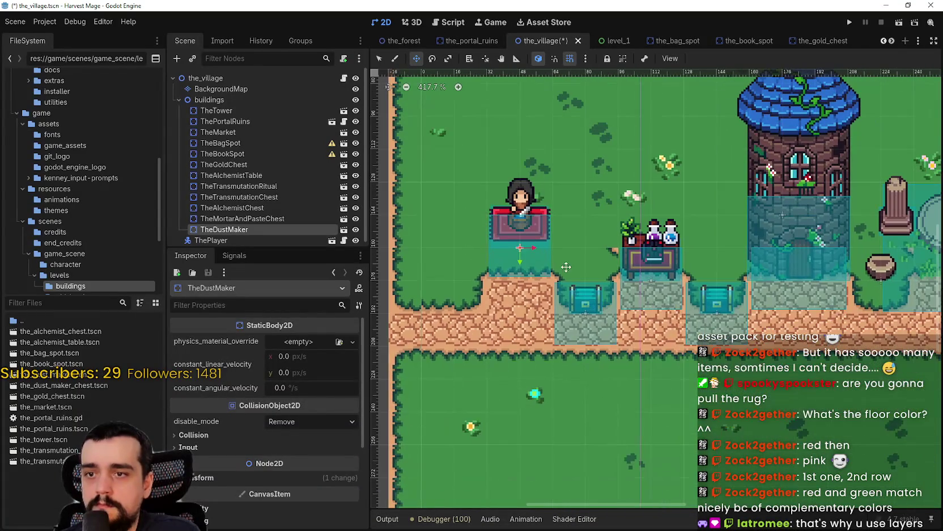
left_click_drag(528, 225, 535, 260)
key("ctrl+s")
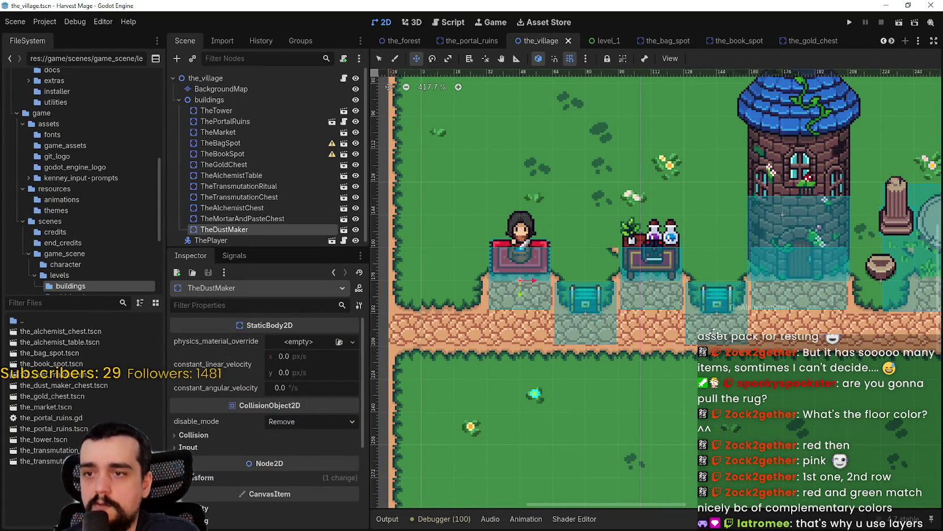
scroll(652, 272, "up", 3)
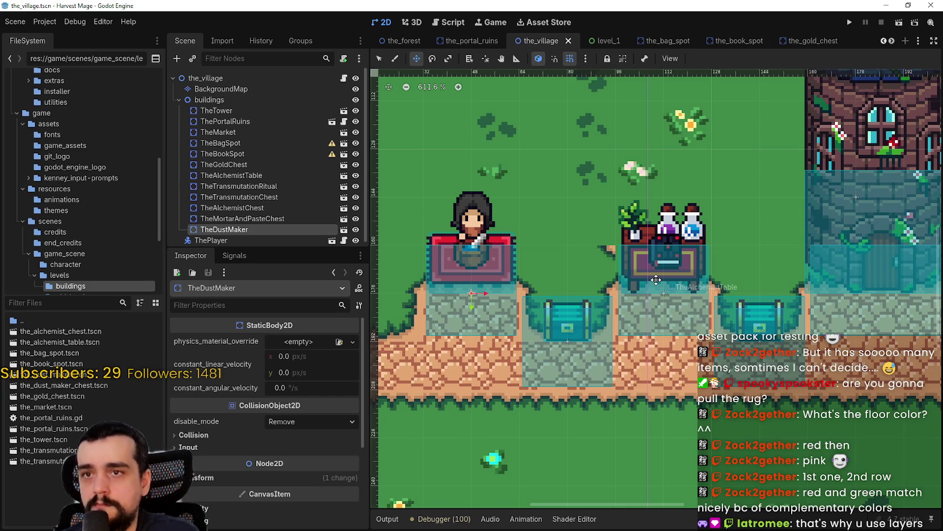
scroll(892, 43, "down", 10)
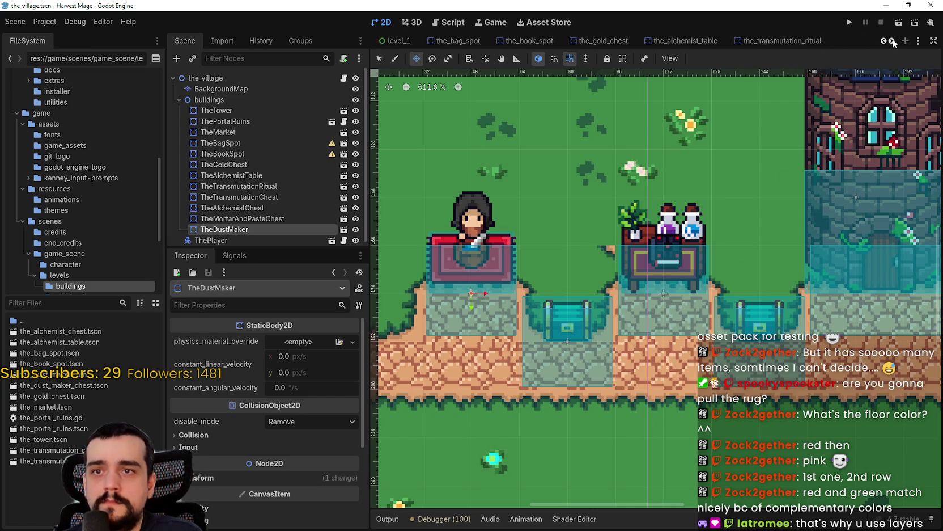
left_click(811, 41)
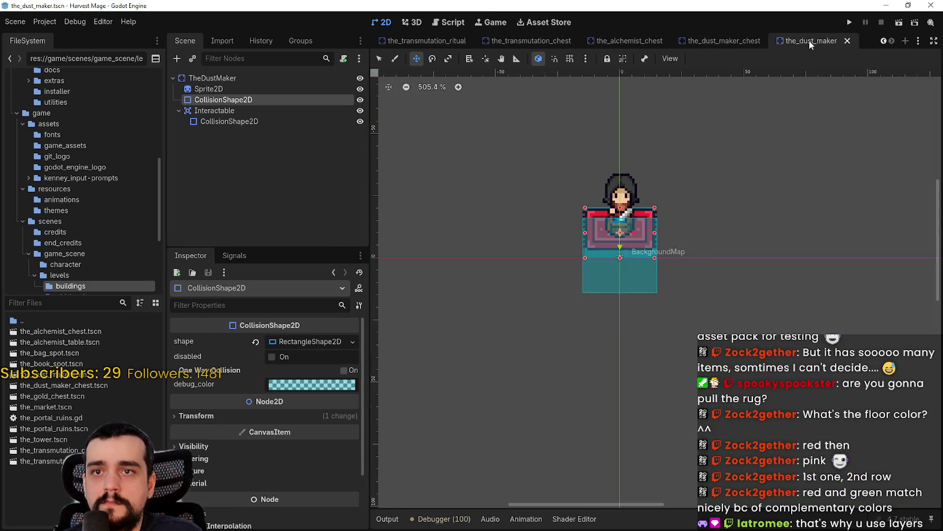
Lower the body collision shape's top edge to the rug and save
scroll(593, 253, "up", 2)
left_click(238, 89)
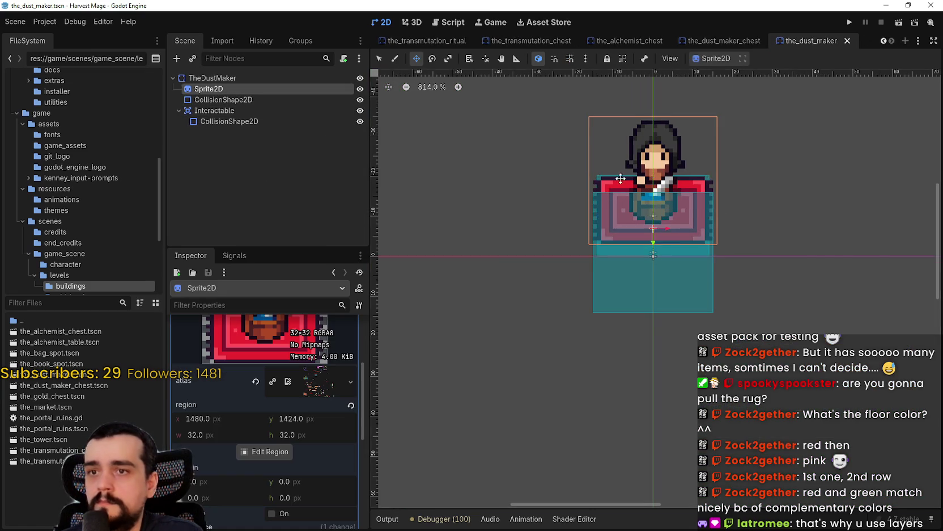
scroll(658, 196, "up", 1)
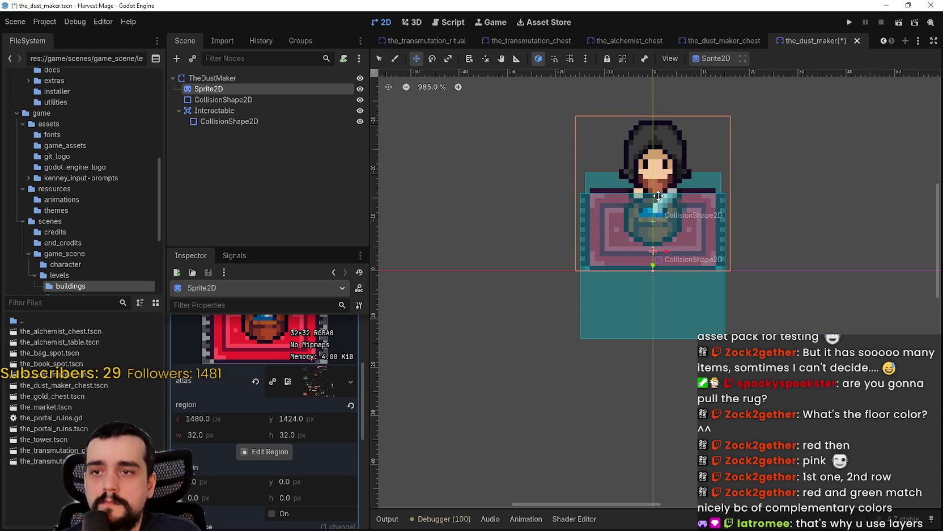
scroll(734, 195, "down", 3)
scroll(795, 188, "up", 1)
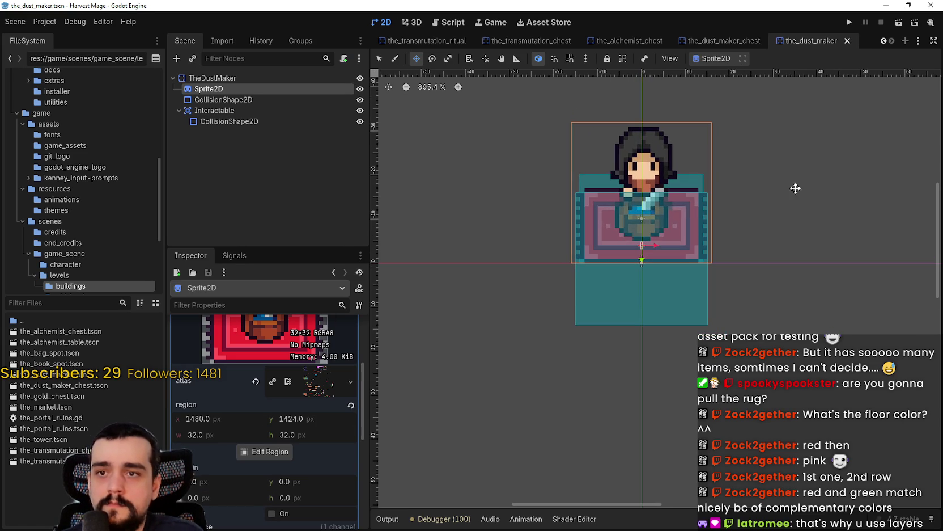
left_click(287, 99)
scroll(621, 171, "up", 2)
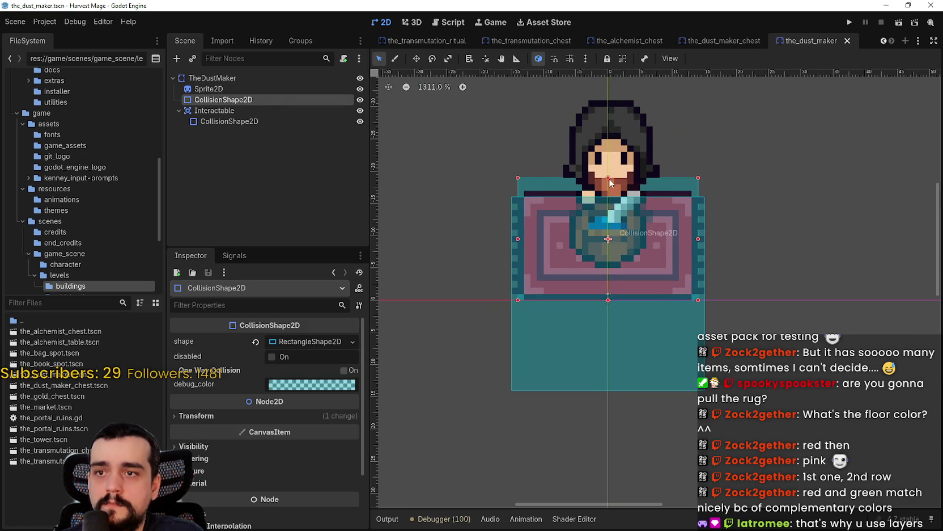
left_click_drag(610, 190, 608, 191)
key("ctrl+s")
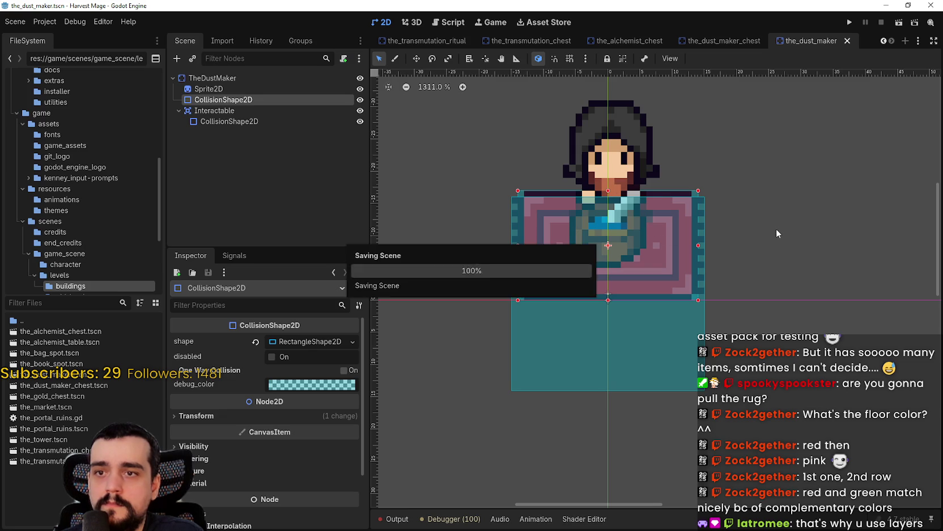
Raise the interaction area shape's top edge to match, save, and close the dust maker scene
left_click(531, 348)
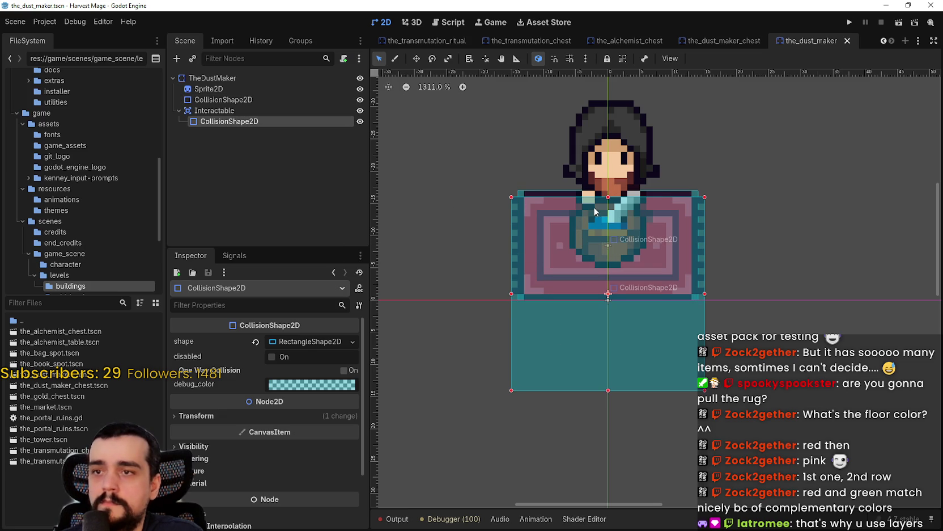
left_click_drag(608, 197, 608, 190)
key("ctrl+s")
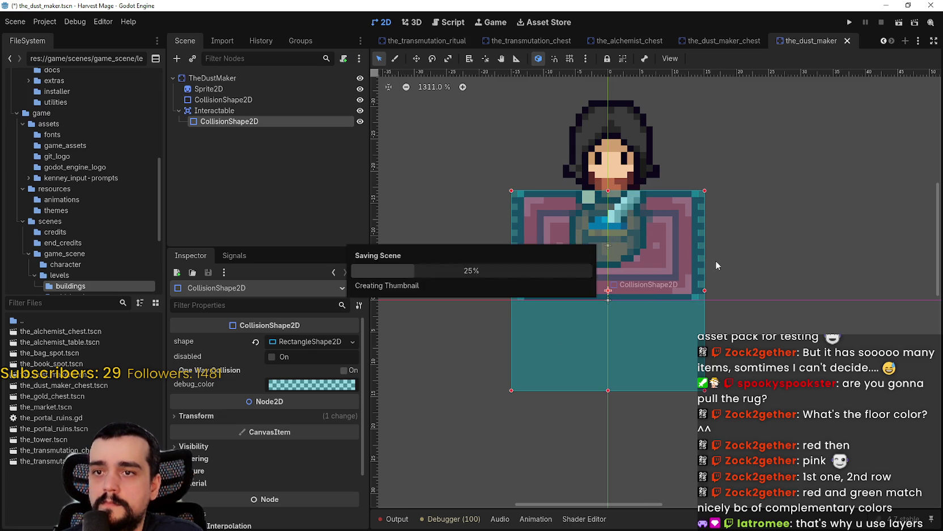
key("ctrl+shift+w")
left_click(883, 40)
left_click(883, 41)
left_click(883, 40)
Save the village, inspect the Dust Maker's placement in the viewport, and launch the game
left_click(396, 40)
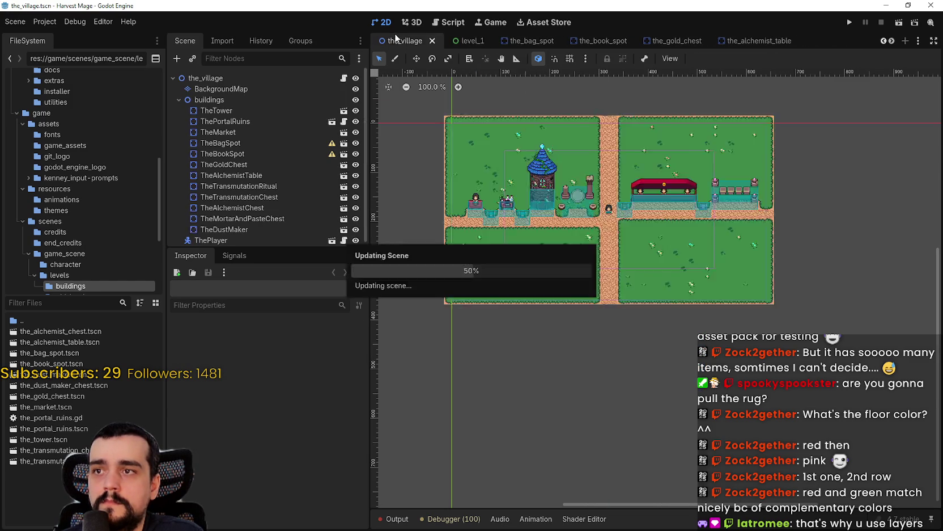
key("ctrl+s")
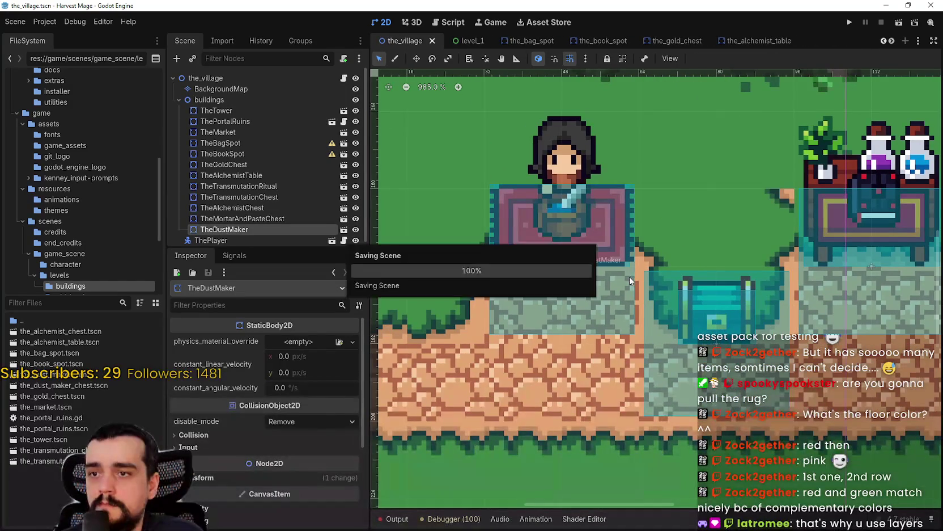
scroll(630, 277, "up", 10)
scroll(630, 301, "down", 6)
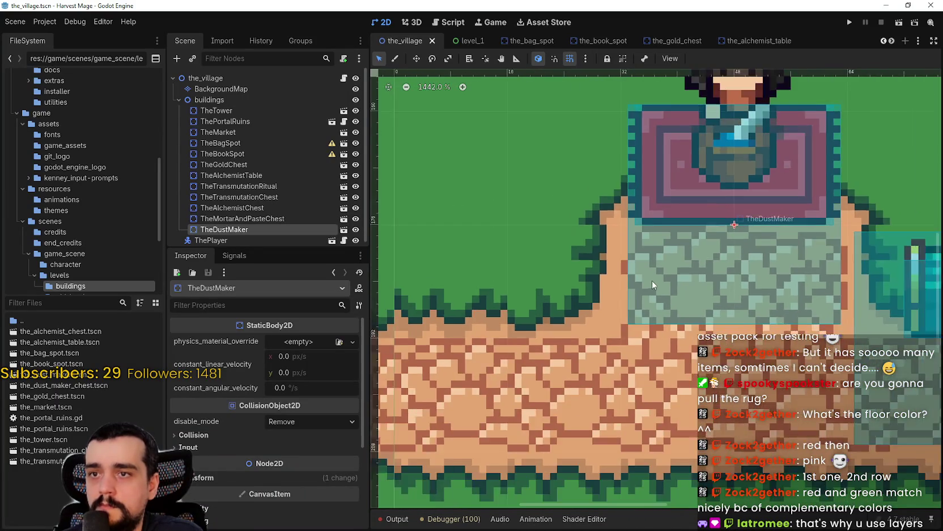
scroll(651, 281, "down", 9)
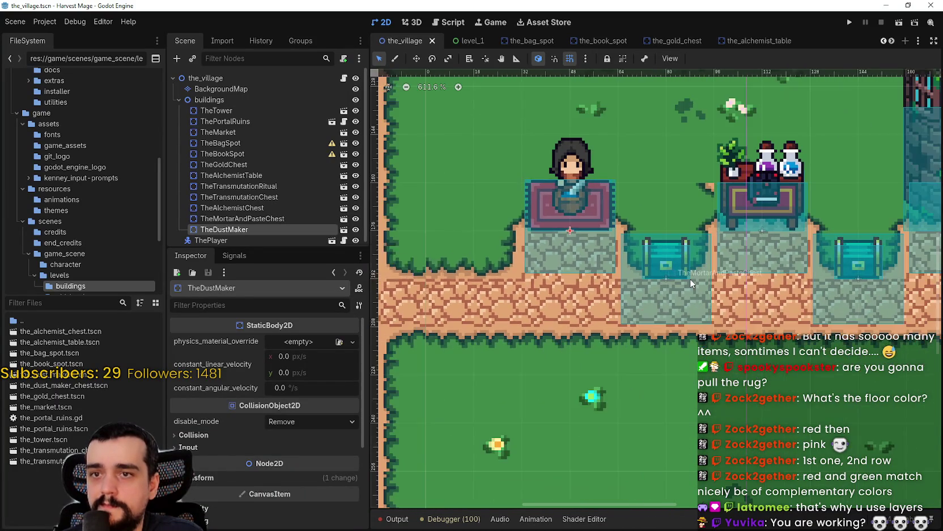
scroll(690, 279, "down", 5)
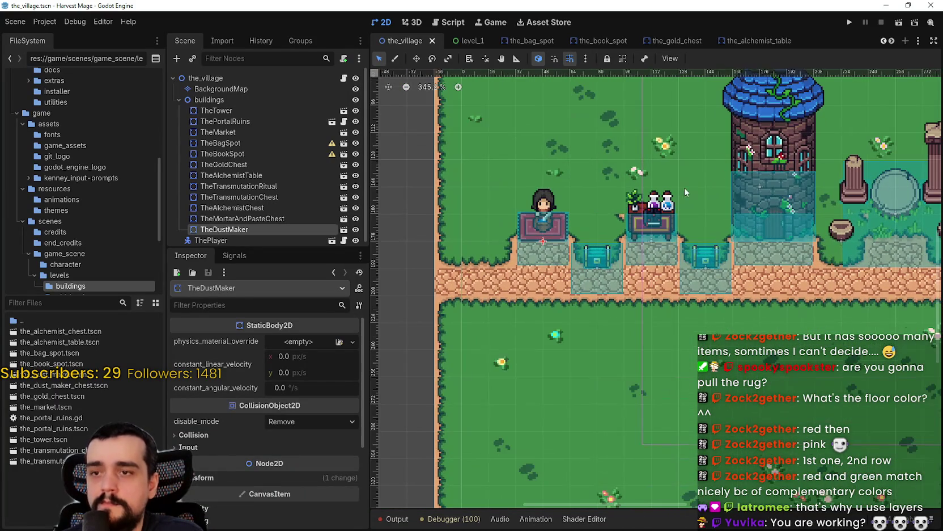
scroll(792, 199, "down", 8)
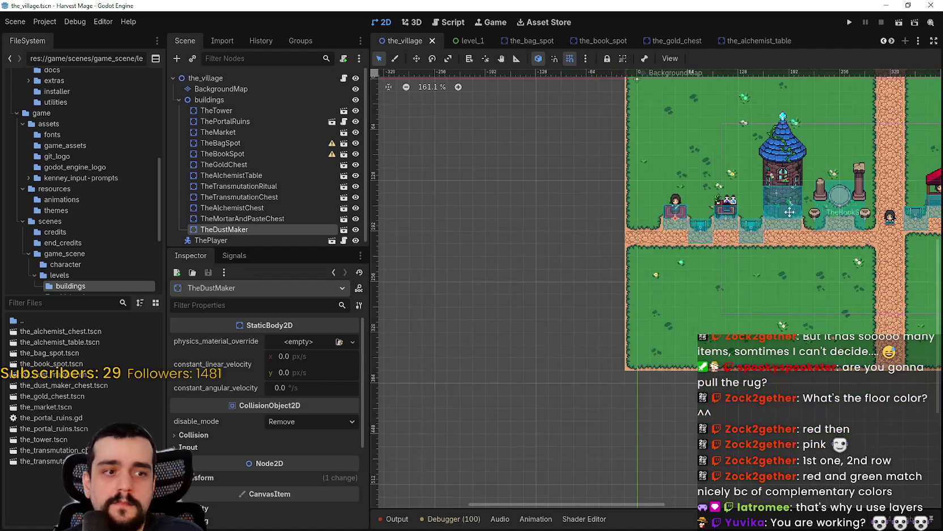
scroll(652, 251, "up", 4)
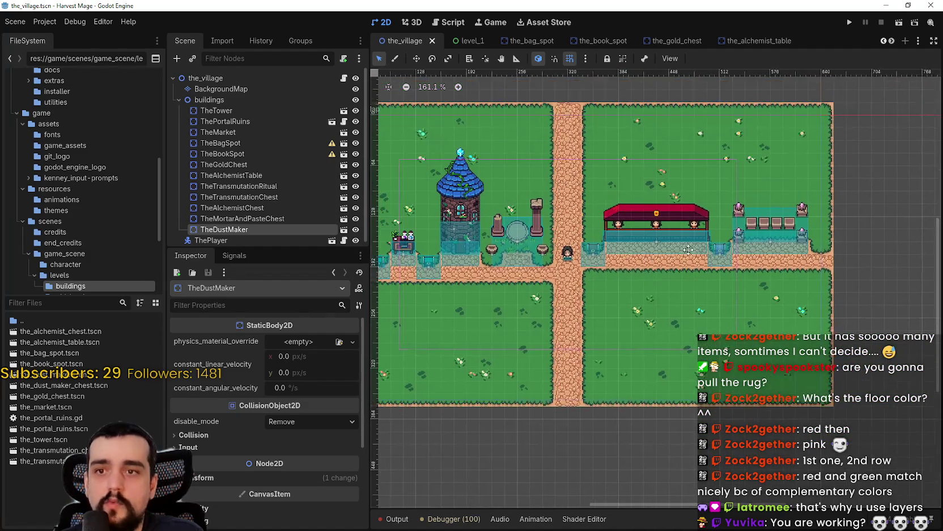
scroll(637, 268, "up", 3)
scroll(589, 251, "down", 5)
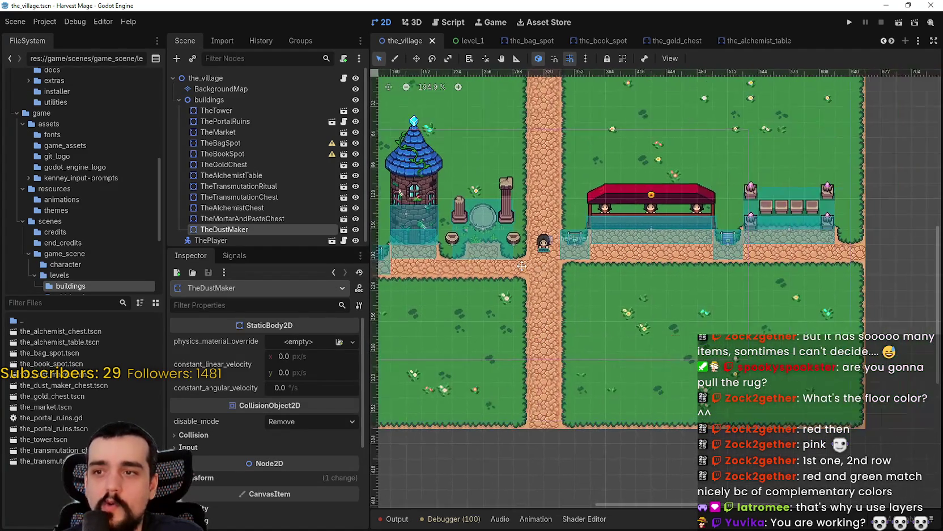
scroll(589, 251, "up", 2)
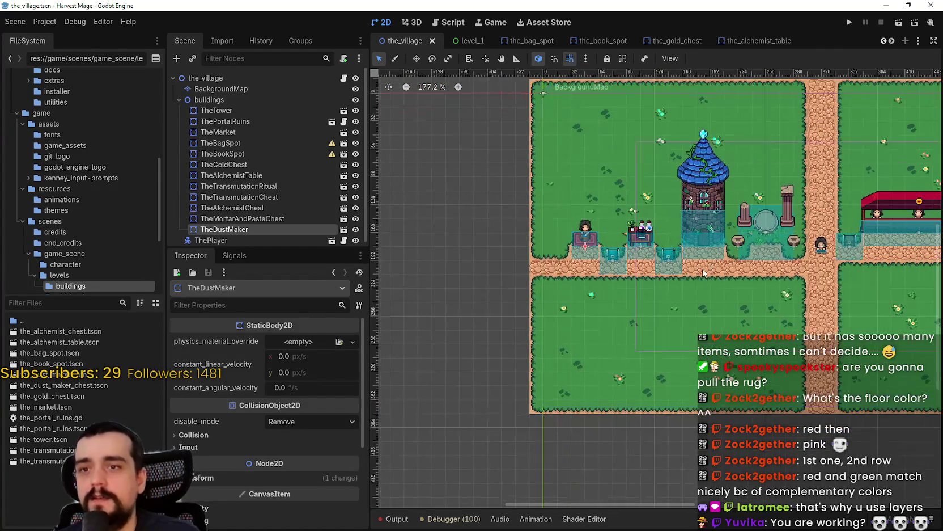
scroll(755, 238, "down", 1)
scroll(753, 237, "right", 3)
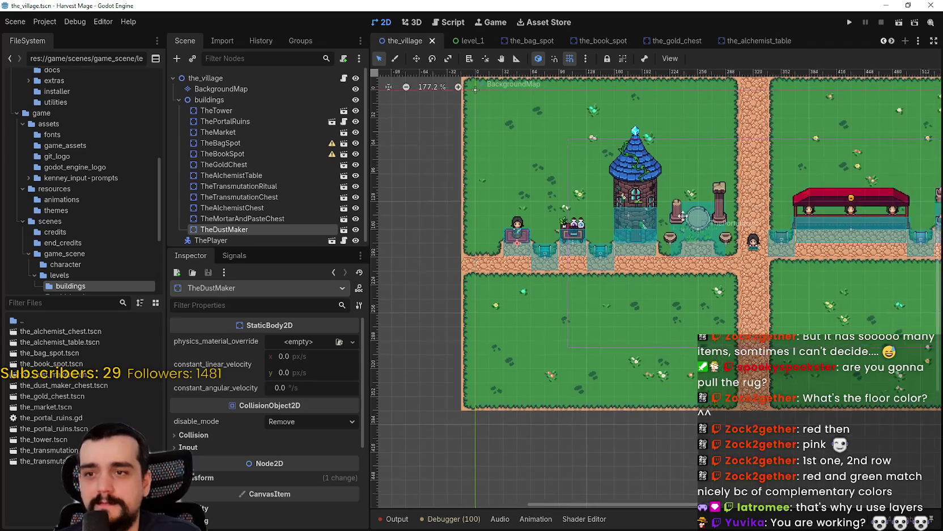
scroll(754, 237, "right", 1)
scroll(732, 236, "up", 1)
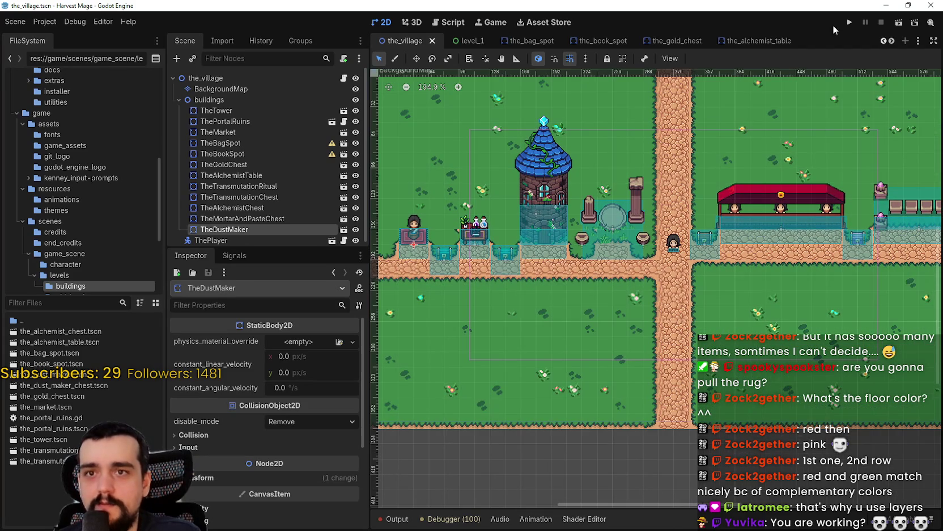
left_click(847, 23)
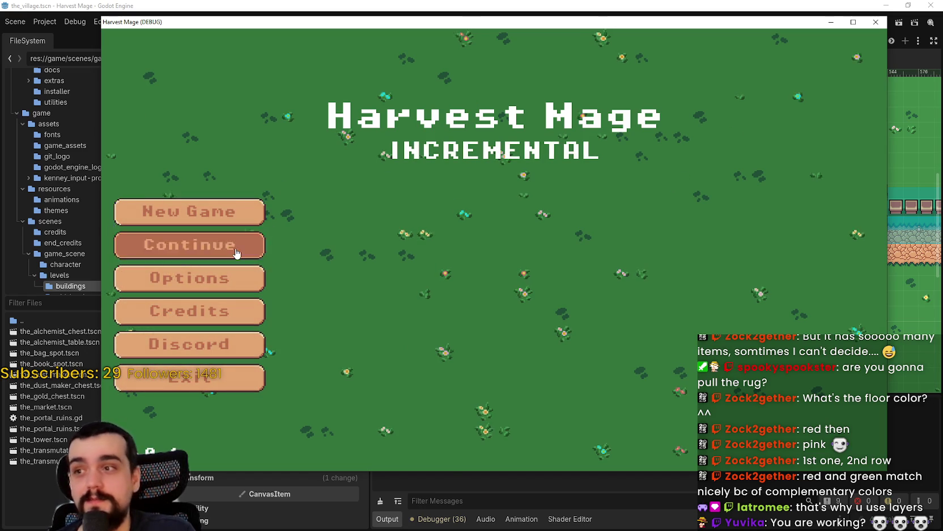
Continue the saved game, maximize the game window, and walk the character left
left_click(236, 249)
left_click(854, 21)
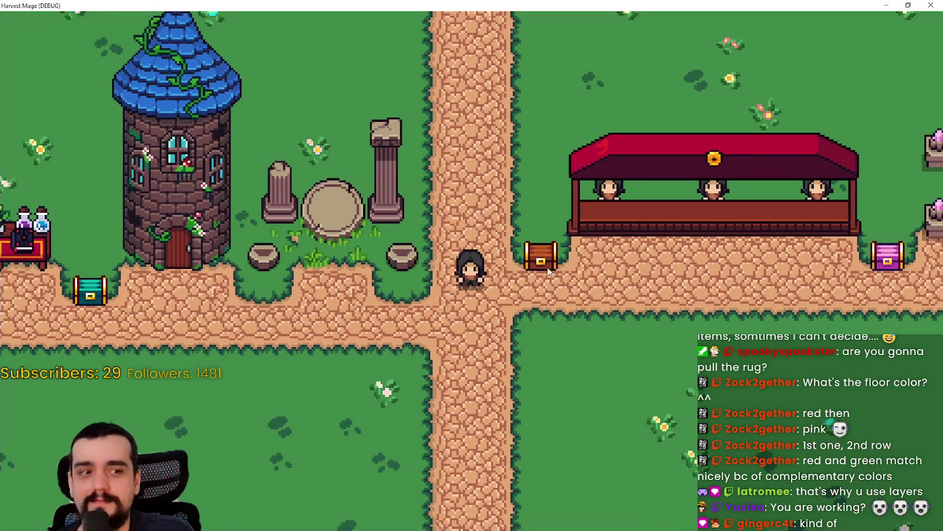
key("a")
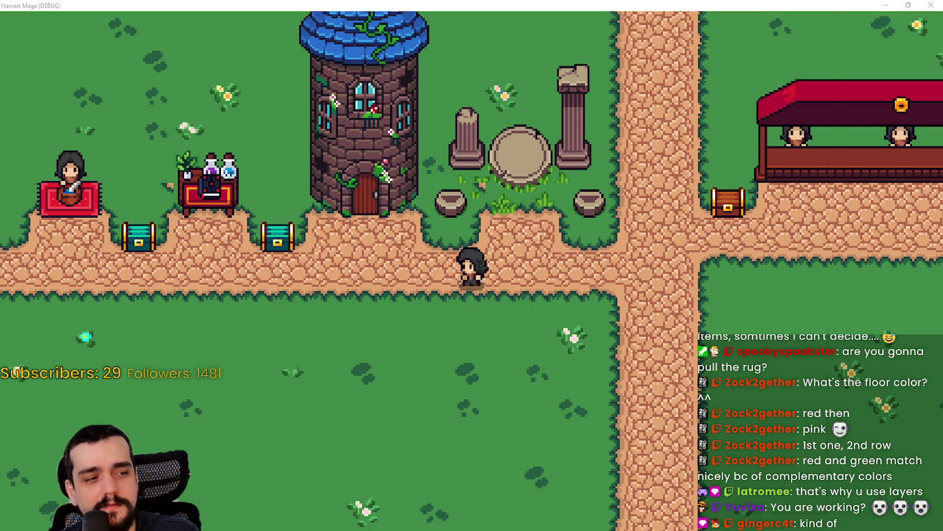
Move the Steam window aside and return to the game
key("alt+Tab")
left_click_drag(587, 26, 617, 22)
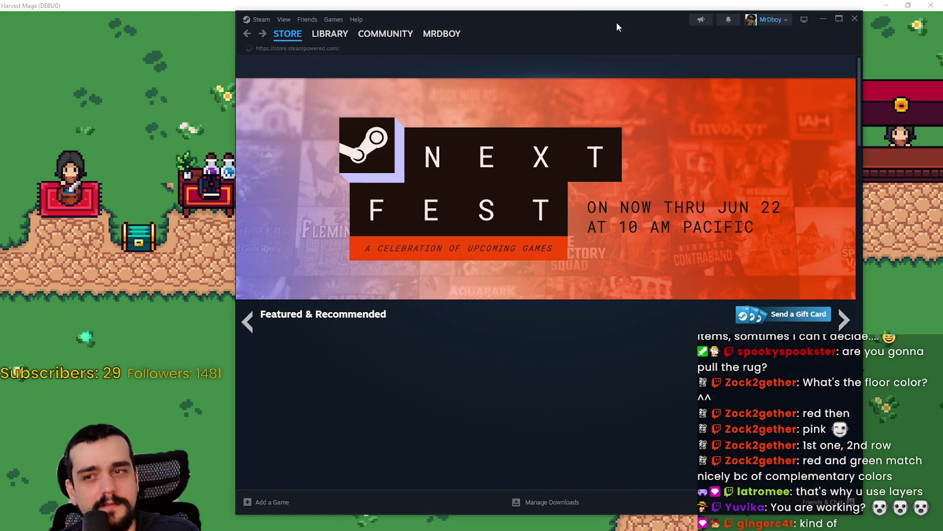
key("alt+Tab")
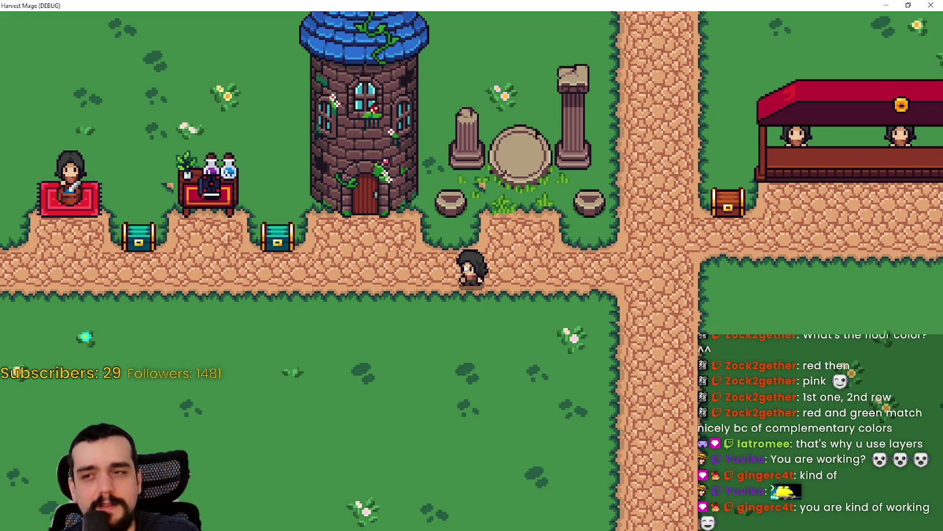
key("a")
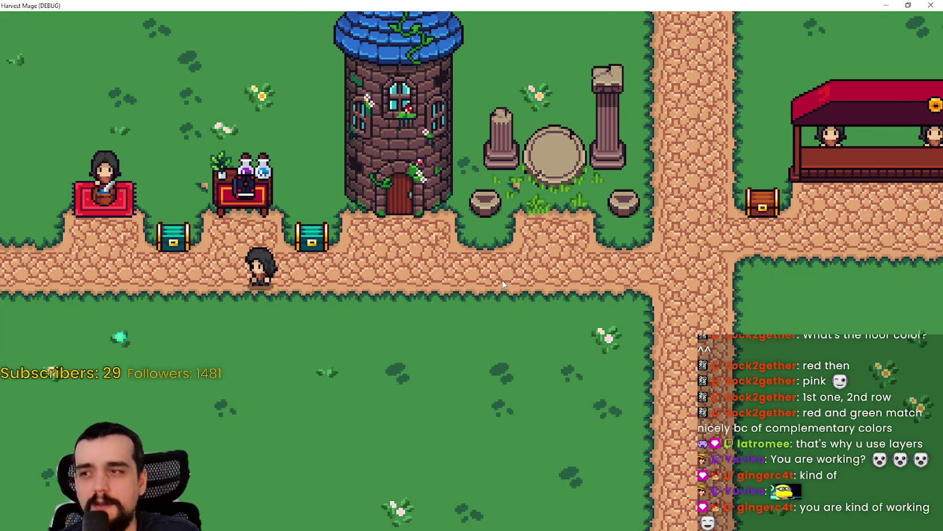
key("w")
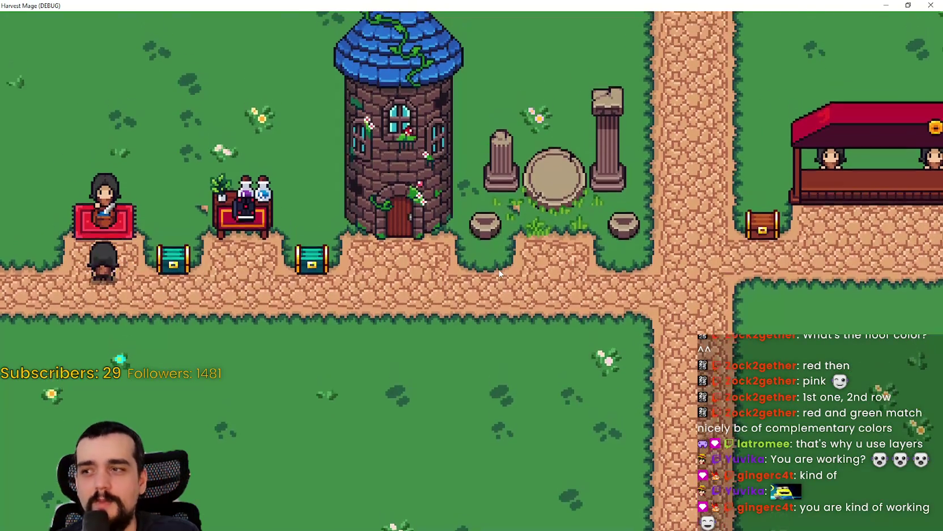
key("d")
key("a")
key("w")
key("a")
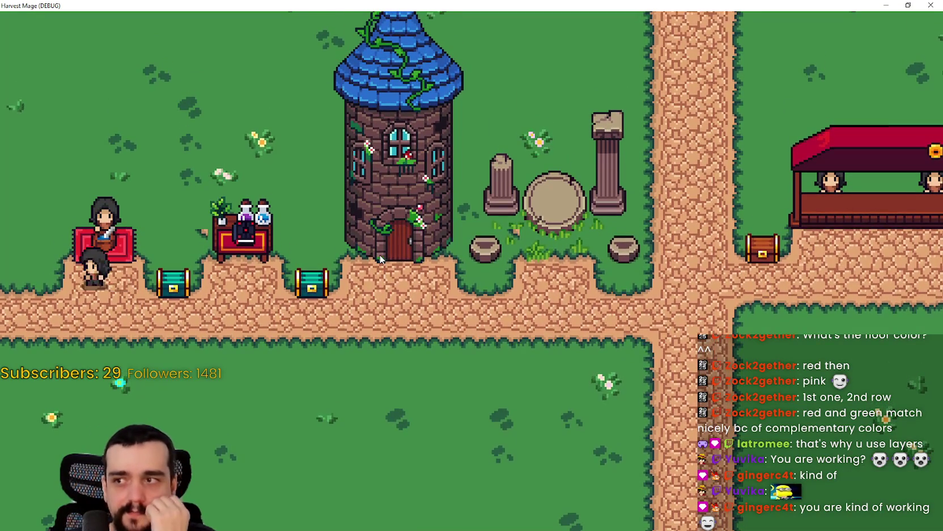
key("s")
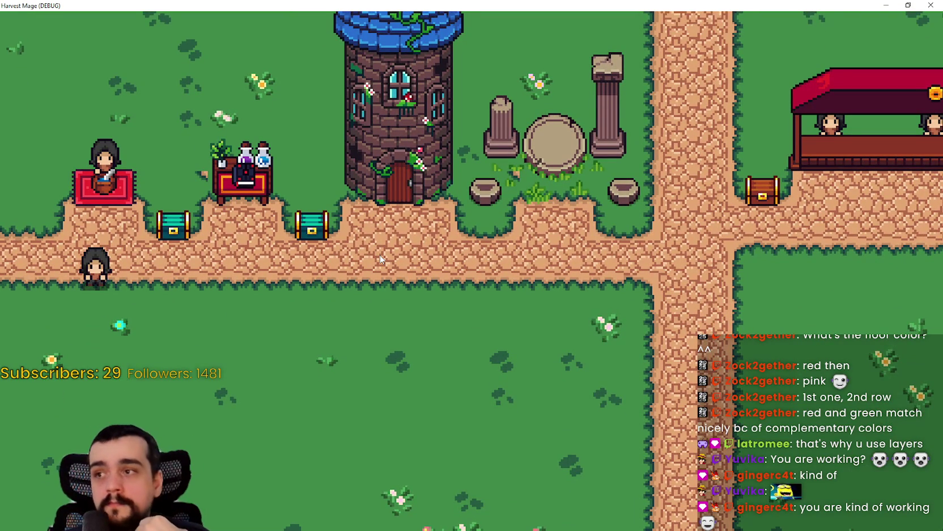
key("w")
key("d")
key("s")
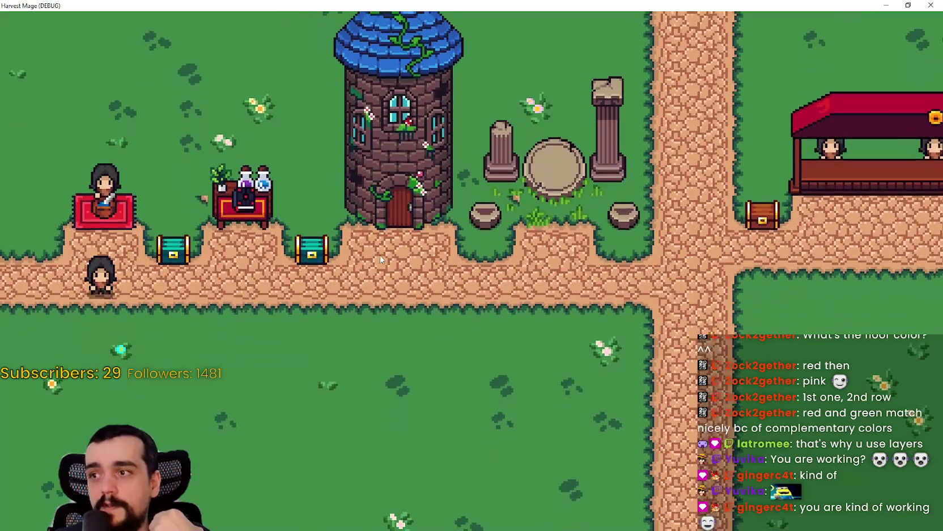
key("w")
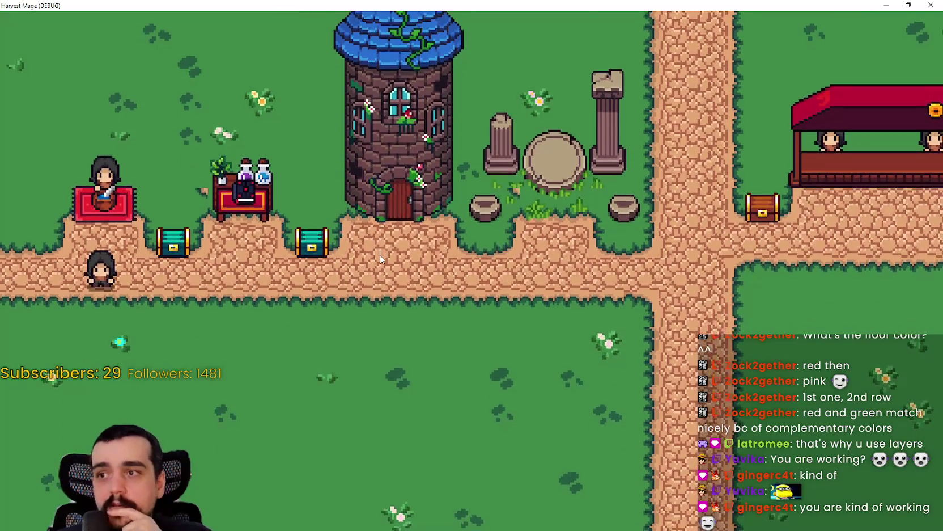
key("d")
key("w")
key("a")
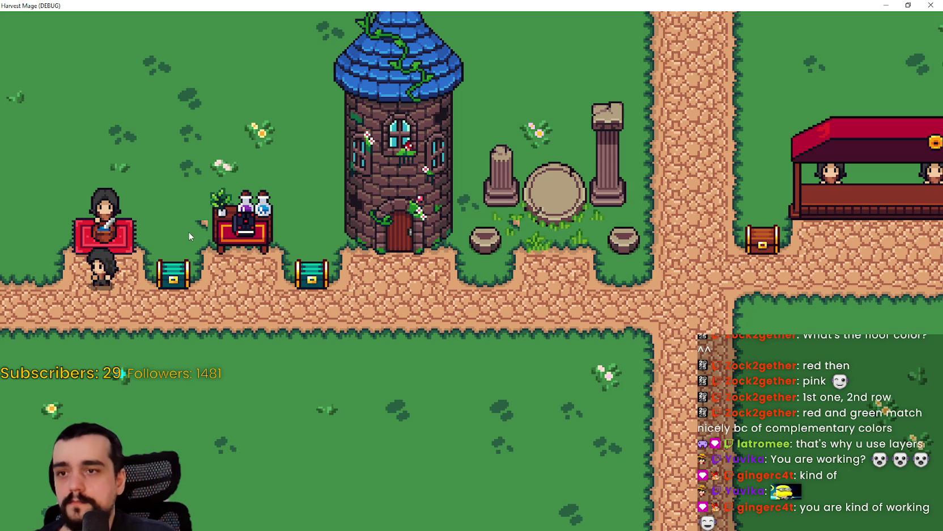
key("s")
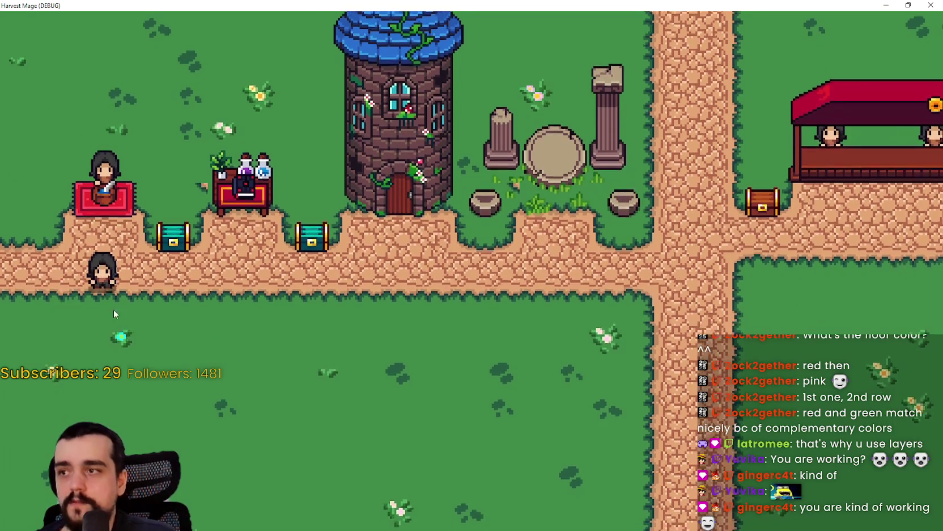
key("w")
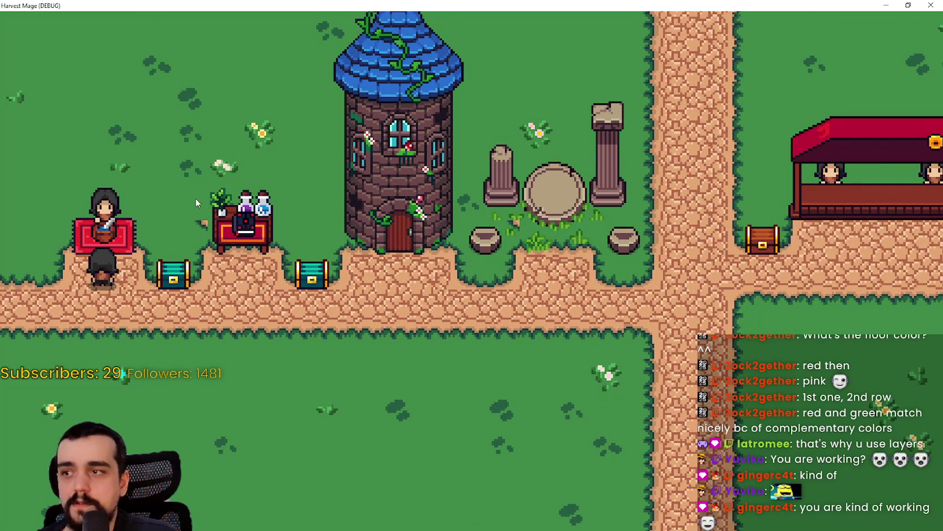
key("s")
key("d")
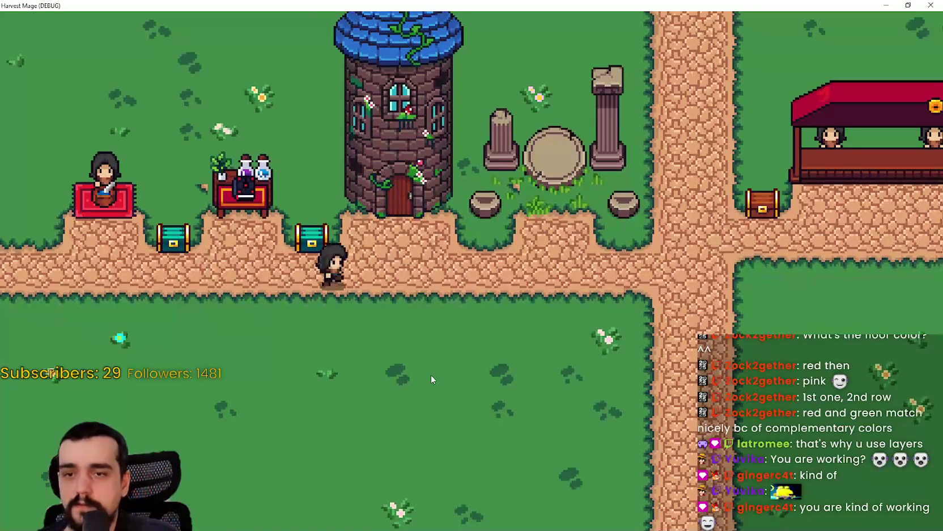
key("a")
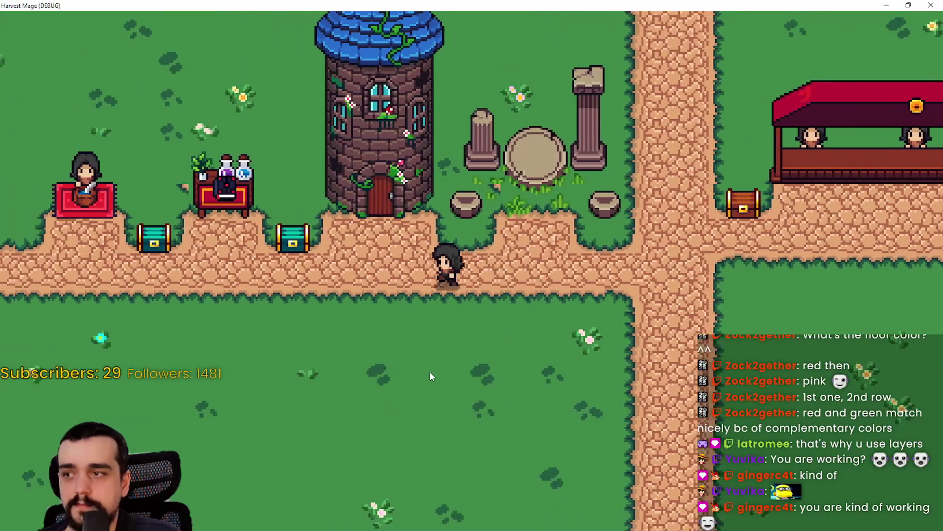
key("a")
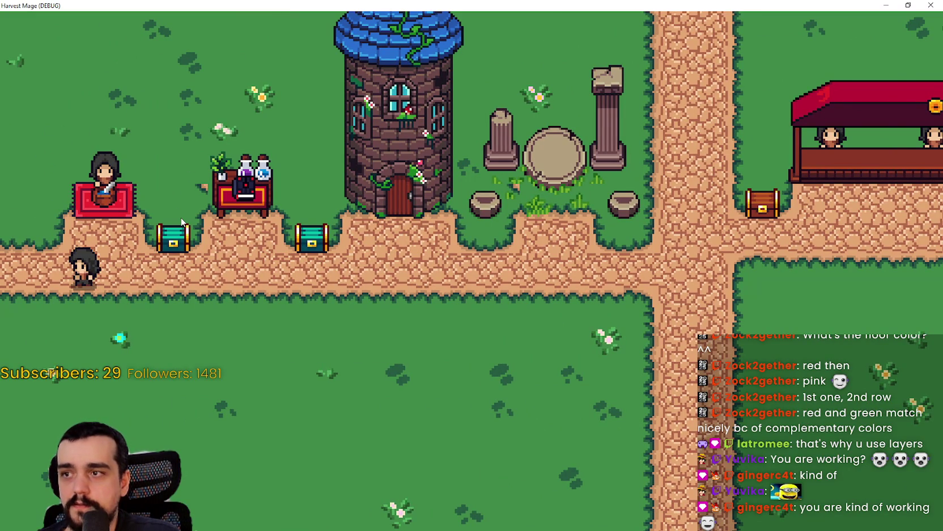
key("d")
key("w")
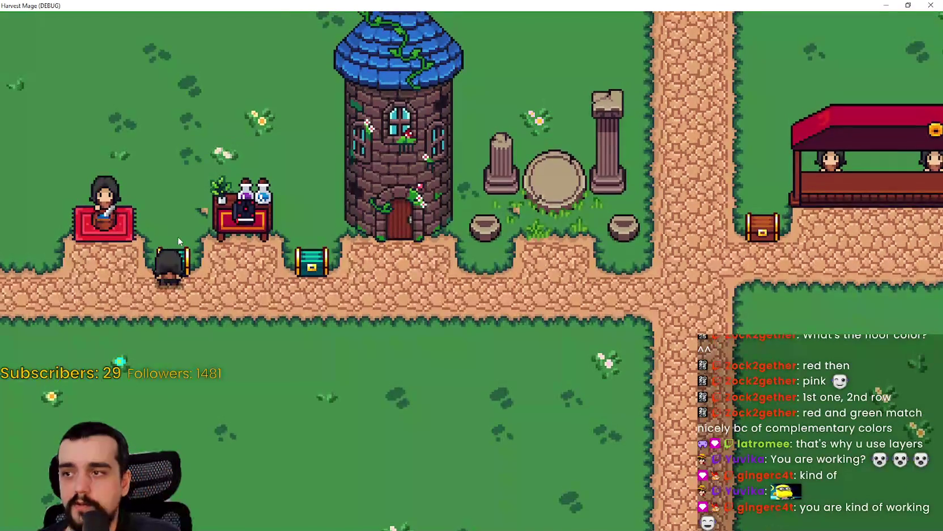
key("d")
key("w")
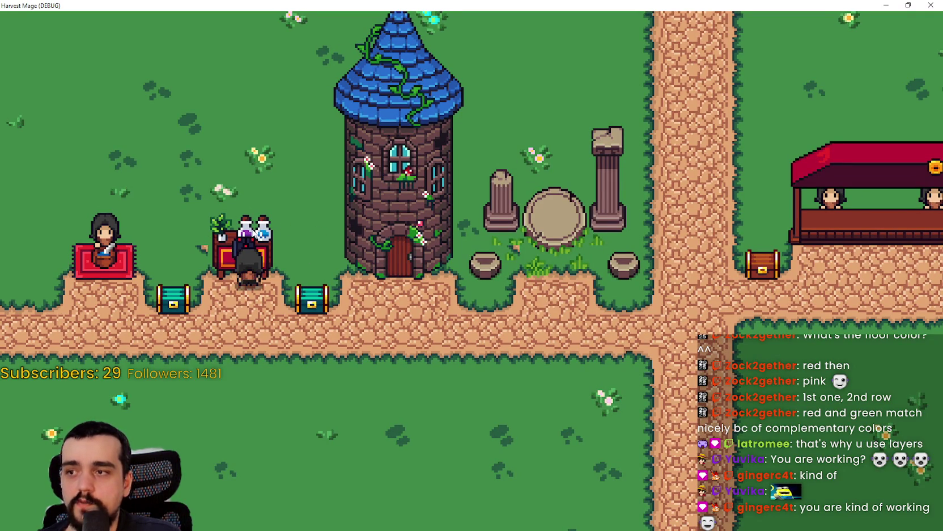
key("s")
key("a")
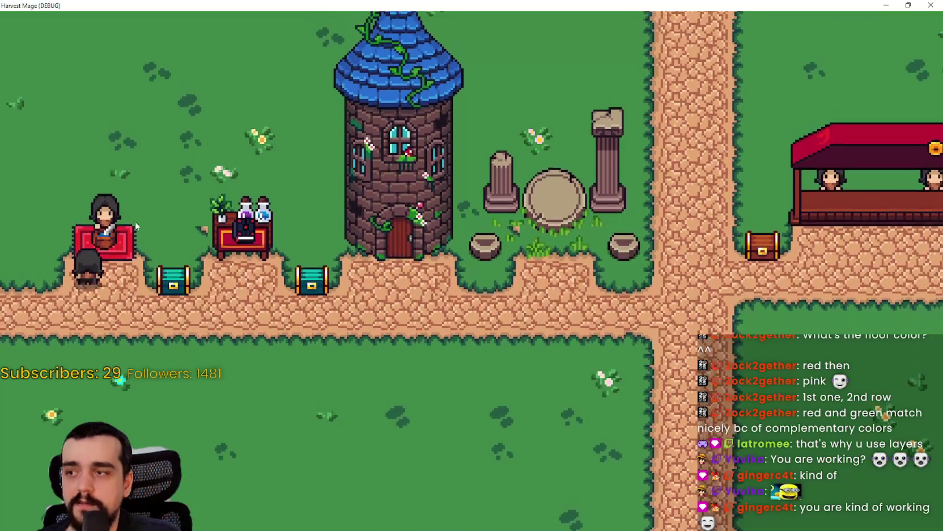
Walk the player across the red rug and over to the potion table, tower door and chest
key("w")
key("d")
key("s")
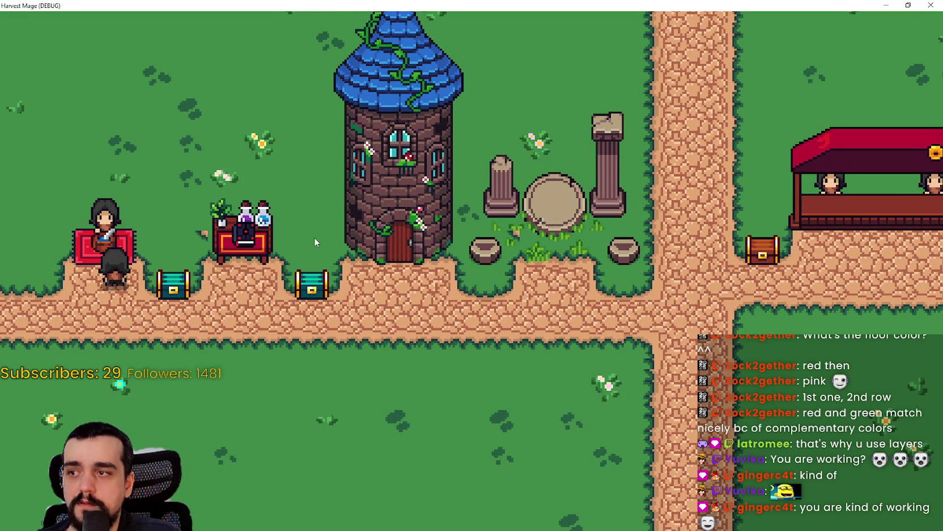
key("s")
key("w")
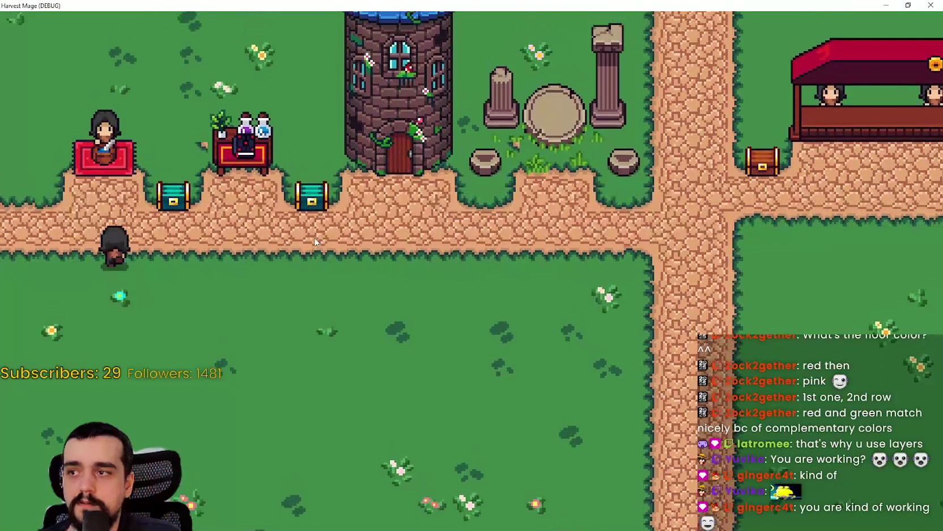
key("d")
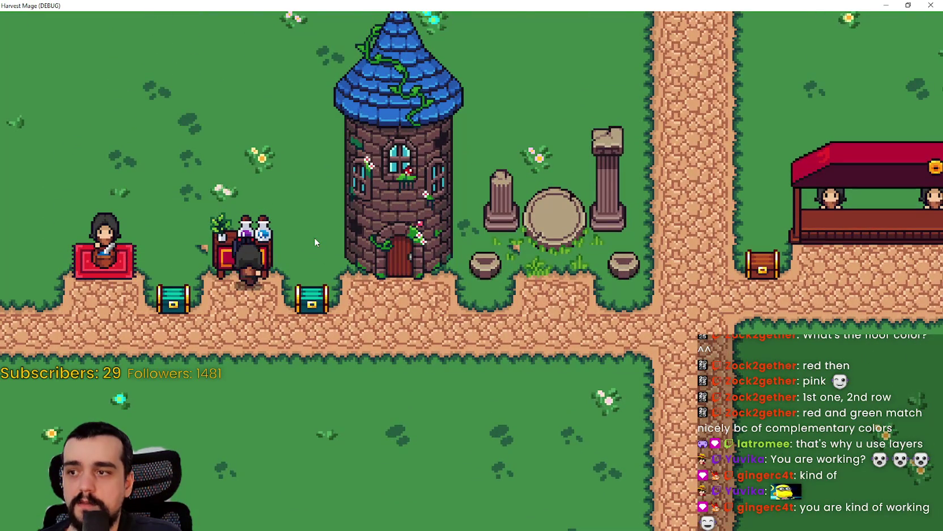
key("d")
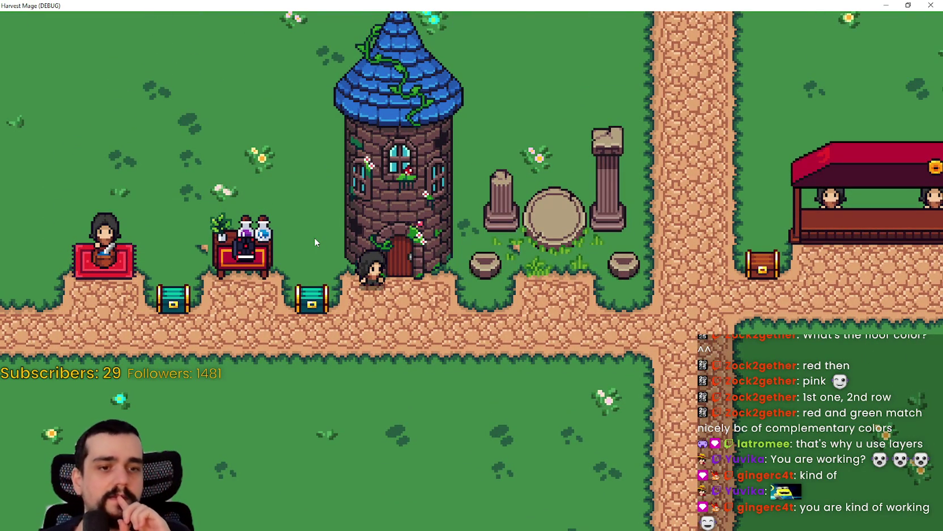
key("a")
key("a")
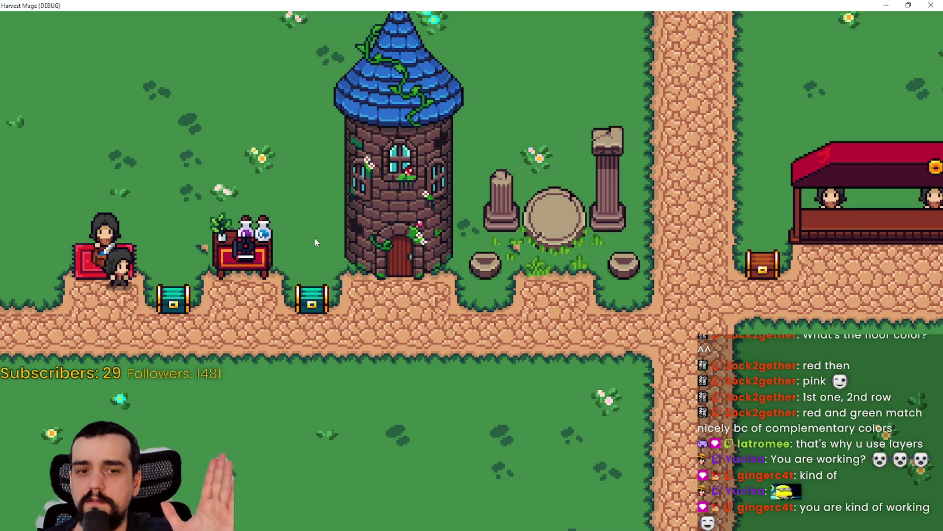
key("d")
key("a")
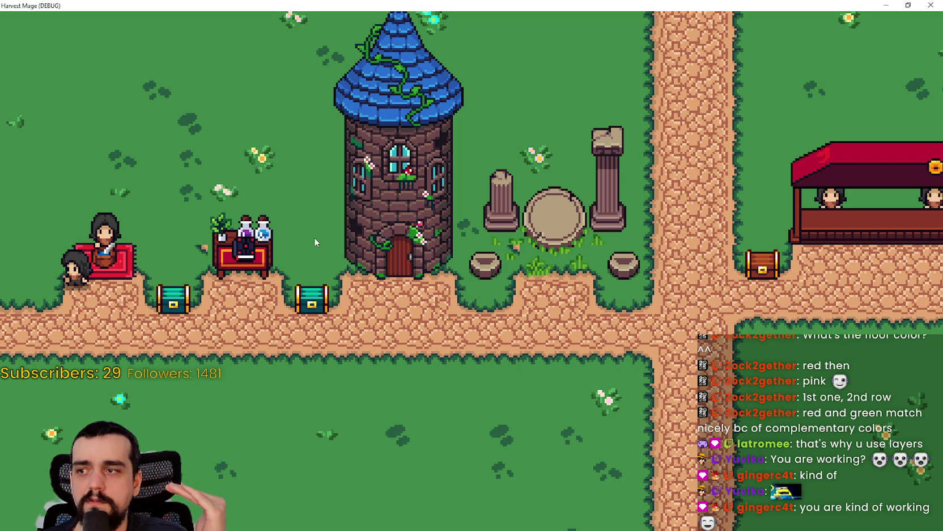
key("a")
key("d")
key("s")
key("w")
key("a")
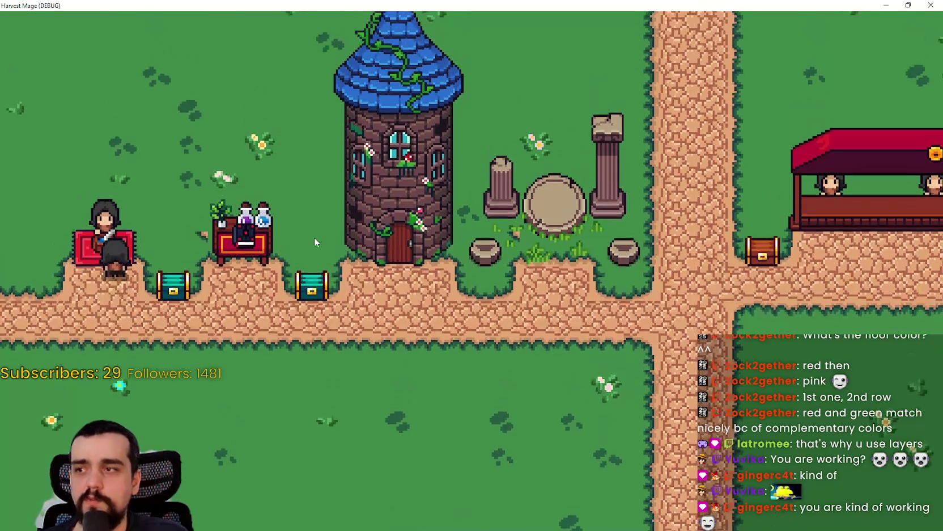
key("d")
key("d")
key("w")
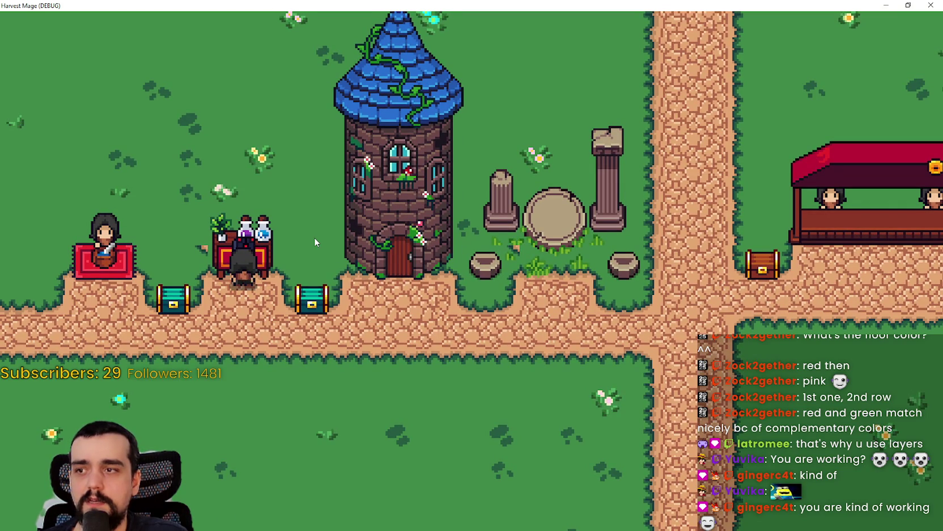
key("s")
key("w")
Walk the player on and off the red rug and down into the grass below the path
key("a")
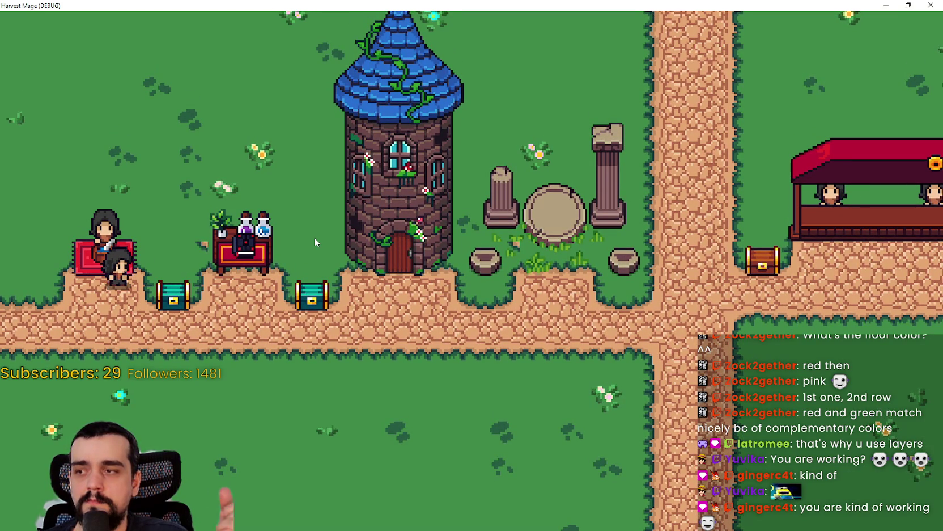
key("s")
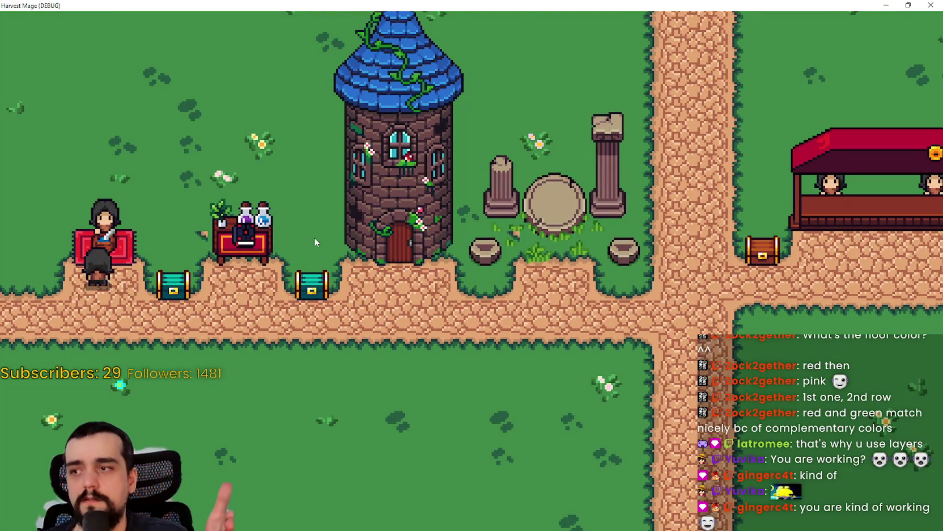
key("d")
key("a")
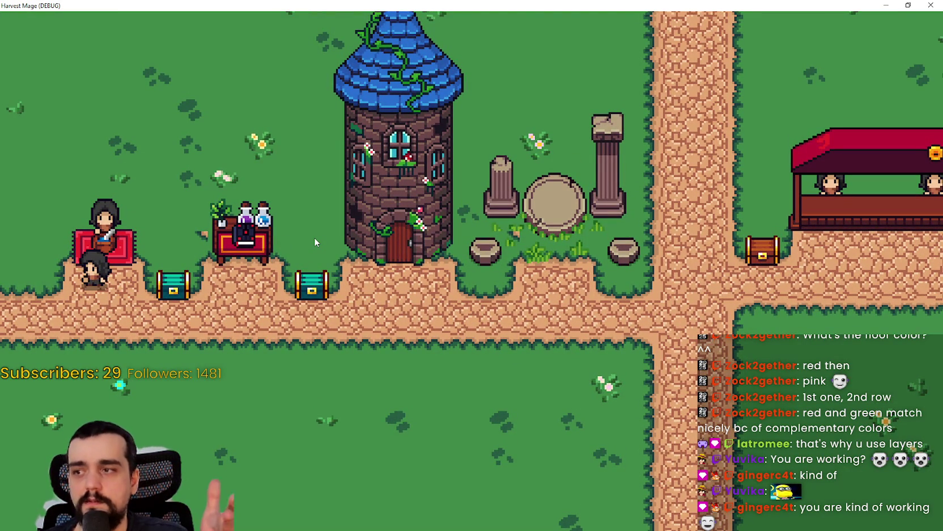
key("w")
key("s")
key("a")
key("d")
key("s")
key("d")
key("a")
key("a")
key("w")
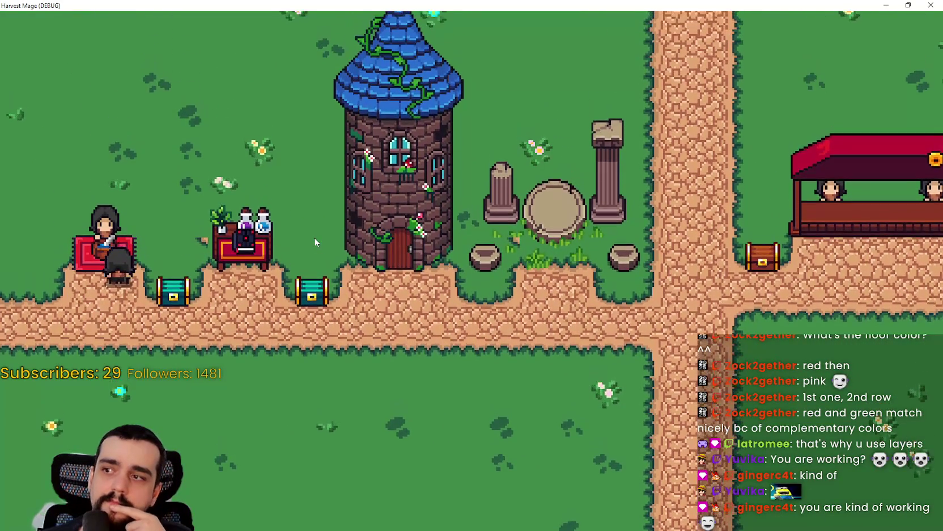
key("s")
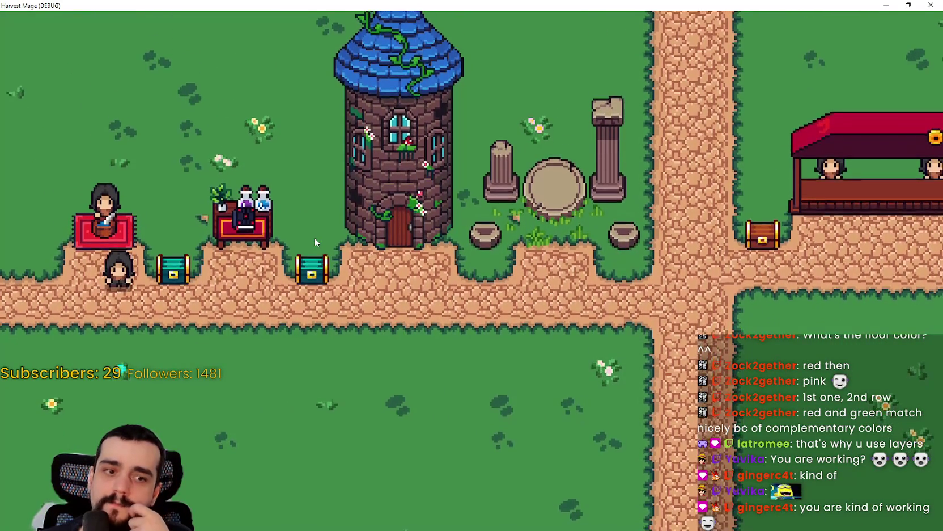
key("s")
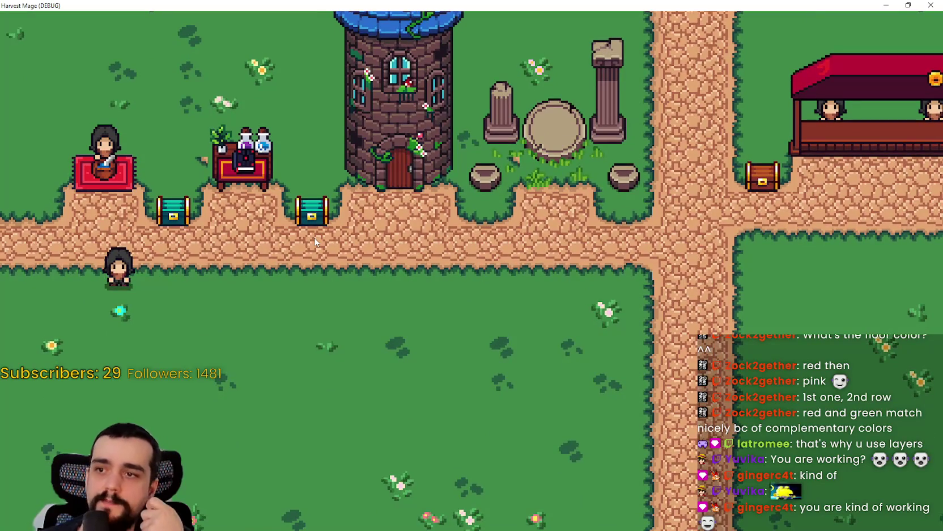
key("w")
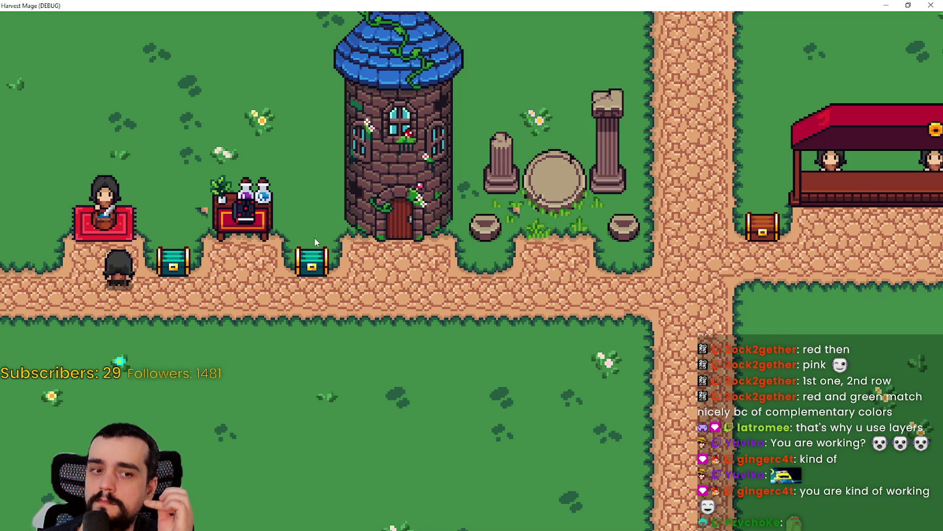
Walk the player right past the market and back left past the tower, then stop the game
key("w")
key("s")
key("d")
key("d")
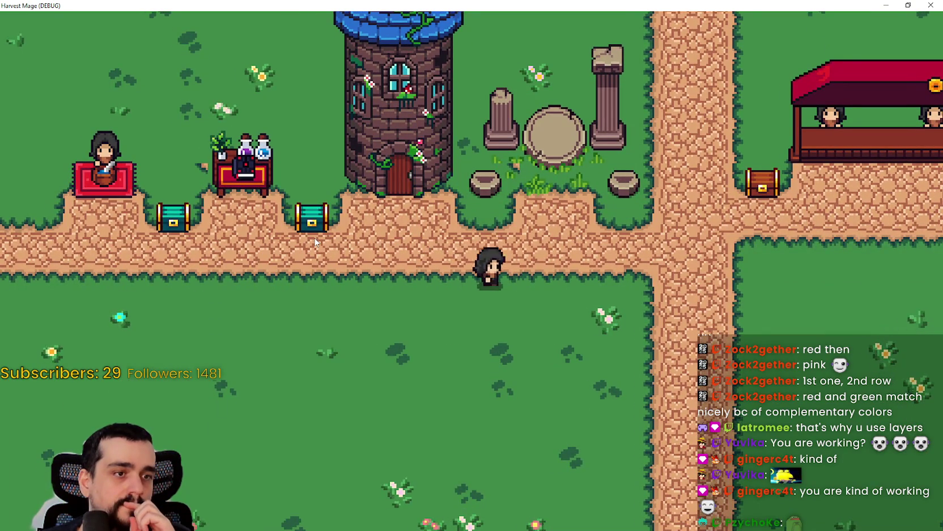
key("d")
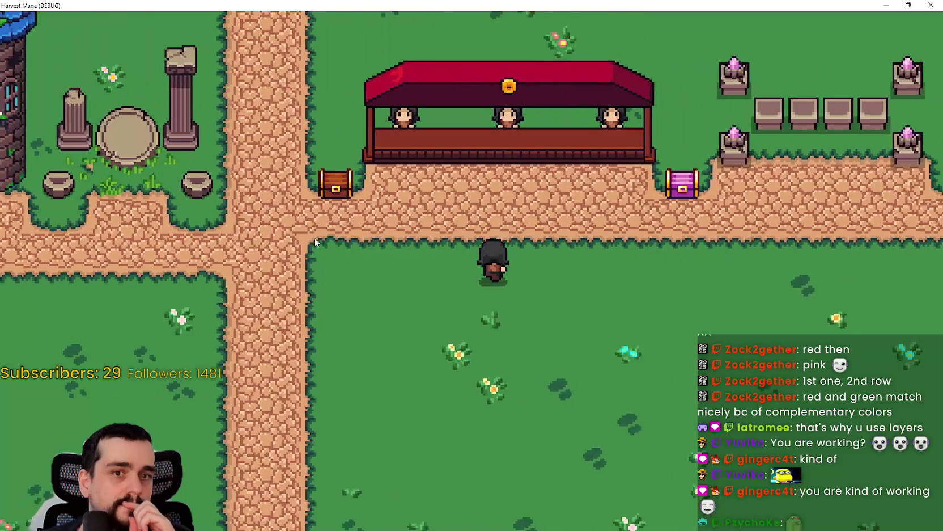
key("w")
key("d")
key("a")
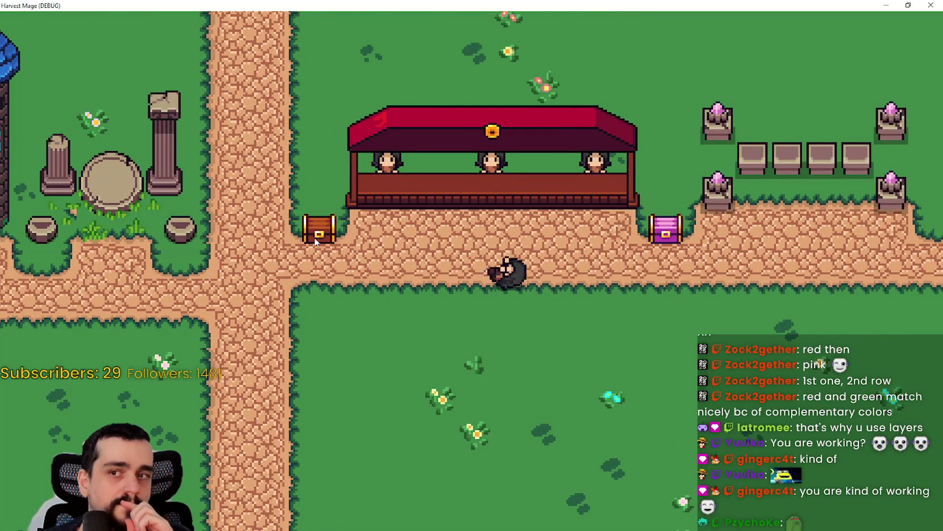
key("a")
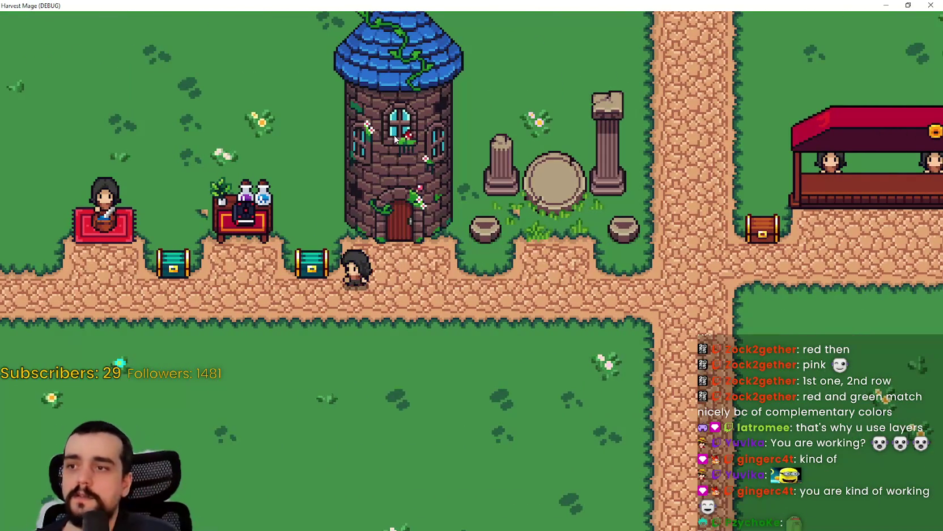
key("F8")
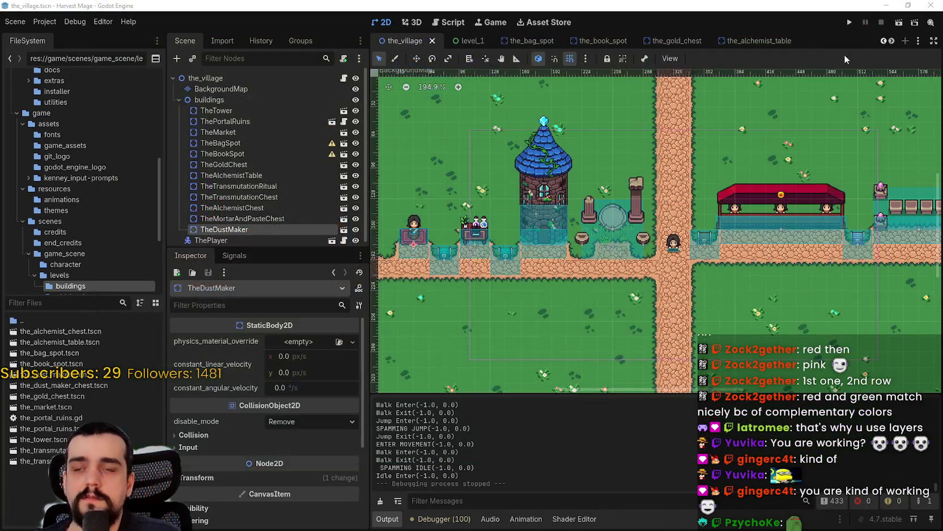
Zoom out over the whole village and select the BackgroundMap tile layer for terrain painting
scroll(681, 221, "down", 5)
scroll(567, 244, "up", 3)
scroll(650, 252, "down", 4)
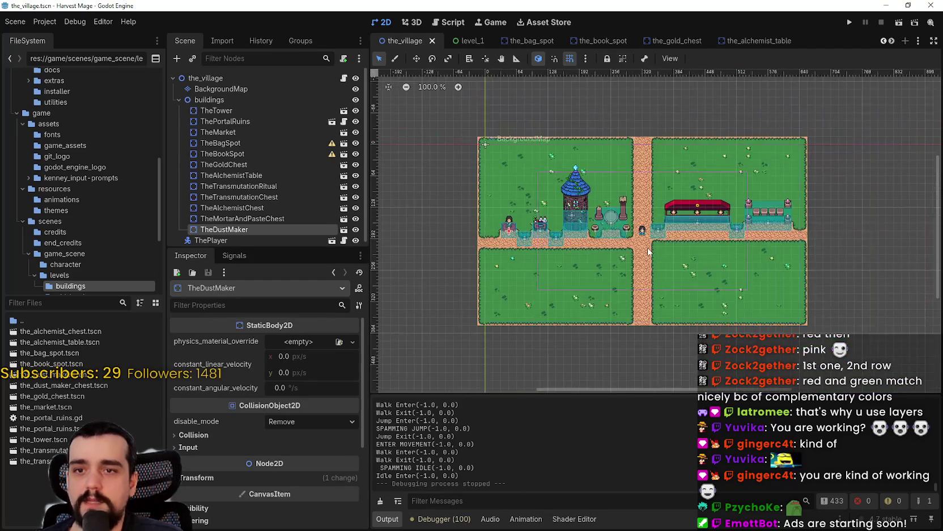
scroll(649, 251, "down", 2)
scroll(754, 260, "up", 3)
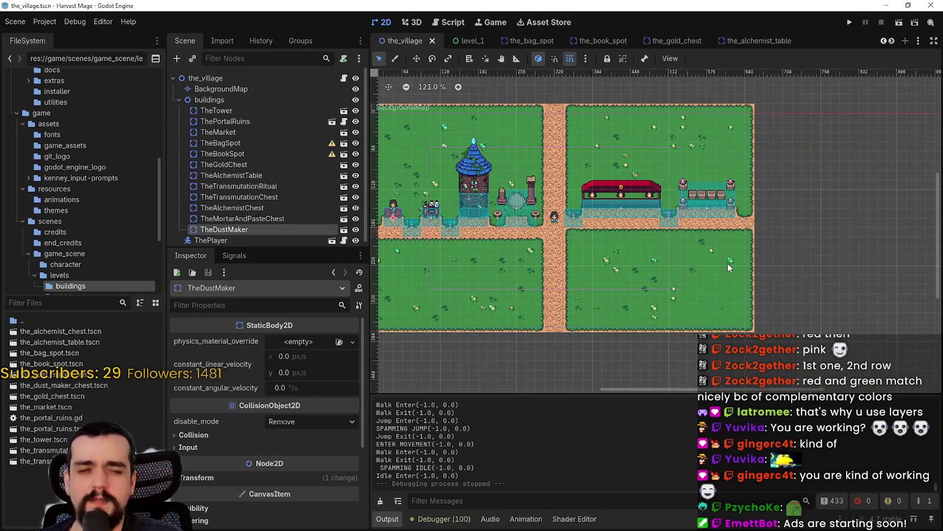
scroll(709, 254, "down", 3)
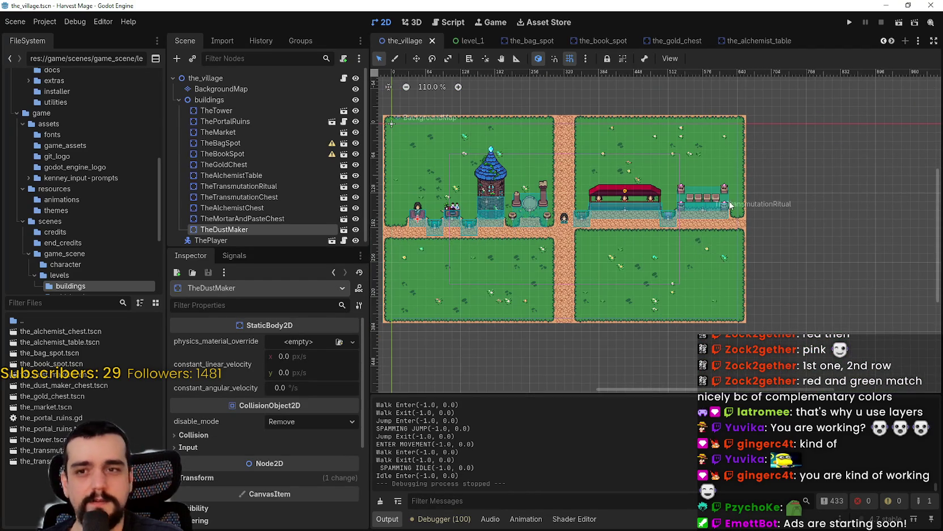
left_click(249, 89)
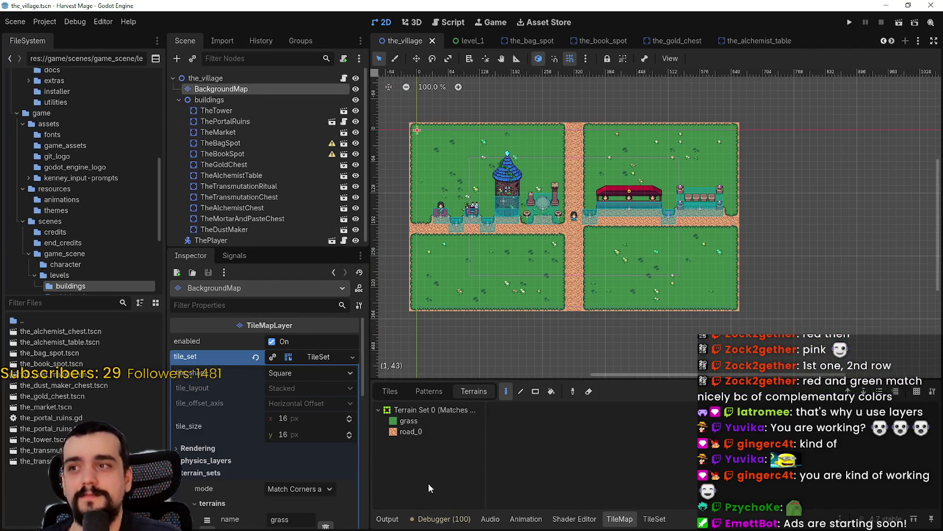
Pick the grass terrain and paint grass up the lower part of the map's empty left column
left_click(442, 422)
scroll(784, 201, "up", 2)
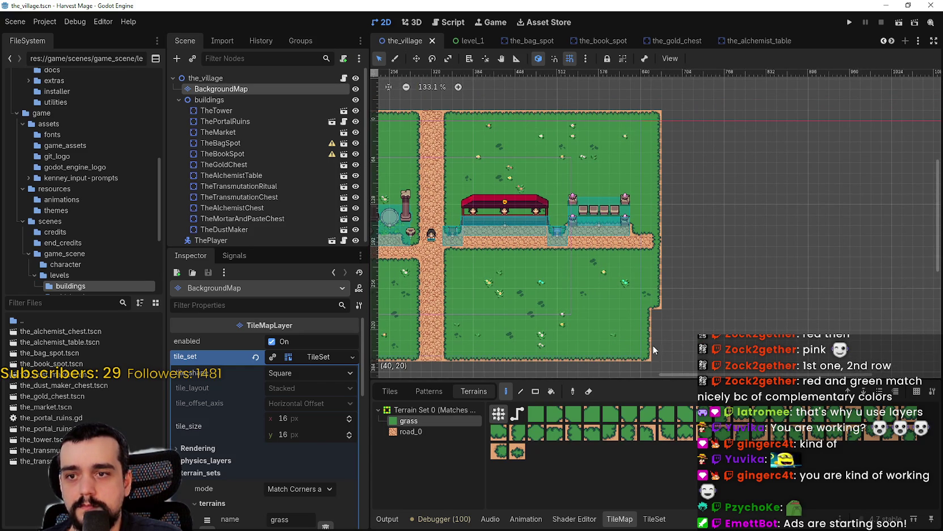
scroll(658, 322, "down", 4)
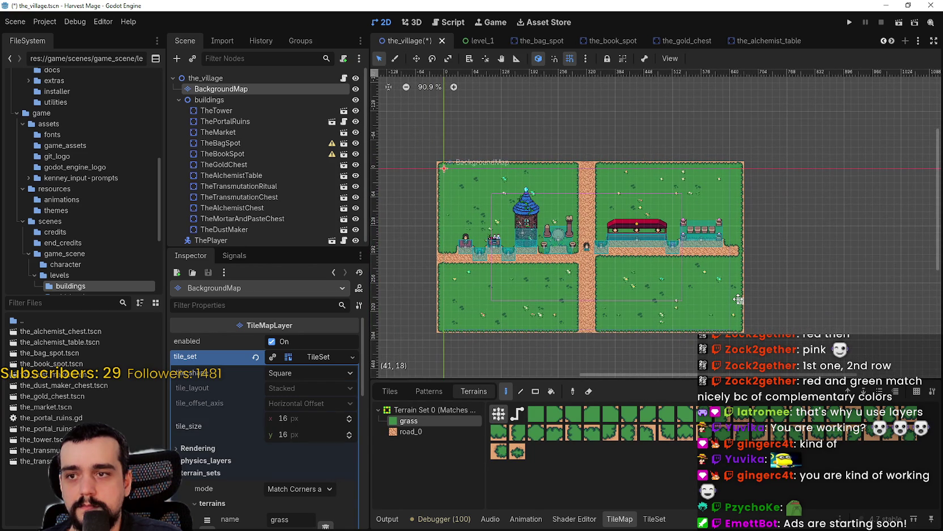
scroll(708, 289, "up", 4)
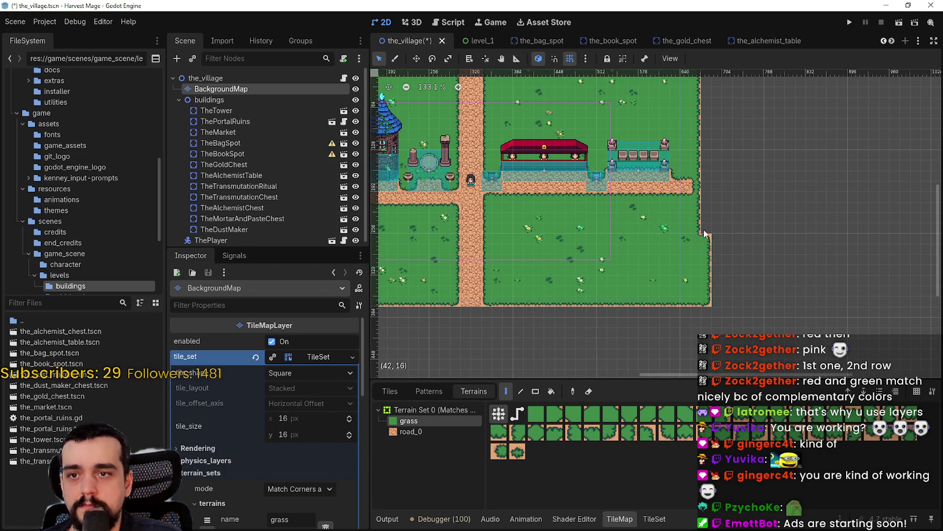
scroll(706, 179, "up", 3)
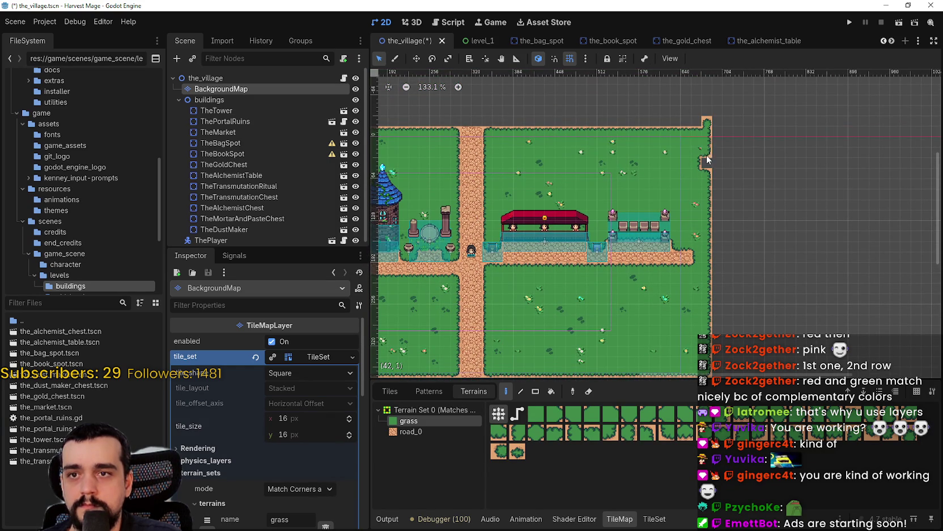
scroll(567, 226, "left", 5)
scroll(538, 255, "down", 2)
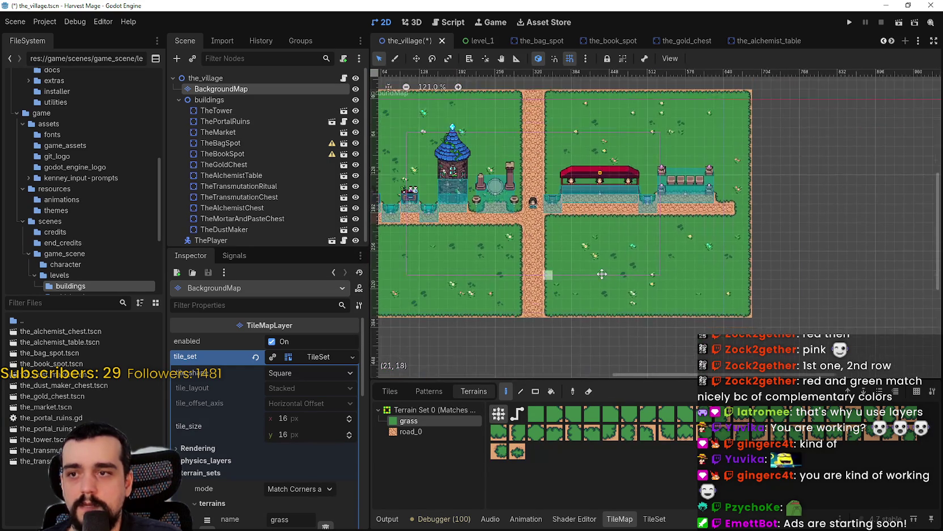
scroll(499, 288, "up", 1)
left_click_drag(443, 334, 446, 255)
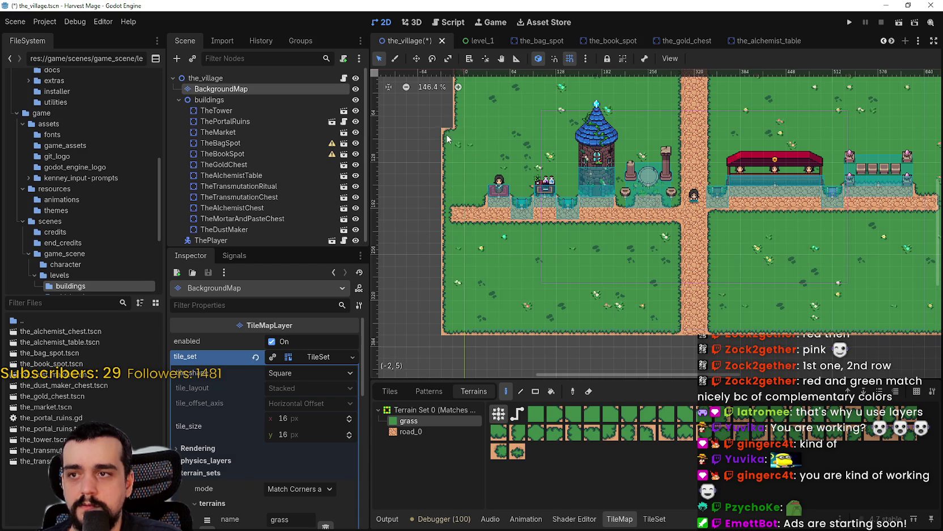
Paint grass further up the left column, then switch the terrain to road_0
scroll(448, 142, "up", 3)
left_click_drag(451, 204, 452, 169)
scroll(580, 244, "down", 2)
scroll(680, 198, "right", 4)
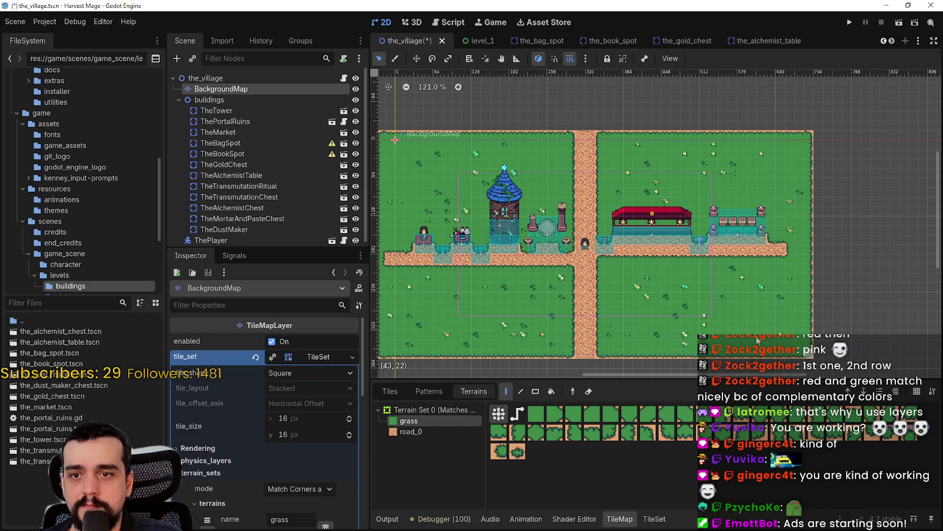
scroll(624, 239, "left", 5)
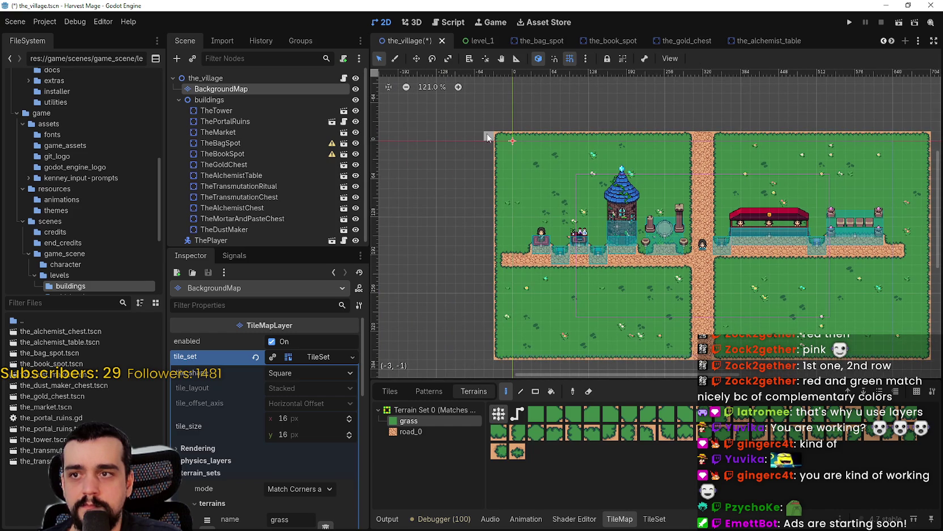
scroll(657, 199, "right", 3)
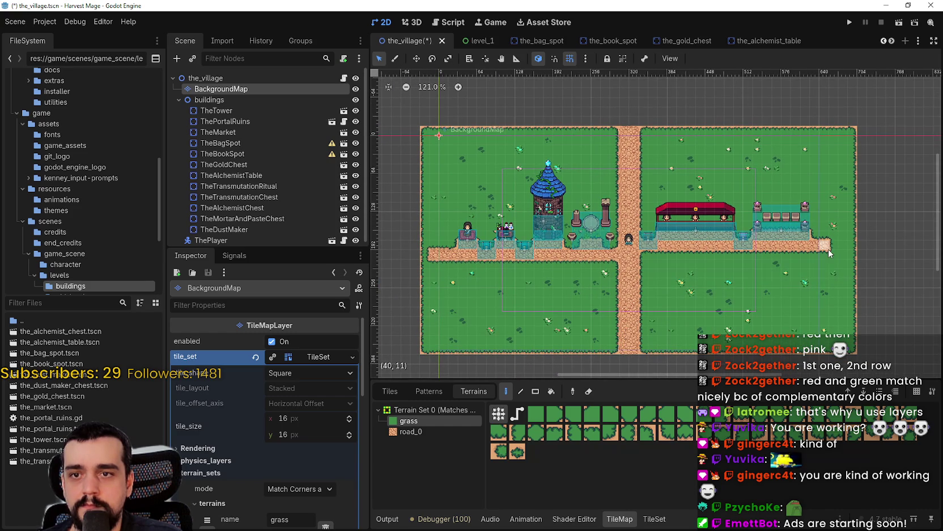
left_click(424, 432)
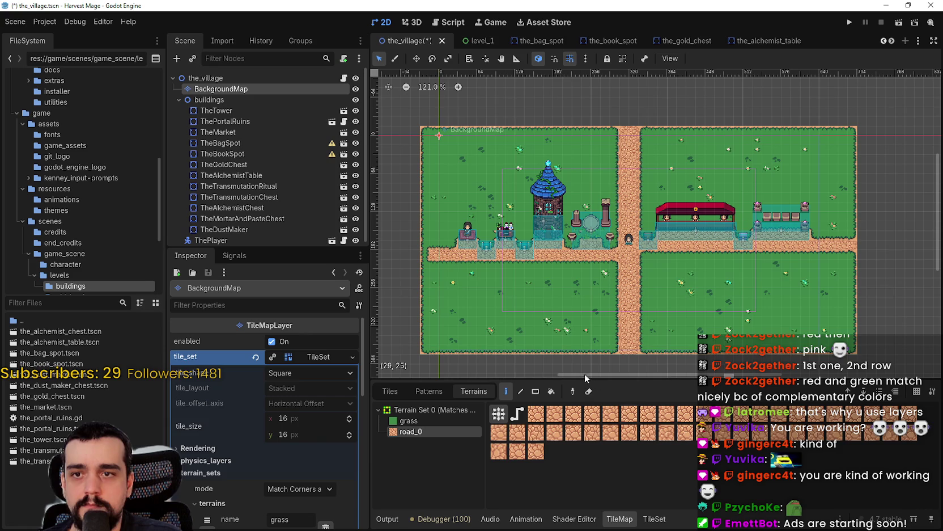
Fill the notch and the orange tile at the map's left edge with grass terrain
left_click_drag(627, 344, 616, 310)
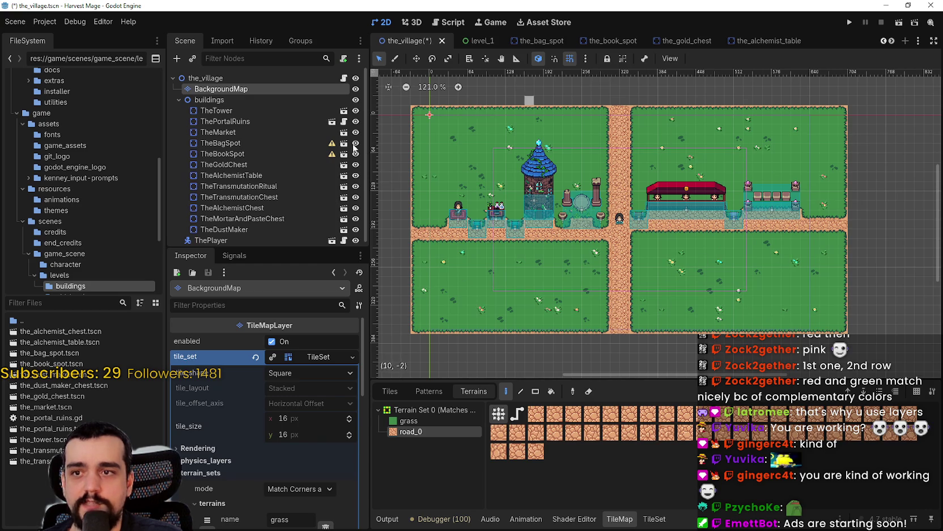
scroll(605, 226, "up", 1)
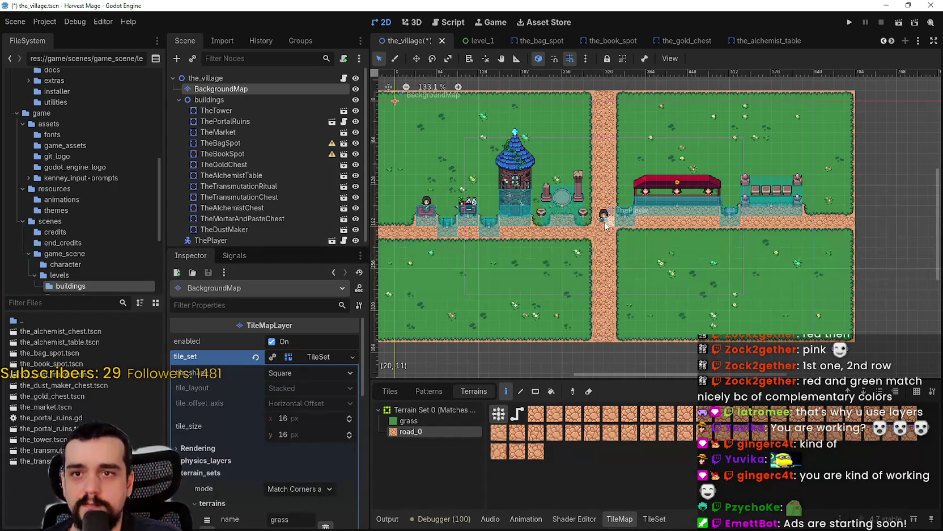
scroll(605, 226, "down", 3)
scroll(508, 226, "up", 2)
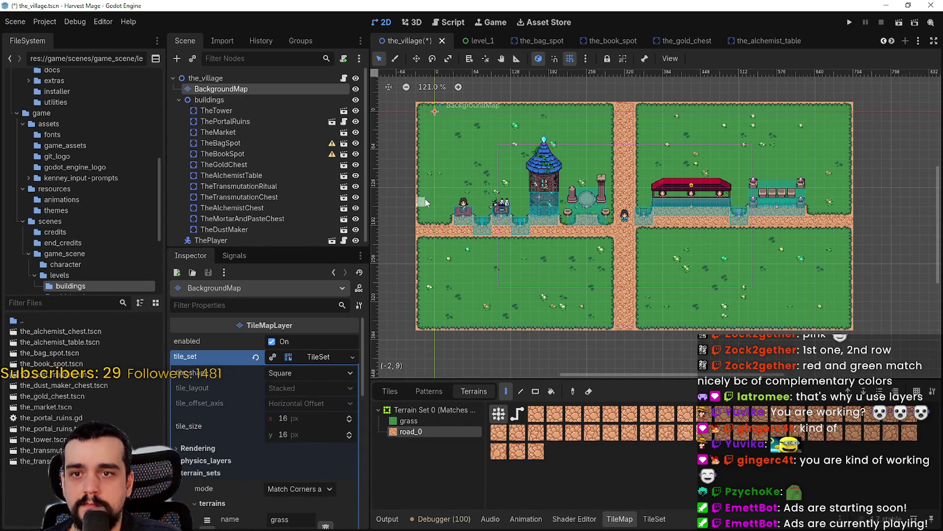
scroll(431, 170, "left", 2)
scroll(437, 136, "down", 1)
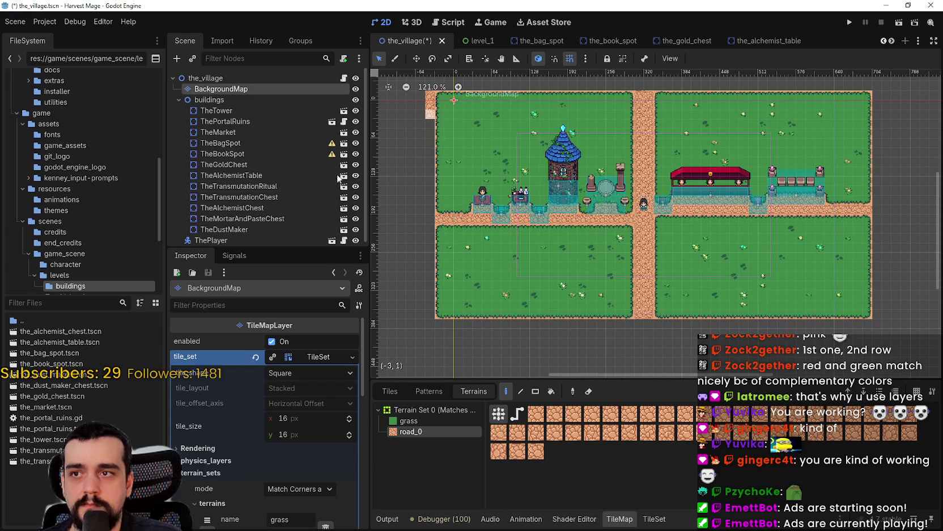
left_click(416, 414)
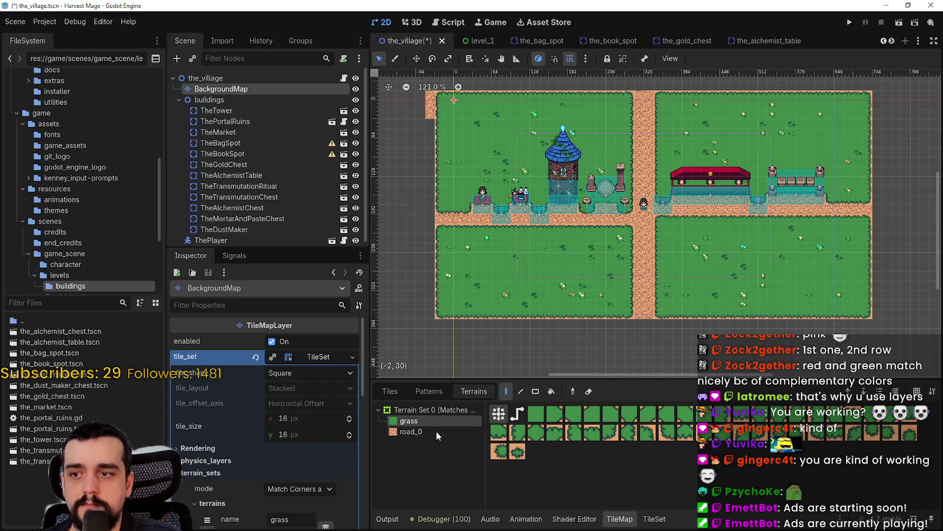
left_click_drag(410, 113, 474, 159)
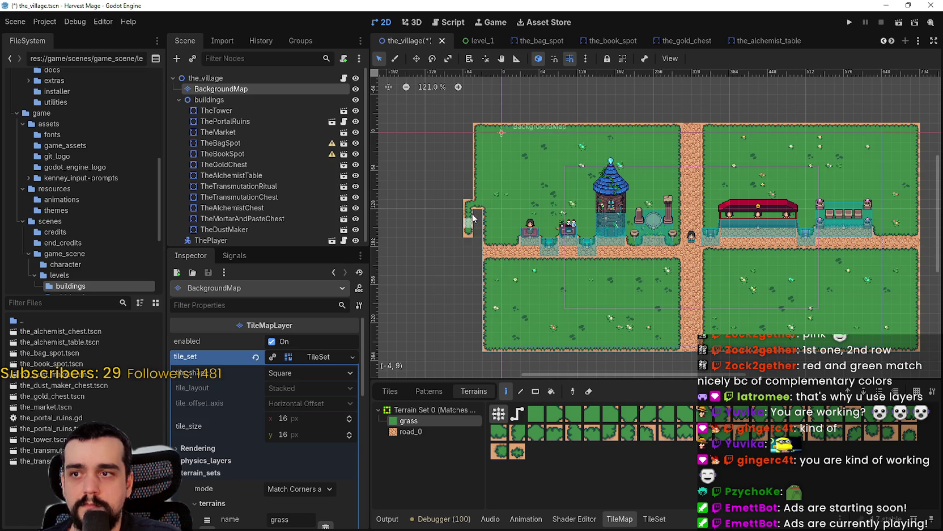
left_click_drag(470, 209, 452, 164)
left_click(465, 165)
left_click(465, 190)
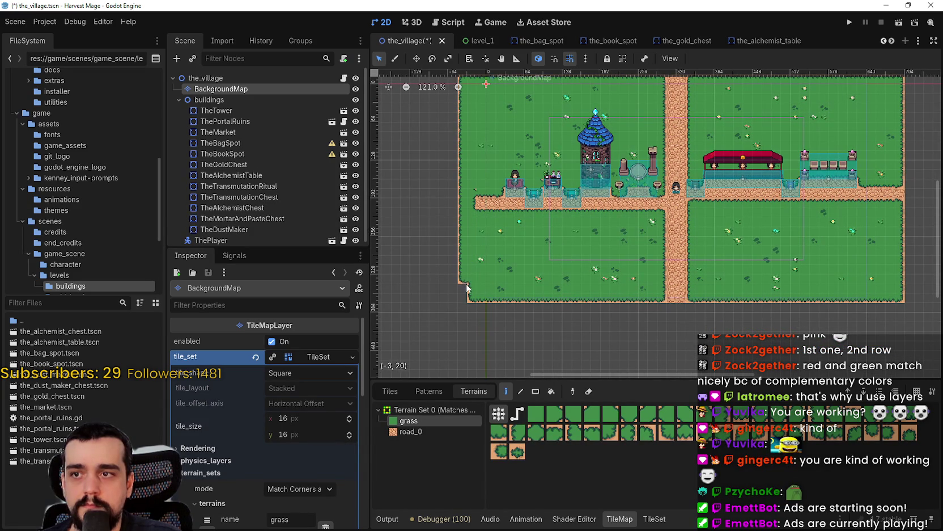
Switch back to road_0 terrain and save the village scene
scroll(473, 200, "up", 2)
scroll(473, 200, "right", 2)
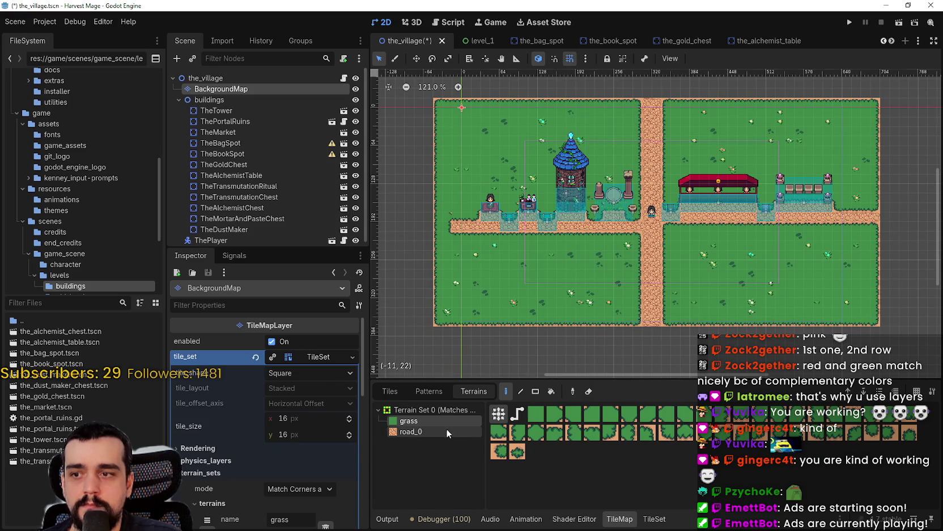
left_click(411, 431)
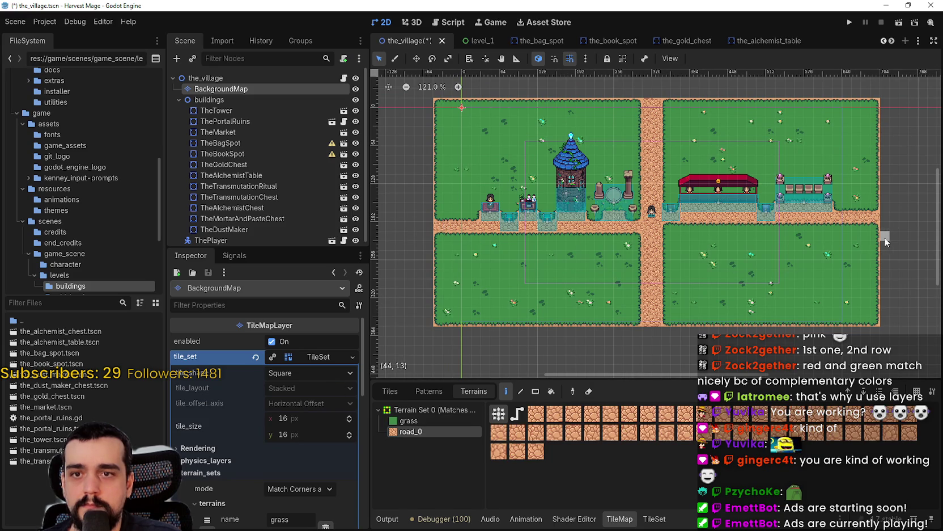
scroll(666, 250, "up", 1)
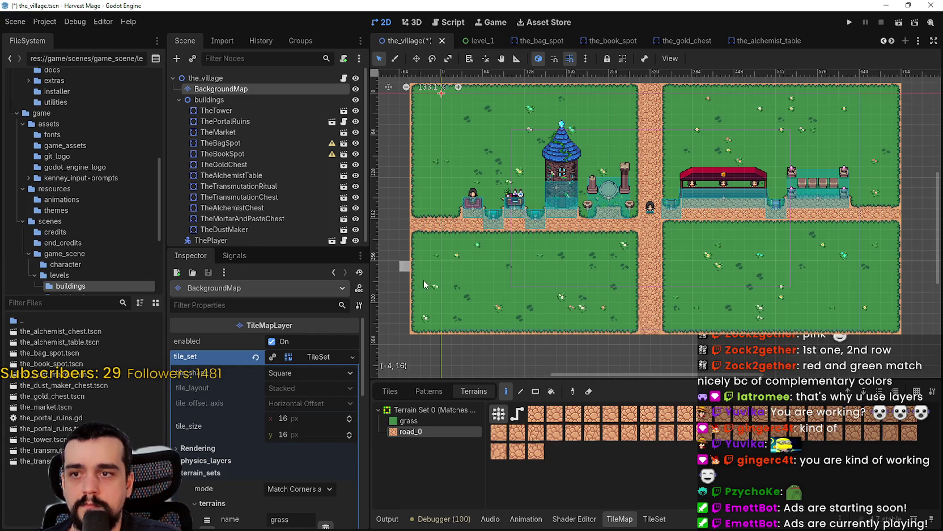
scroll(624, 266, "down", 2)
key("ctrl+s")
Select ThePlayer in the Scene tree to show its properties
scroll(588, 259, "up", 1)
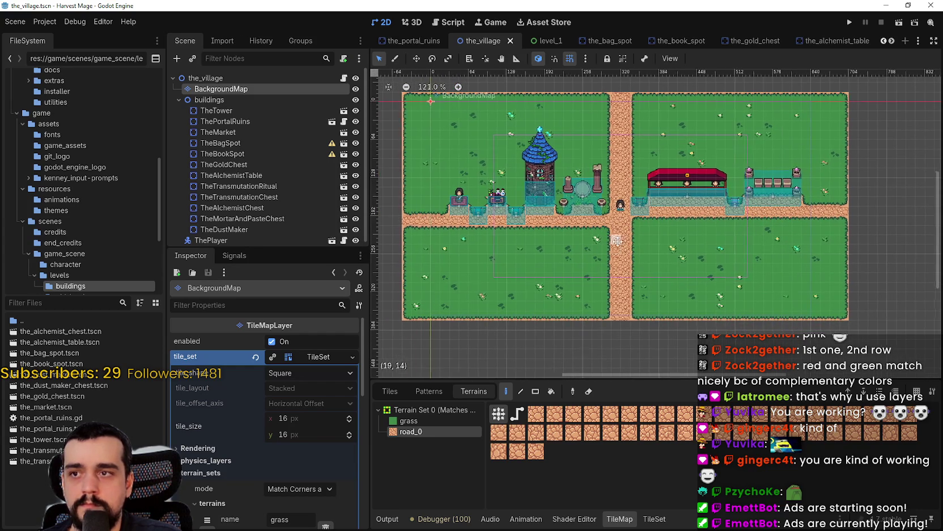
scroll(238, 227, "down", 1)
left_click(236, 235)
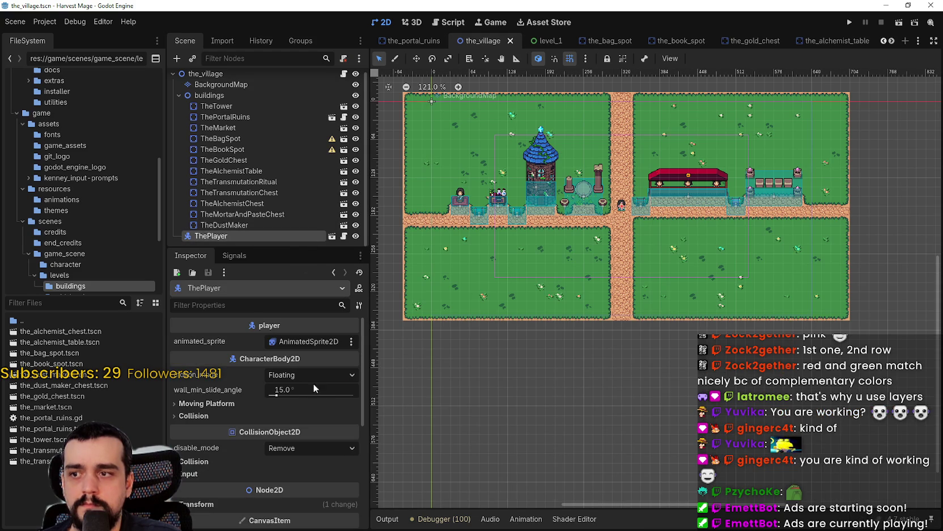
scroll(558, 229, "down", 2)
scroll(558, 230, "up", 1)
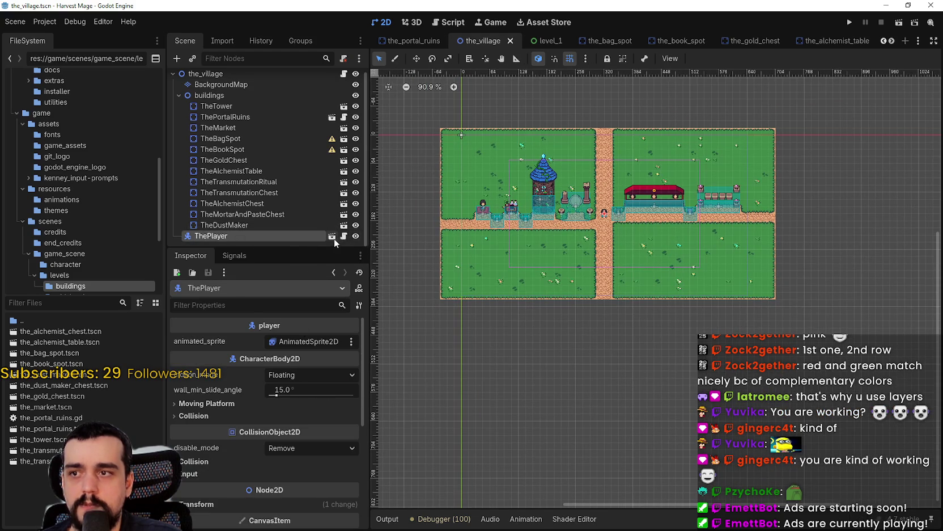
Open the player's own scene, select its camera, and expand its limits (0, 0, 640, 352)
left_click(331, 235)
scroll(530, 243, "down", 10)
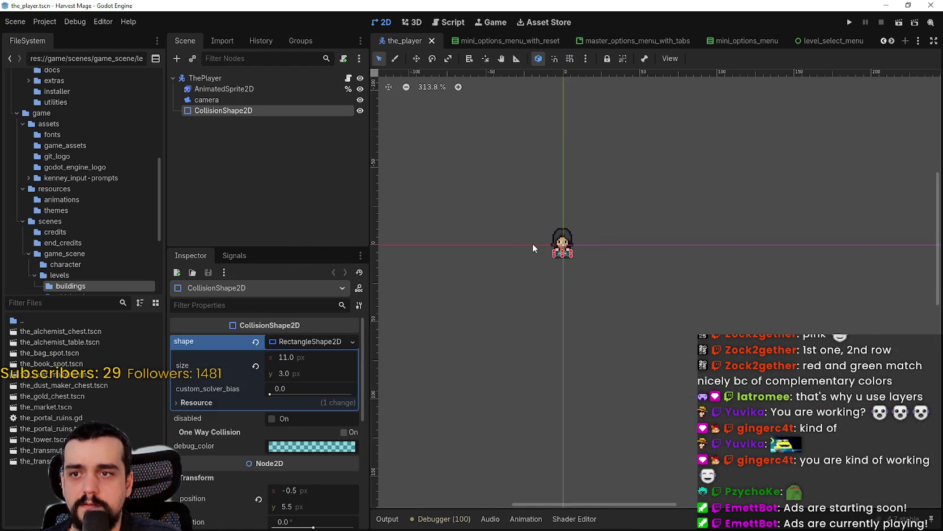
scroll(532, 243, "down", 4)
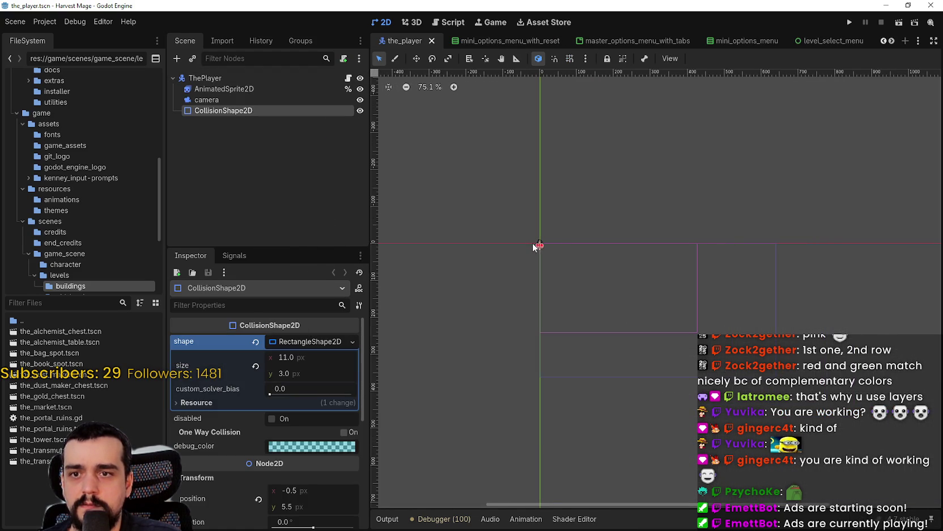
left_click(285, 100)
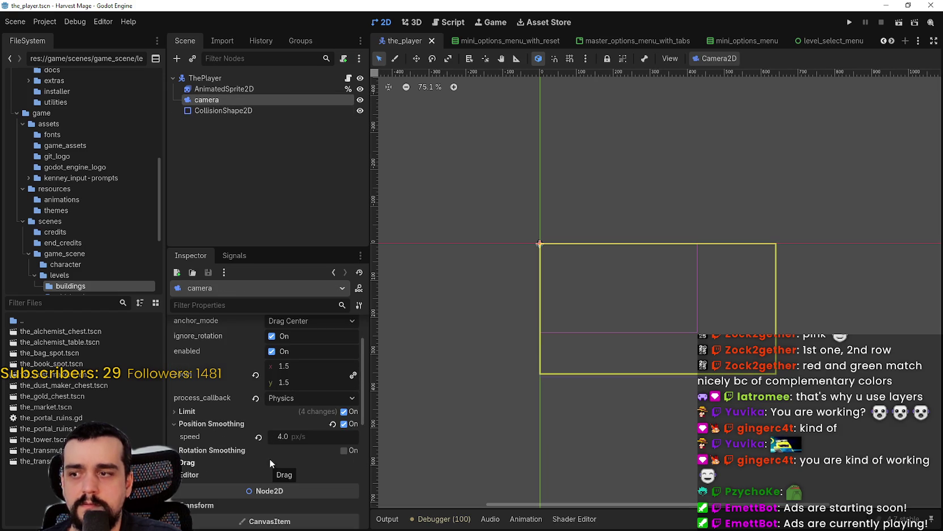
scroll(265, 452, "down", 3)
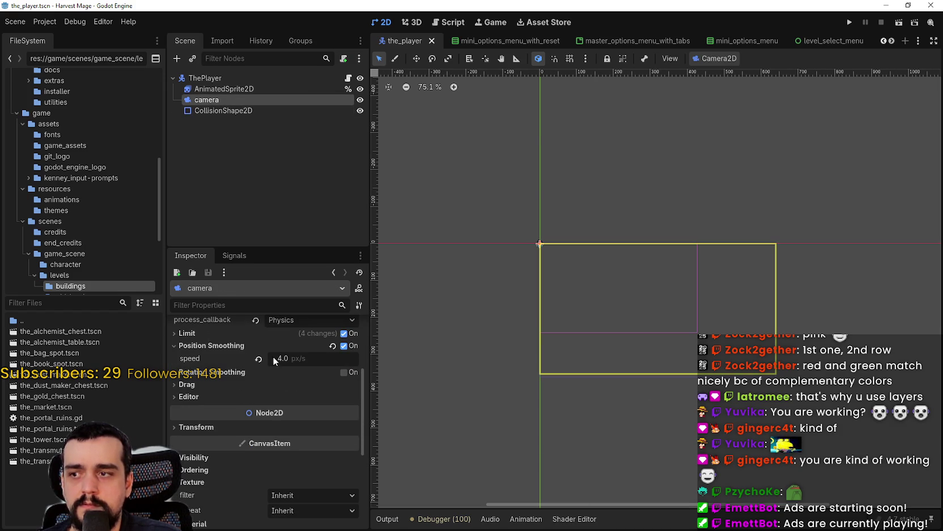
left_click(216, 335)
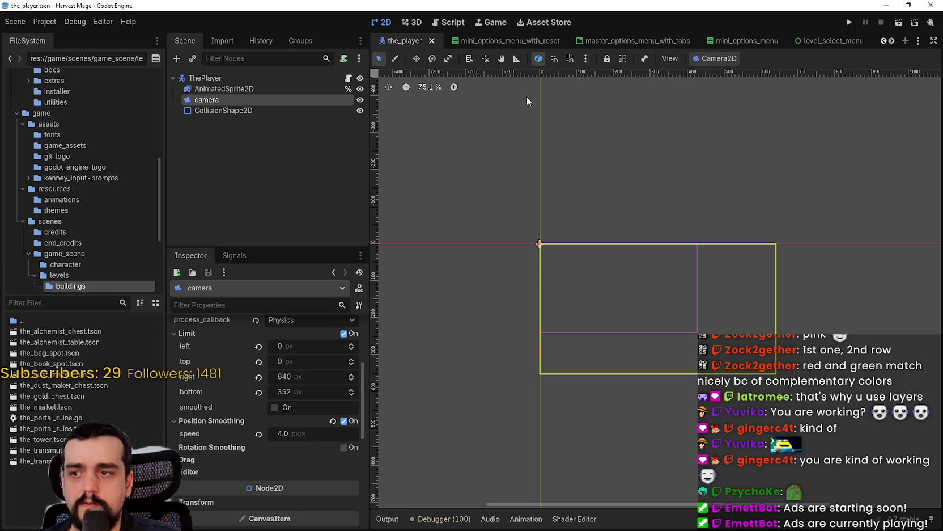
Page through the open scene tabs looking for the village scene
left_click(884, 41)
left_click(883, 40)
left_click(883, 40)
left_click(883, 41)
left_click(894, 40)
left_click(894, 40)
left_click(894, 40)
left_click(893, 40)
left_click(894, 40)
left_click(893, 40)
left_click(894, 40)
left_click(894, 40)
left_click(893, 40)
left_click(893, 41)
left_click(894, 41)
left_click(894, 40)
left_click(893, 40)
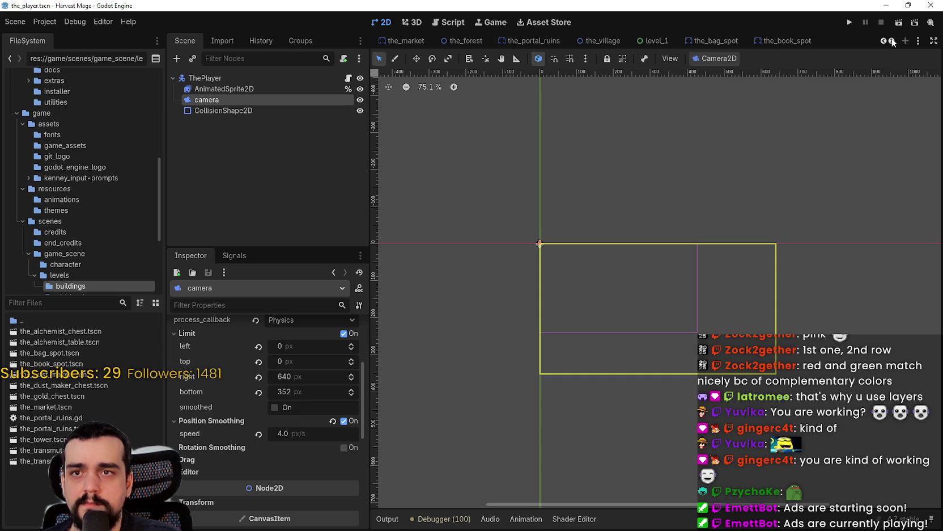
left_click(894, 40)
left_click(894, 40)
left_click(894, 40)
left_click(885, 41)
left_click(885, 40)
left_click(885, 41)
left_click(892, 40)
left_click(892, 41)
left_click(892, 41)
left_click(892, 41)
left_click(892, 40)
left_click(892, 41)
left_click(892, 40)
left_click(885, 41)
left_click(885, 41)
left_click(885, 41)
left_click(885, 41)
left_click(885, 41)
scroll(570, 290, "up", 3)
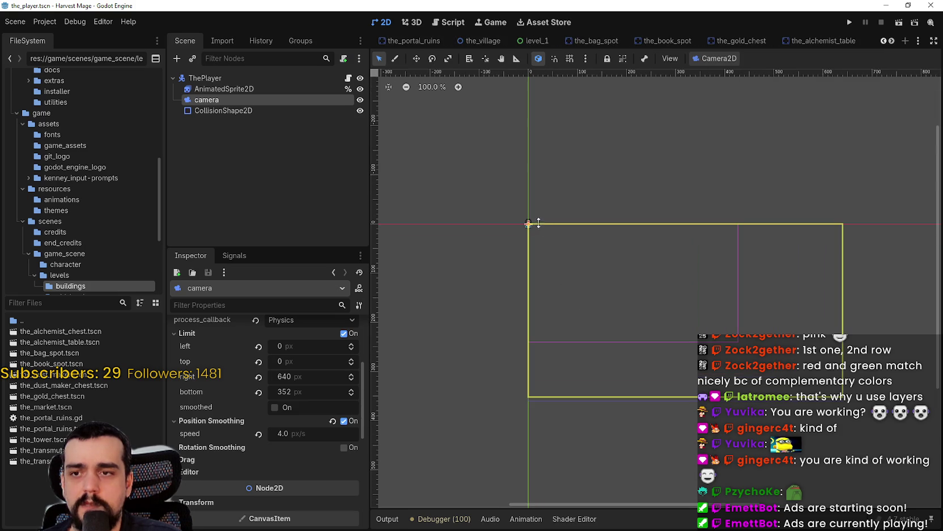
Bring up the context menu for the player's camera node in the Scene dock
scroll(554, 396, "down", 2)
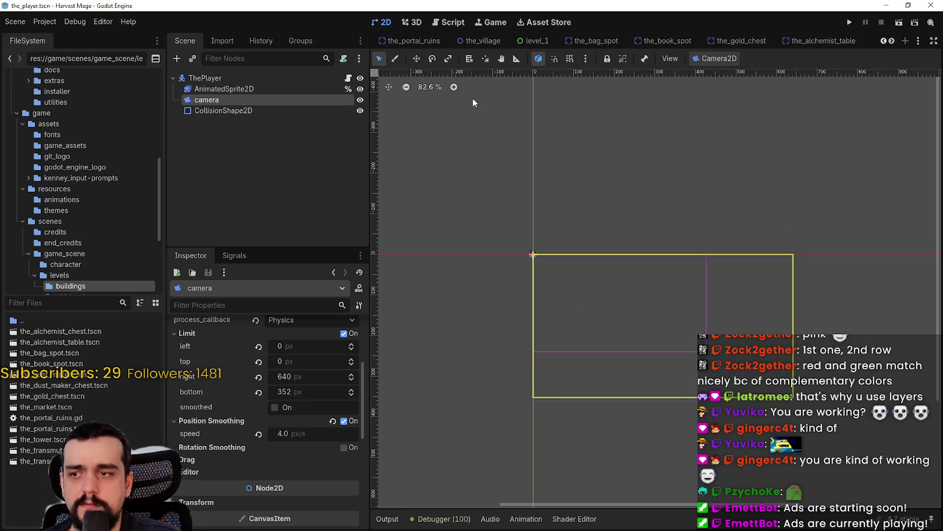
mouse_move(616, 43)
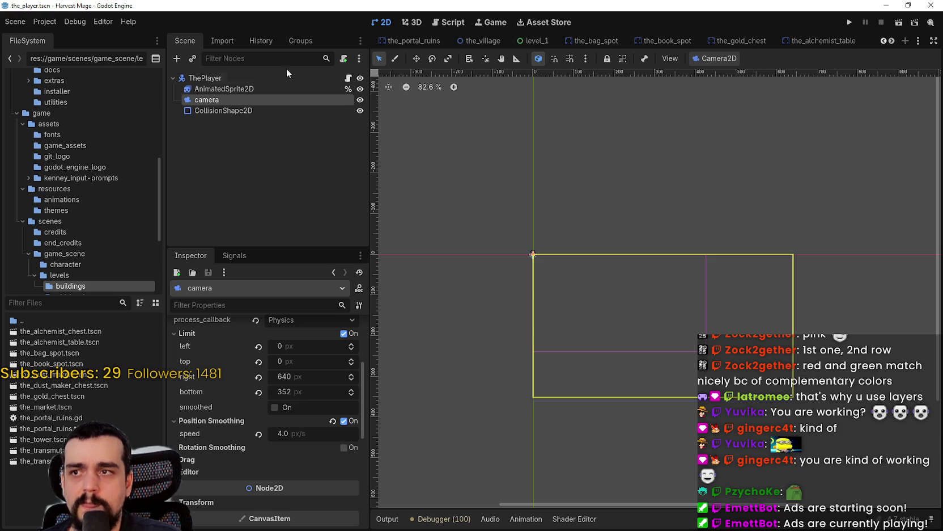
right_click(231, 100)
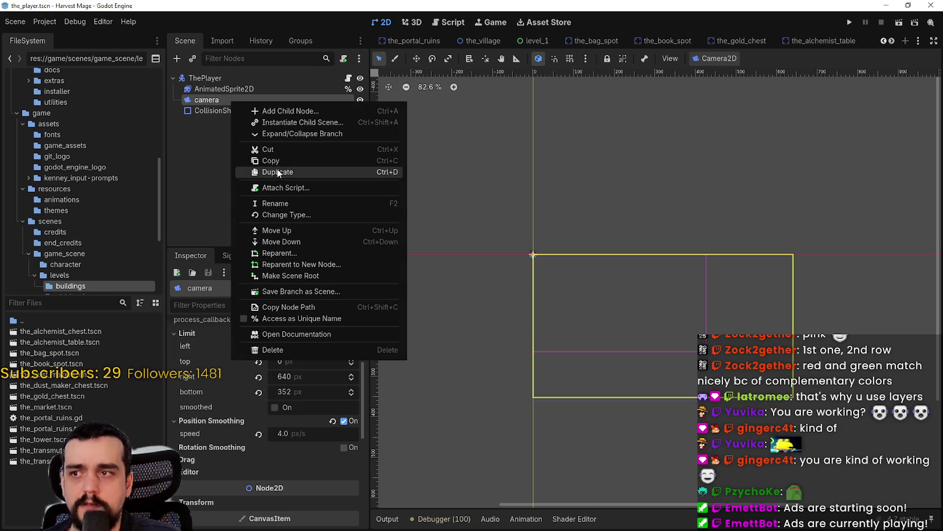
Copy the camera node, then delete it from the player scene and select the root node
left_click(262, 161)
right_click(227, 108)
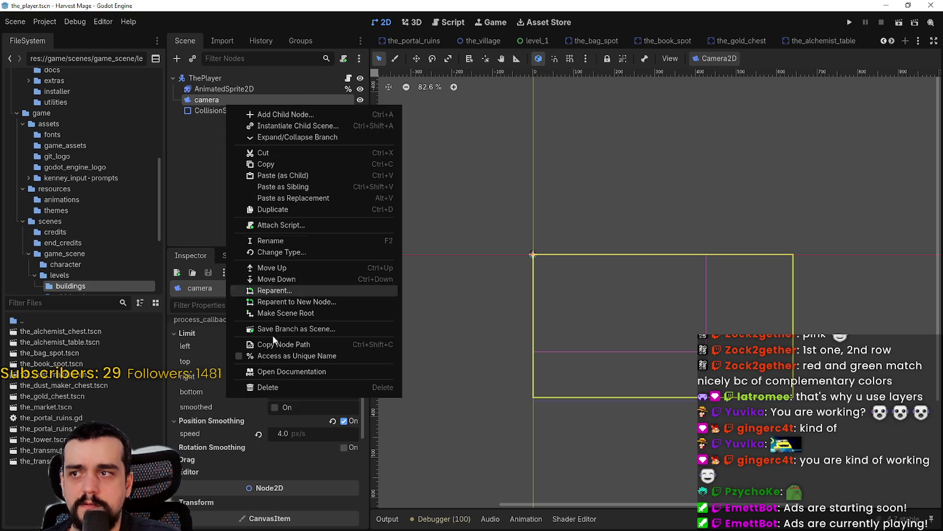
left_click(283, 387)
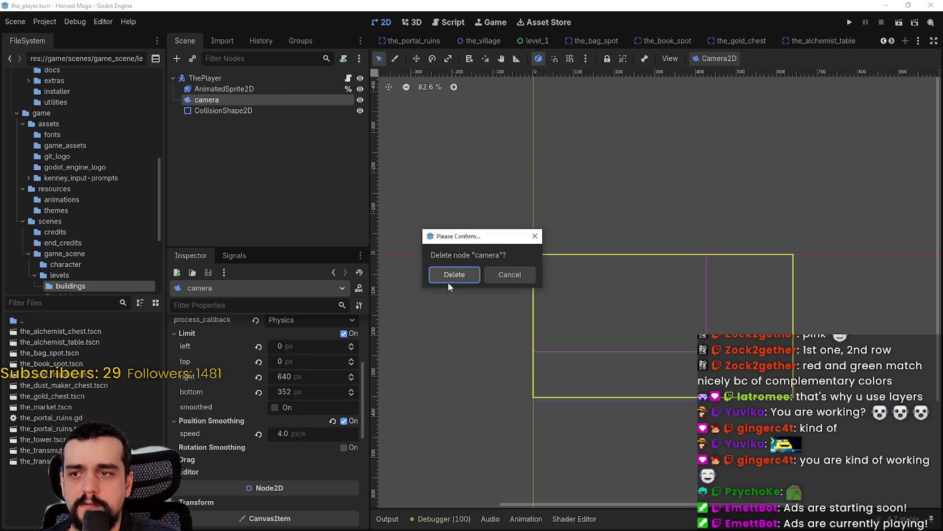
left_click(451, 274)
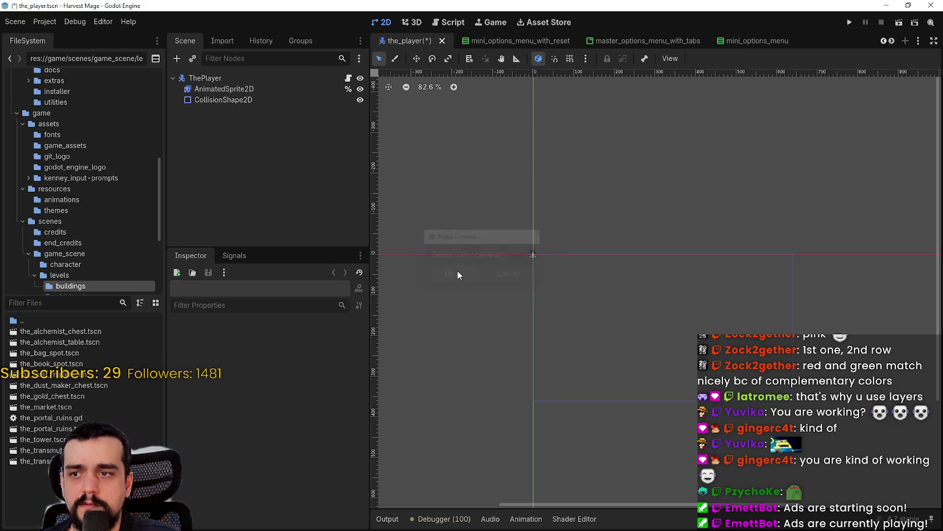
left_click(250, 78)
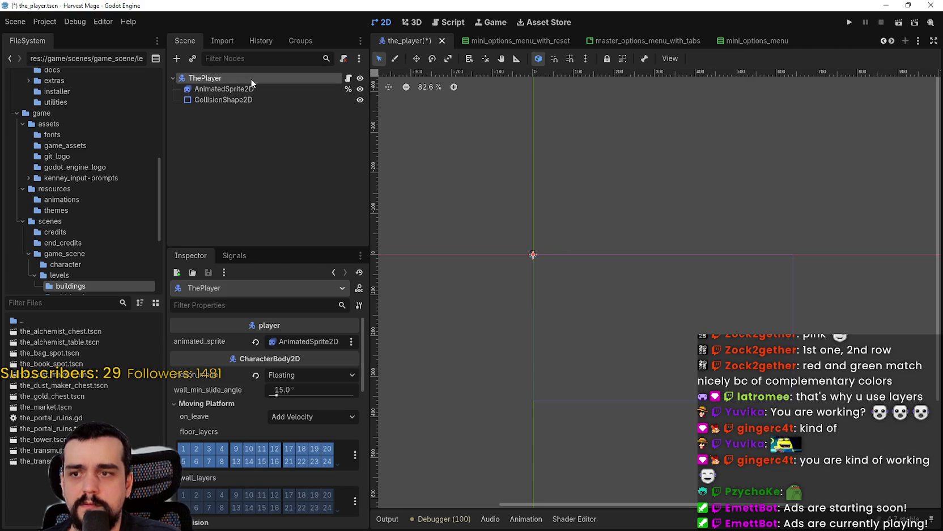
Scroll through the scene tabs and switch to the_village scene
left_click(884, 40)
left_click(884, 41)
left_click(885, 41)
left_click(887, 42)
left_click(892, 41)
left_click(892, 41)
left_click(893, 41)
left_click(892, 41)
left_click(893, 41)
left_click(892, 41)
left_click(893, 41)
left_click(892, 40)
left_click(893, 41)
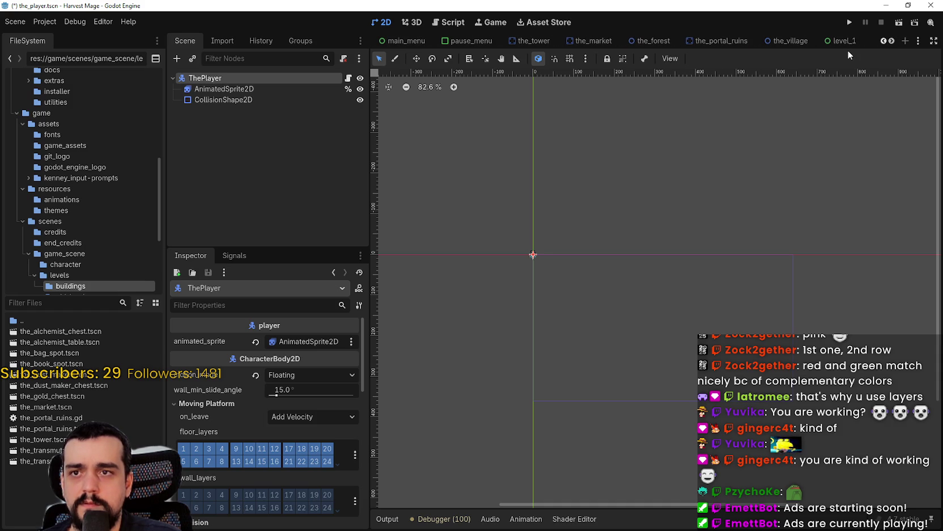
left_click(791, 40)
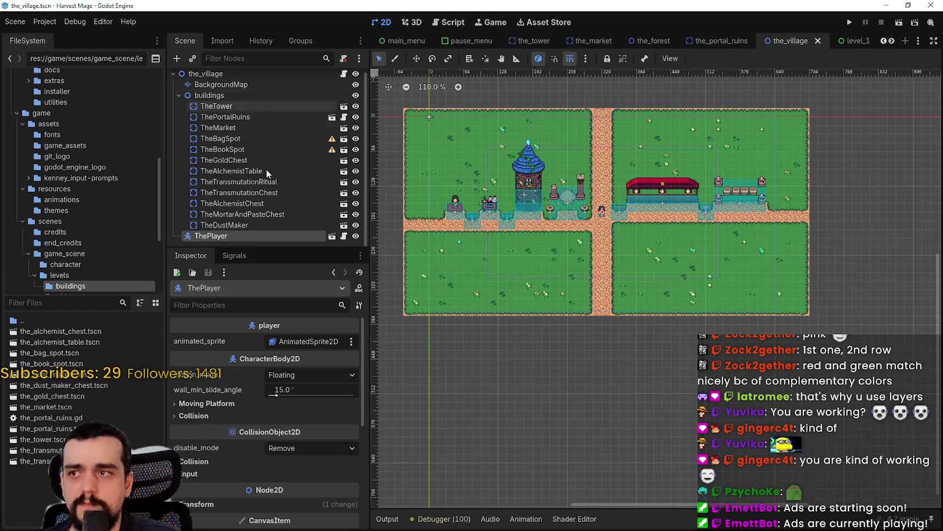
Paste the copied camera under ThePlayer as camera2 and expand its Limit values
right_click(238, 236)
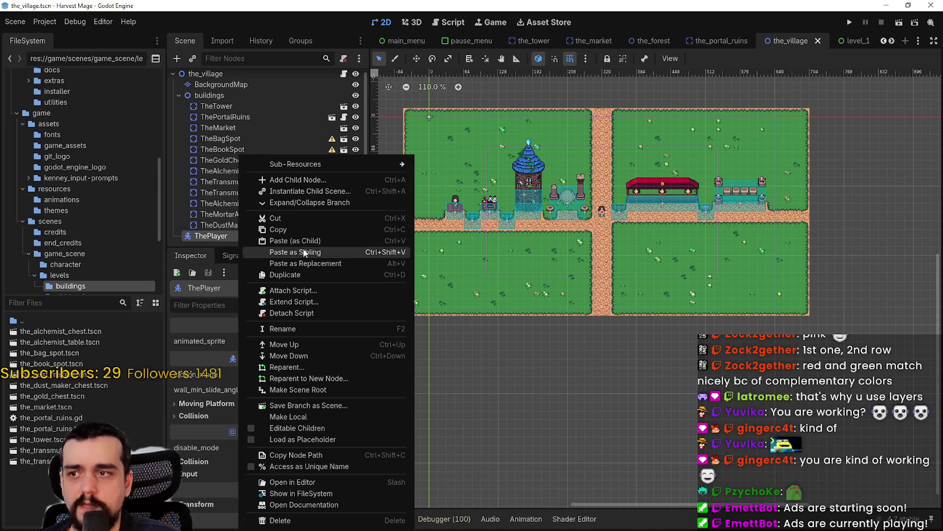
left_click(317, 241)
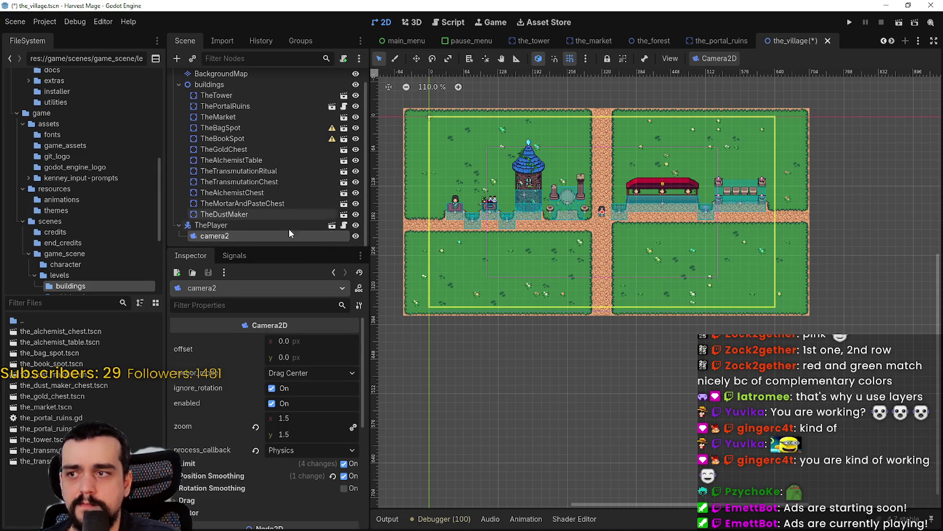
scroll(525, 238, "up", 2)
scroll(252, 430, "down", 3)
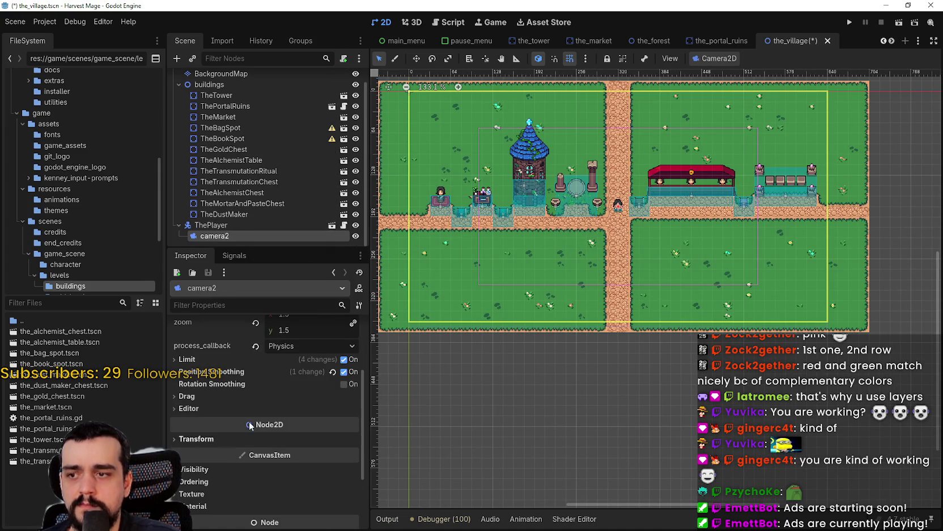
double_click(248, 235)
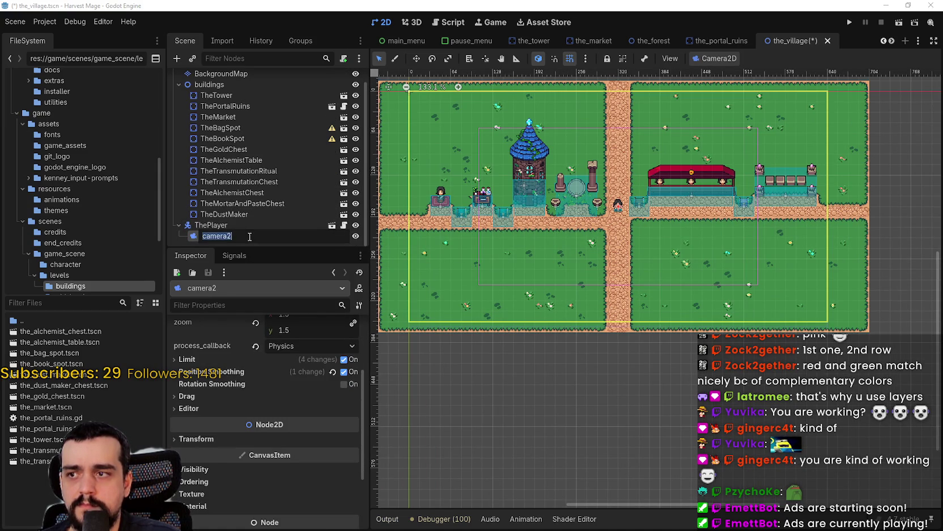
key("Return")
scroll(449, 262, "down", 1)
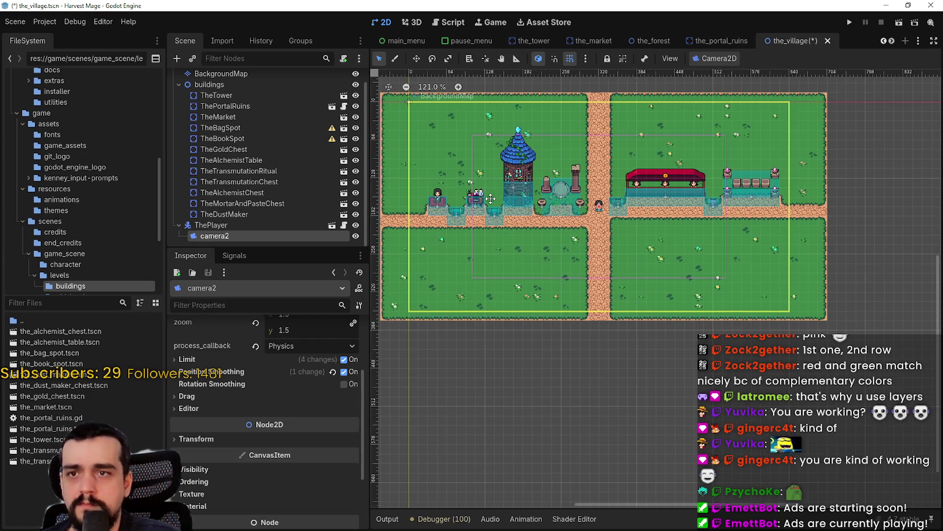
scroll(298, 466, "down", 4)
scroll(294, 435, "up", 4)
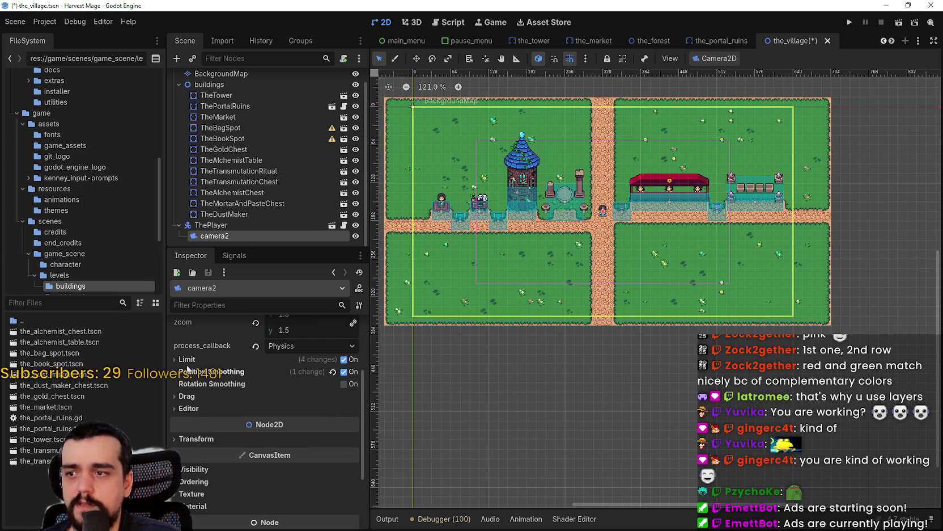
left_click(230, 358)
Extend camera2's limits: left to -46 and right to 704 px
mouse_move(285, 402)
left_mouse_down()
mouse_move(340, 402)
mouse_move(286, 401)
left_mouse_up()
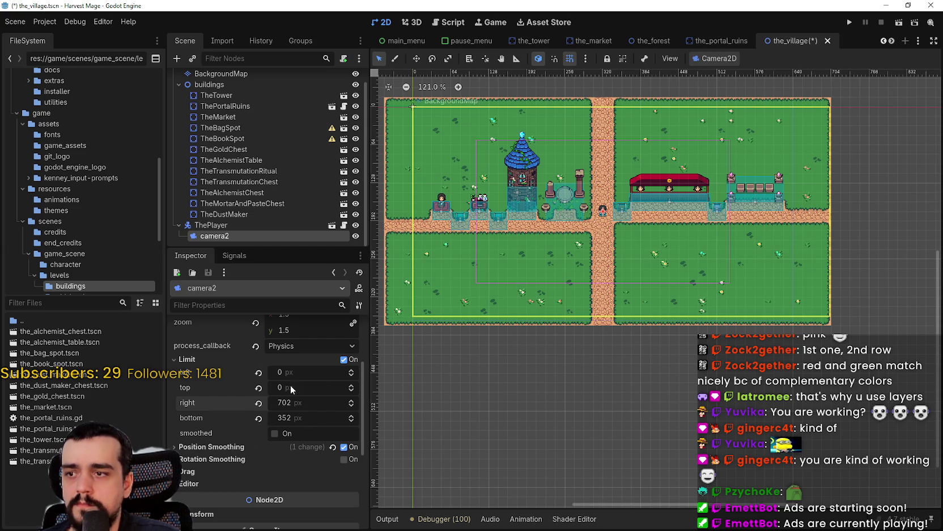
left_click_drag(289, 375, 264, 374)
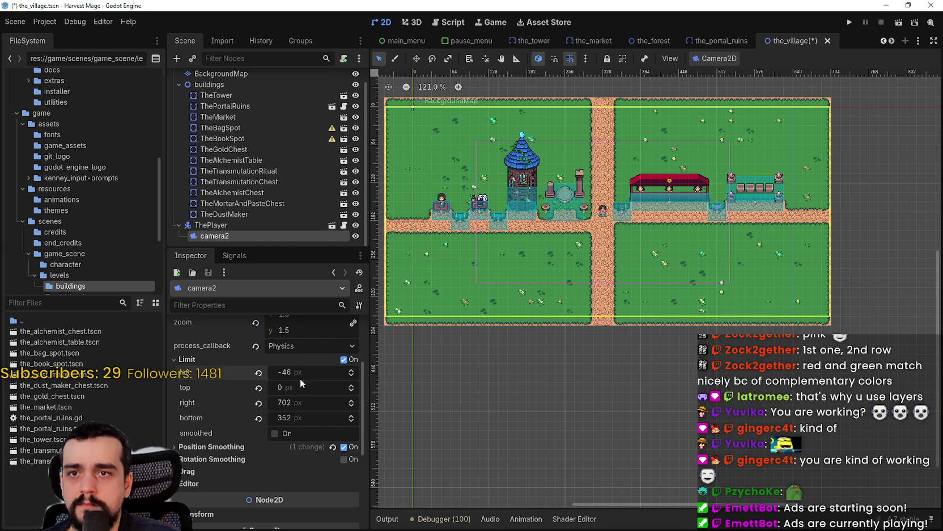
scroll(686, 284, "up", 1)
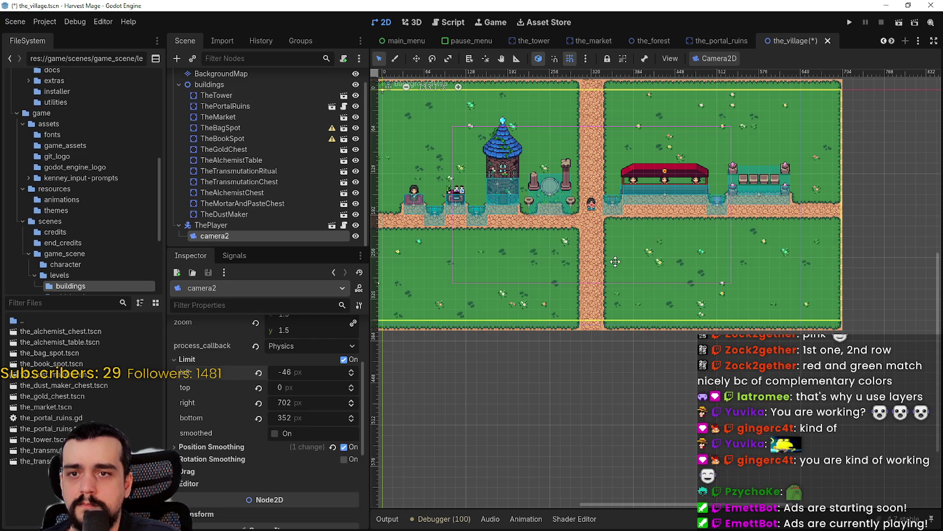
scroll(853, 164, "up", 14)
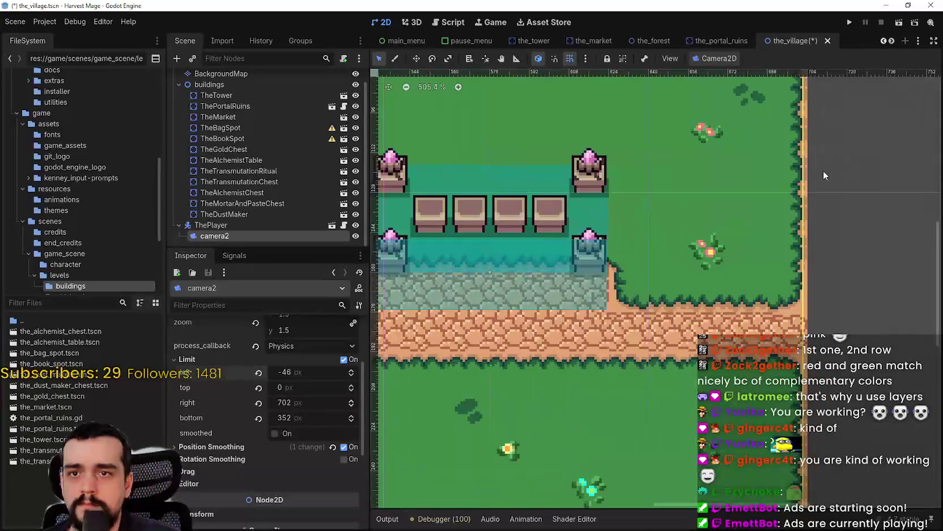
scroll(810, 190, "up", 1)
scroll(810, 189, "down", 1)
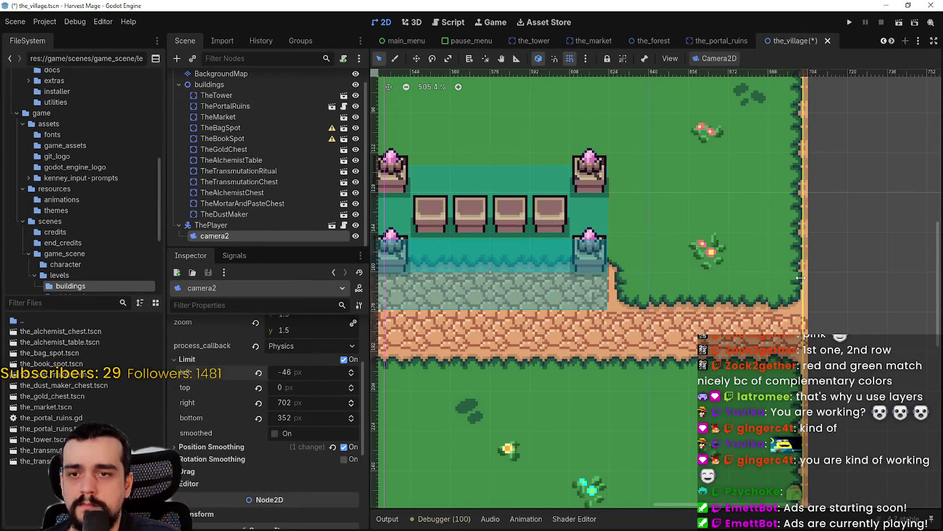
scroll(797, 320, "down", 1)
scroll(796, 319, "up", 1)
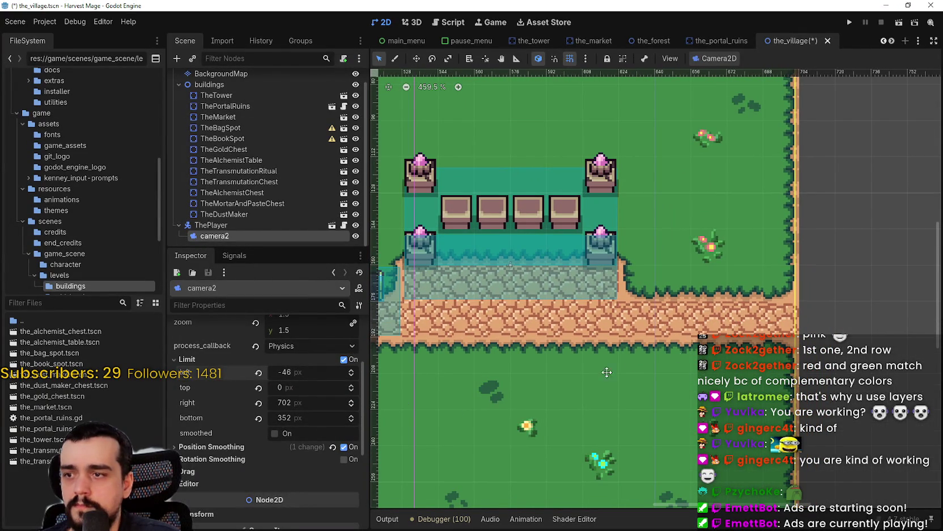
left_click_drag(290, 404, 287, 404)
left_click(287, 404)
type("704")
key("Return")
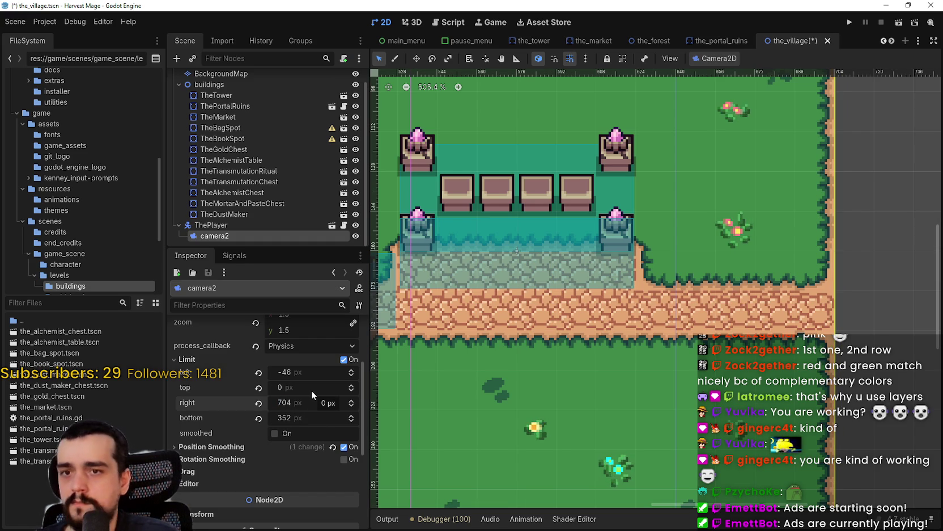
Change camera2's left limit from -46 to -48 and save the village scene
scroll(524, 363, "down", 6)
scroll(523, 363, "left", 5)
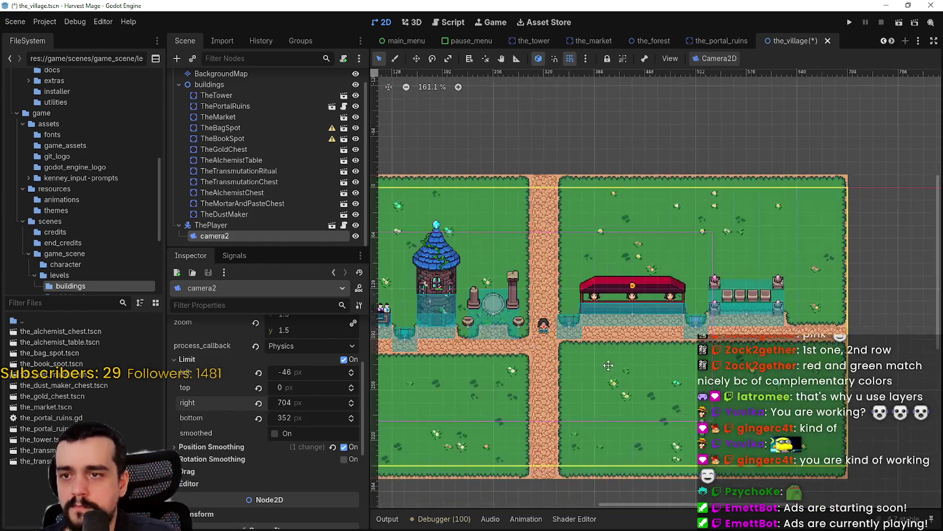
scroll(580, 345, "up", 2)
scroll(580, 345, "up", 6)
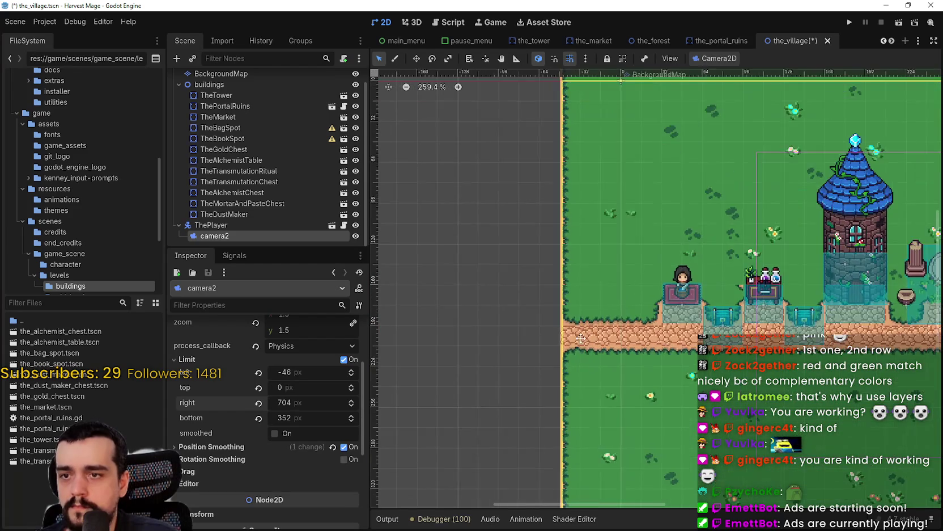
left_click(305, 374)
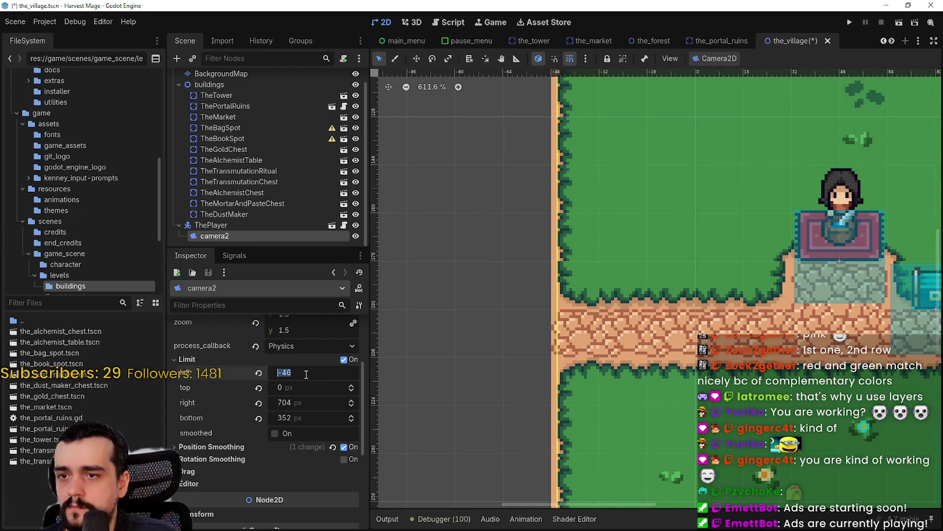
left_click(290, 374)
left_click_drag(287, 374, 294, 374)
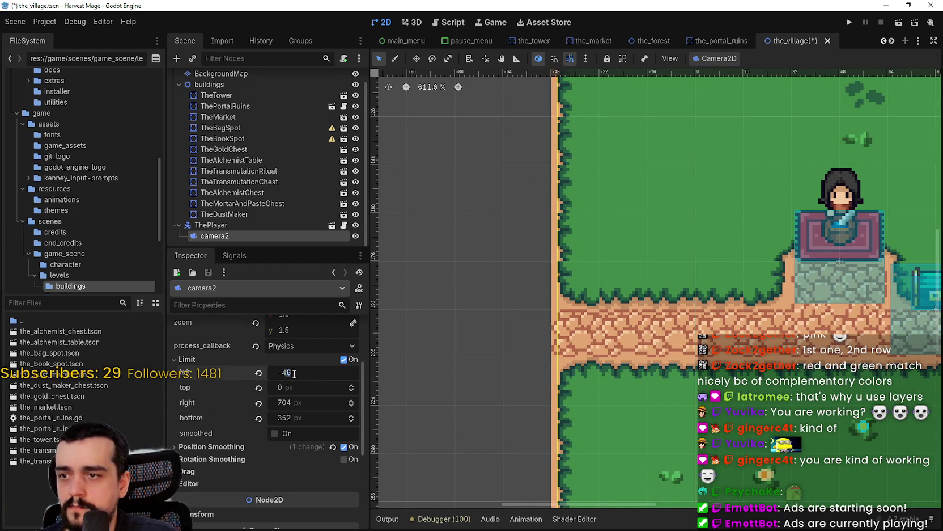
type("8")
key("Return")
key("ctrl+s")
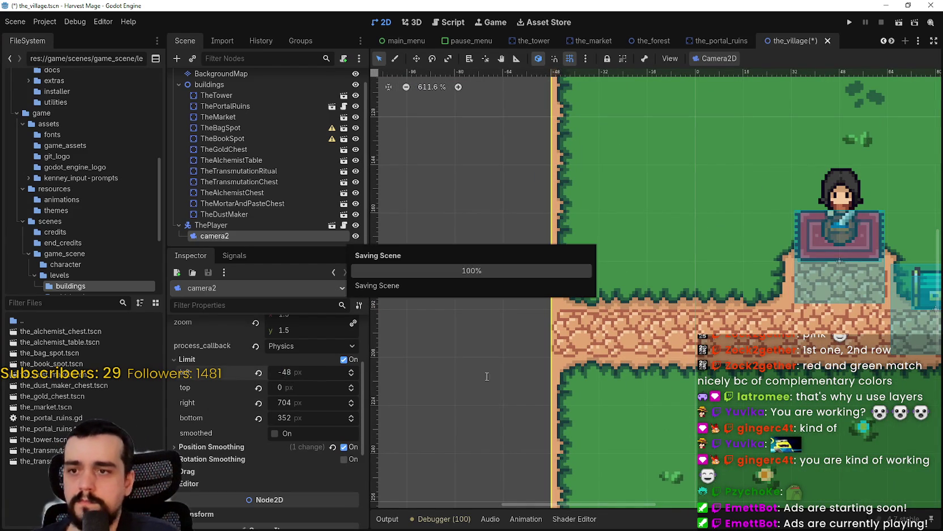
scroll(618, 306, "down", 2)
scroll(618, 307, "down", 6)
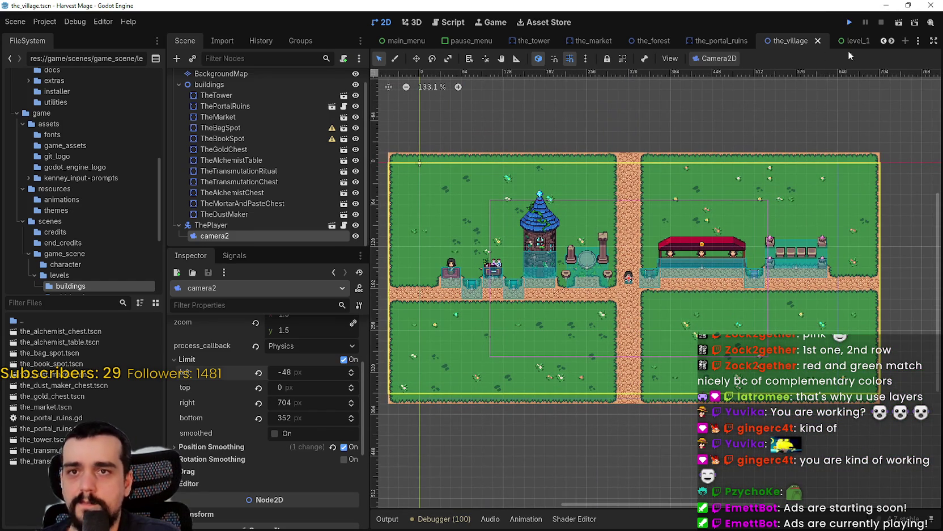
left_click(850, 24)
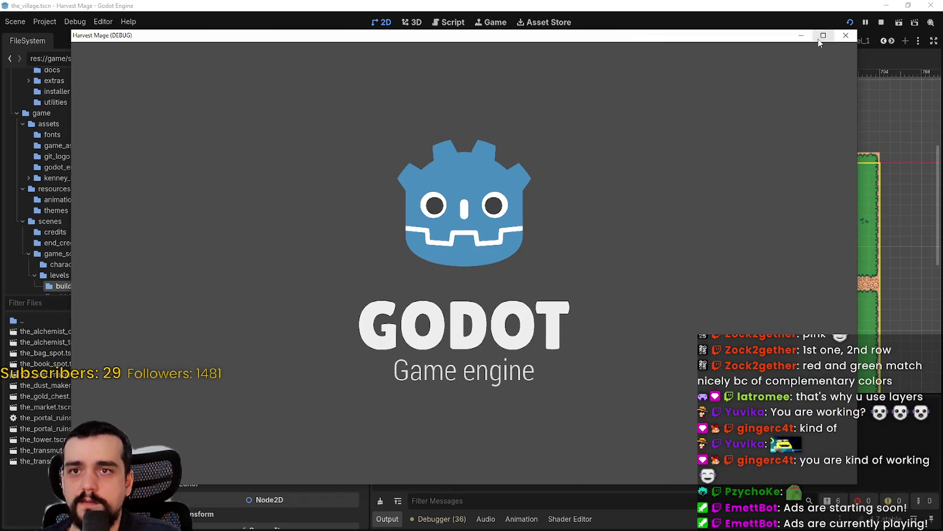
left_click(821, 36)
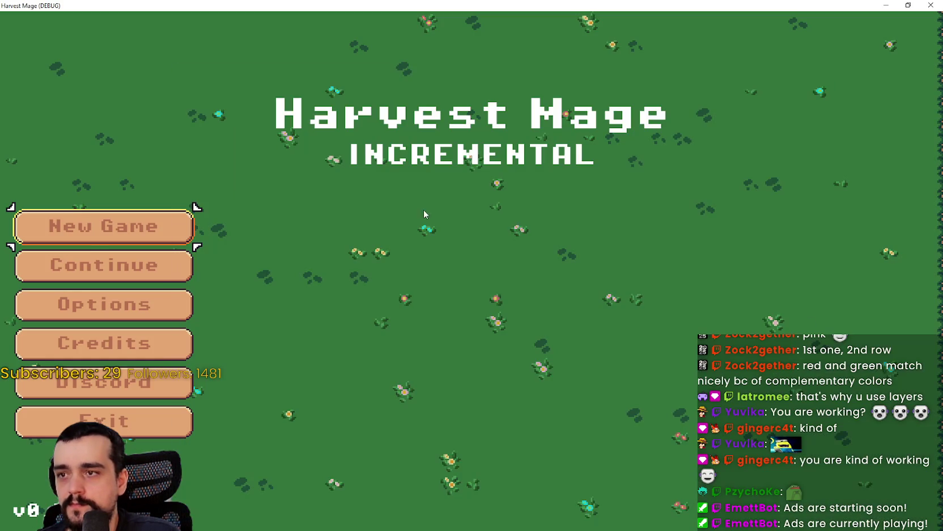
left_click(96, 262)
key("d")
key("s")
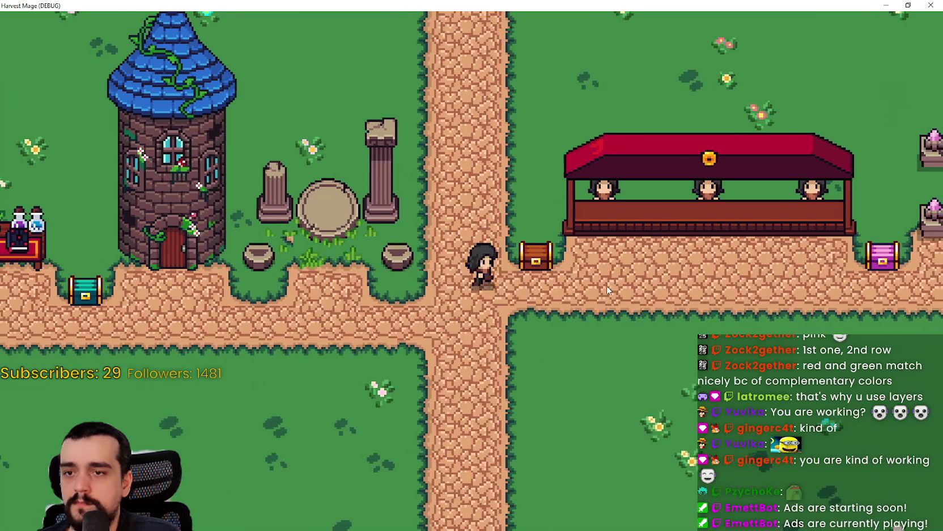
key("a")
key("a")
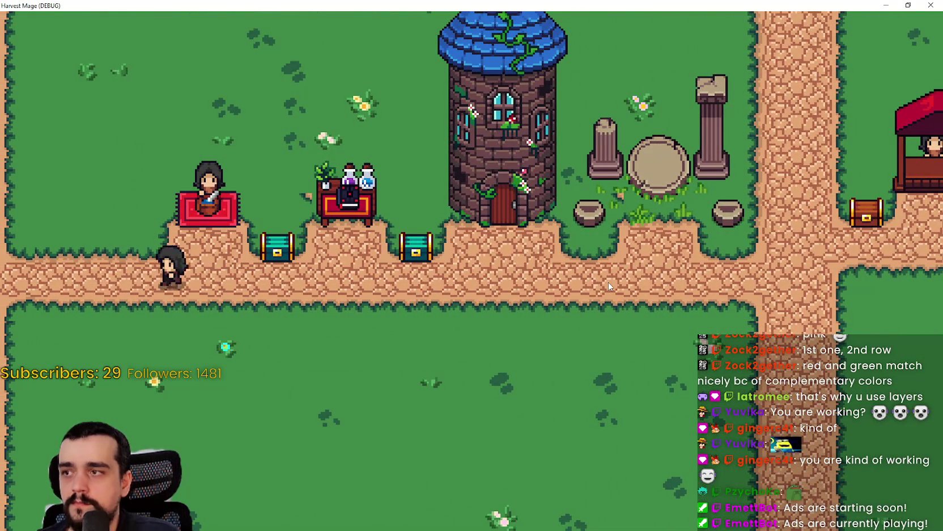
key("d")
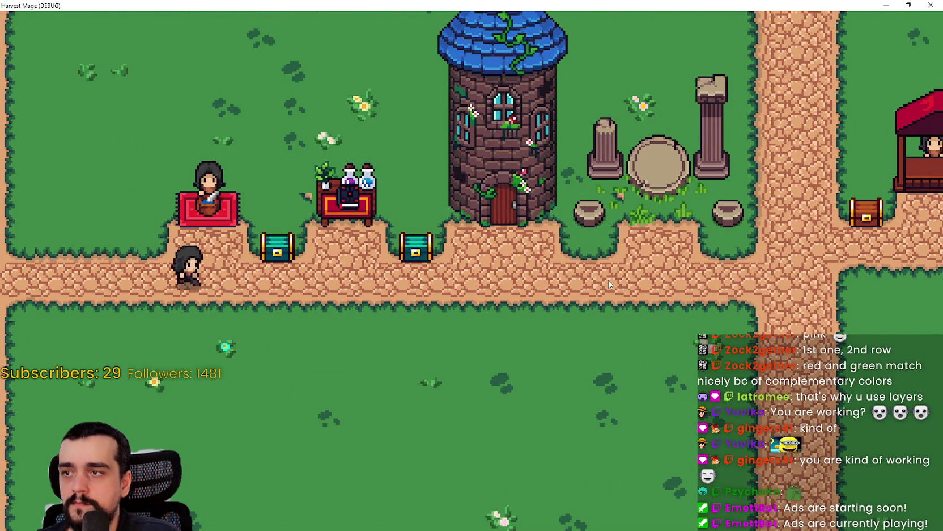
key("a")
key("w")
key("s")
key("d")
key("d")
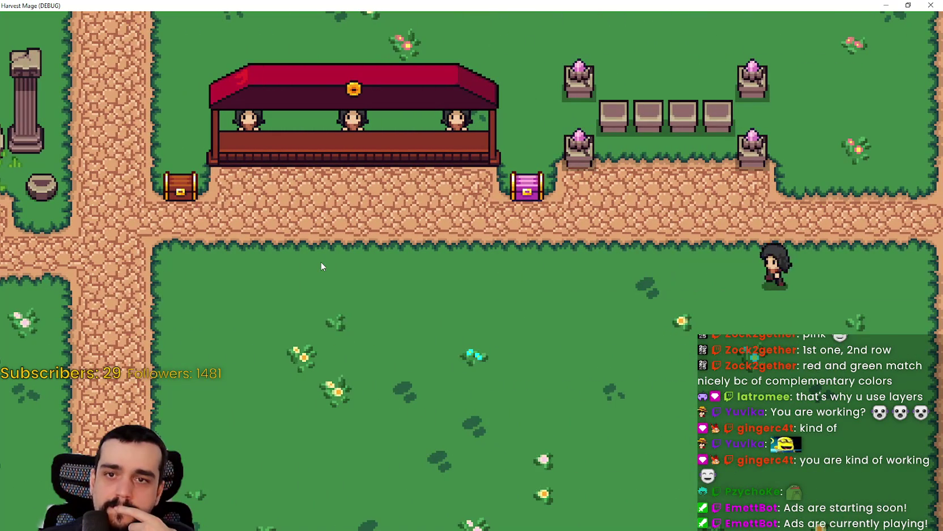
key("a")
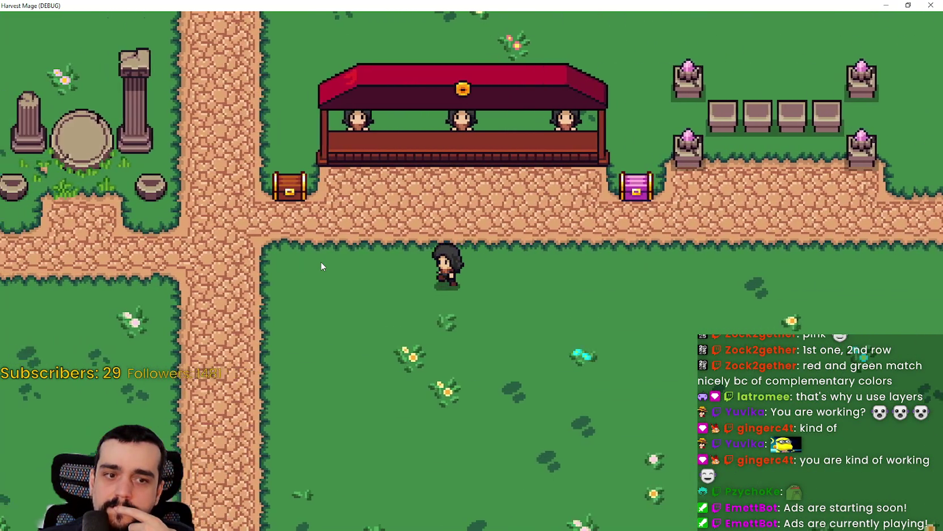
key("a")
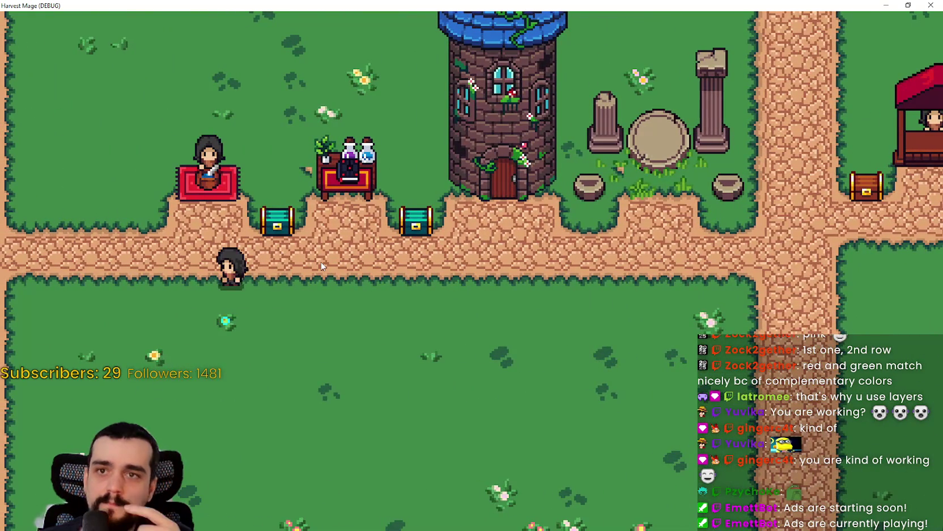
left_click(908, 5)
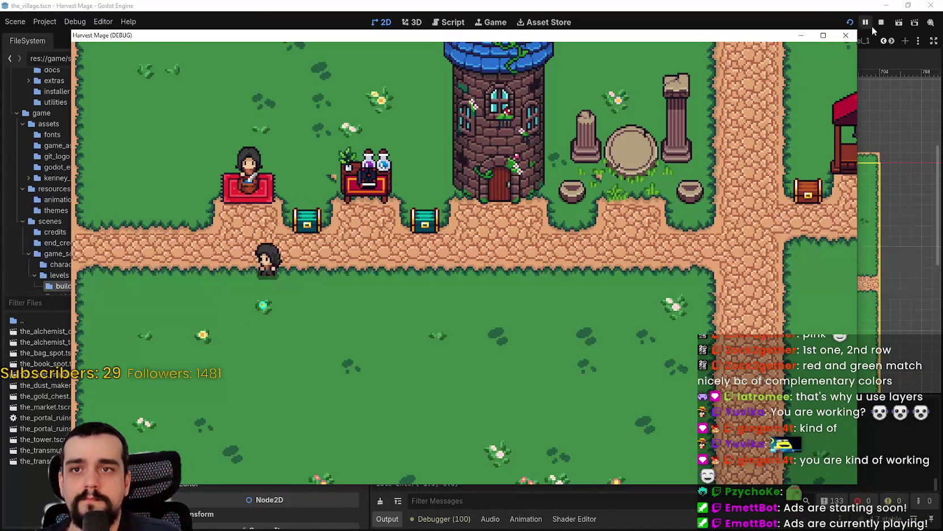
left_click(881, 22)
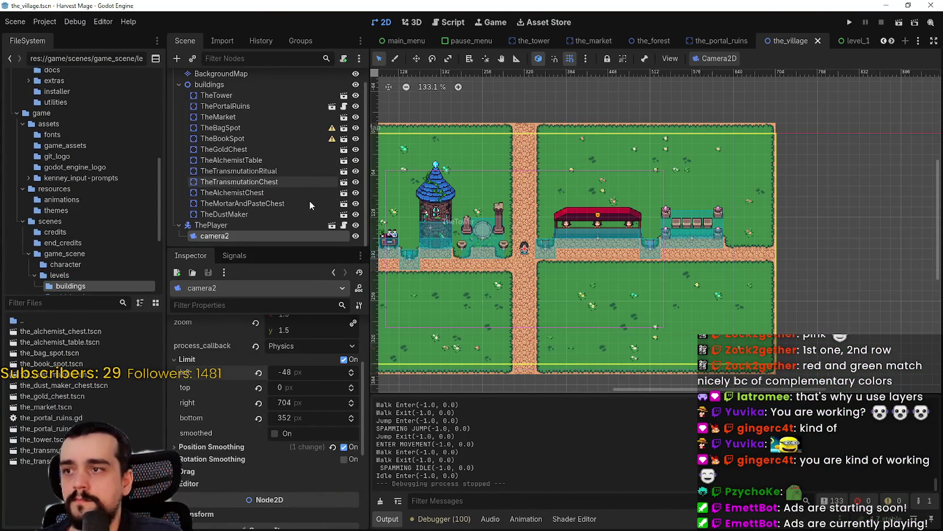
On BackgroundMap, paint grass terrain past the map's right edge and at its lower-left edge
left_click(245, 73)
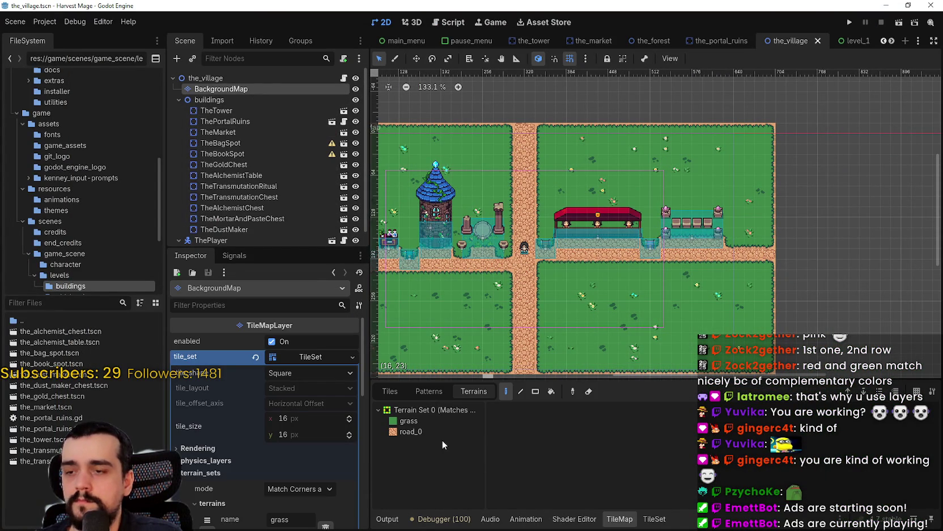
left_click(430, 420)
scroll(797, 289, "up", 1)
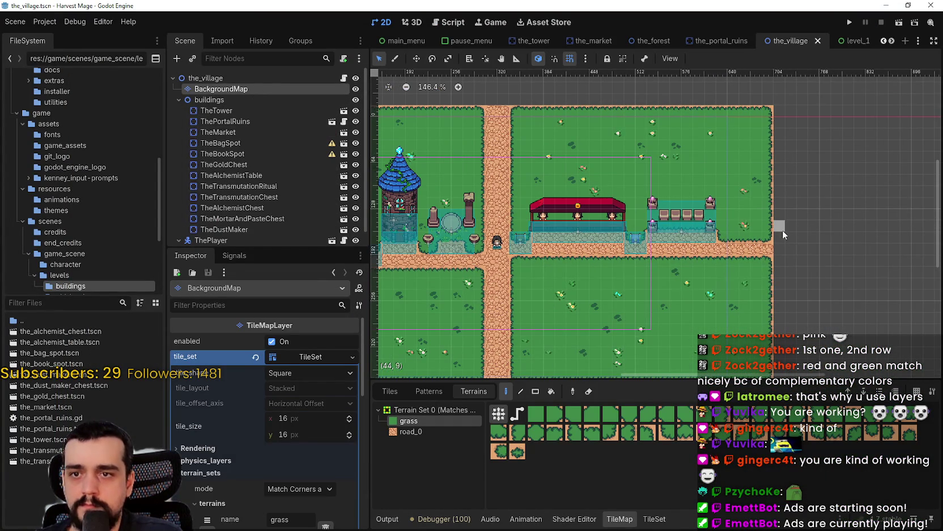
left_click_drag(783, 237, 783, 214)
left_click(789, 187)
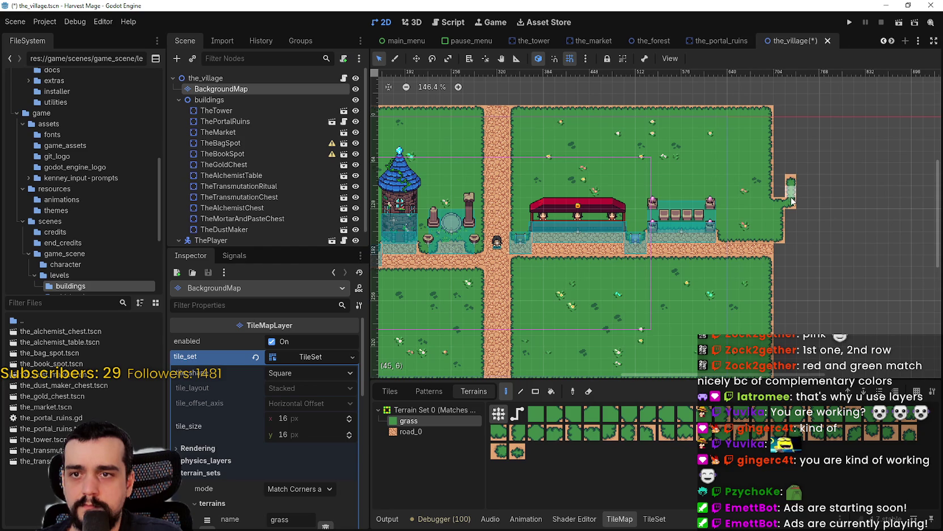
left_click(782, 185)
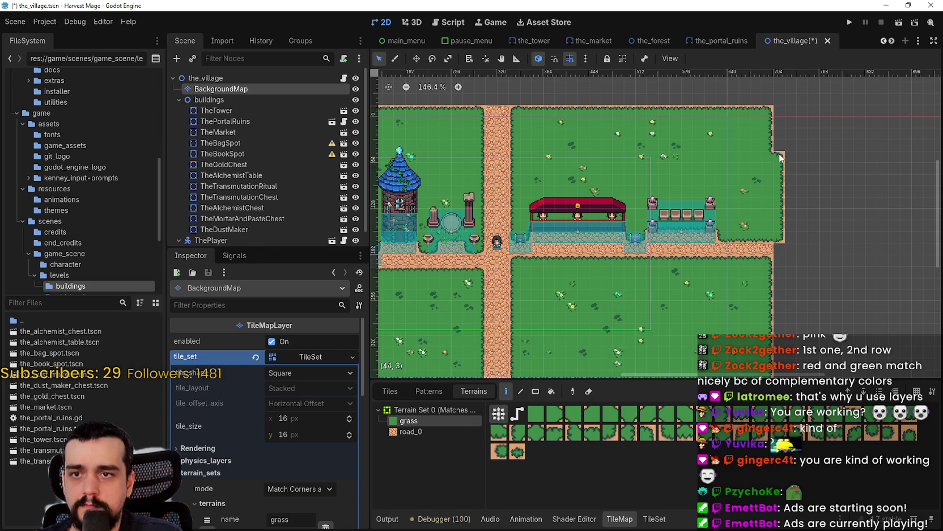
scroll(776, 243, "down", 3)
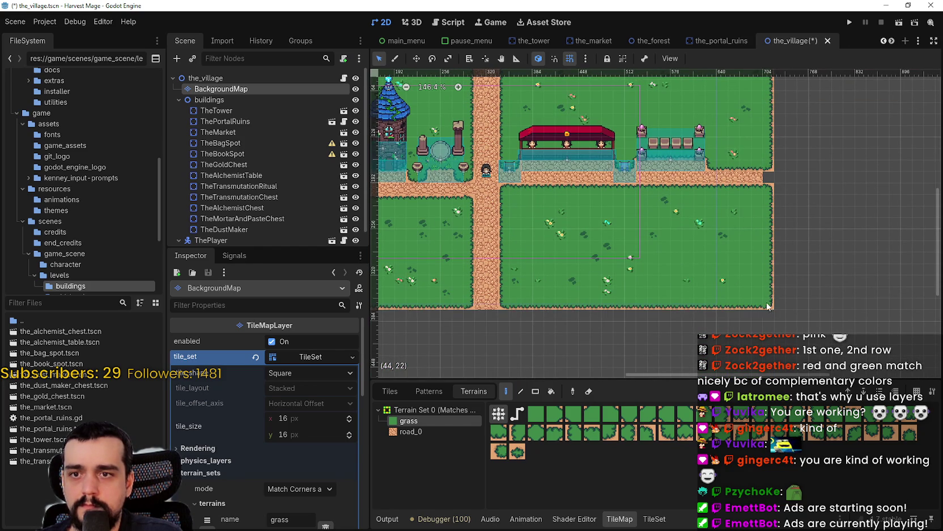
scroll(840, 288, "down", 2)
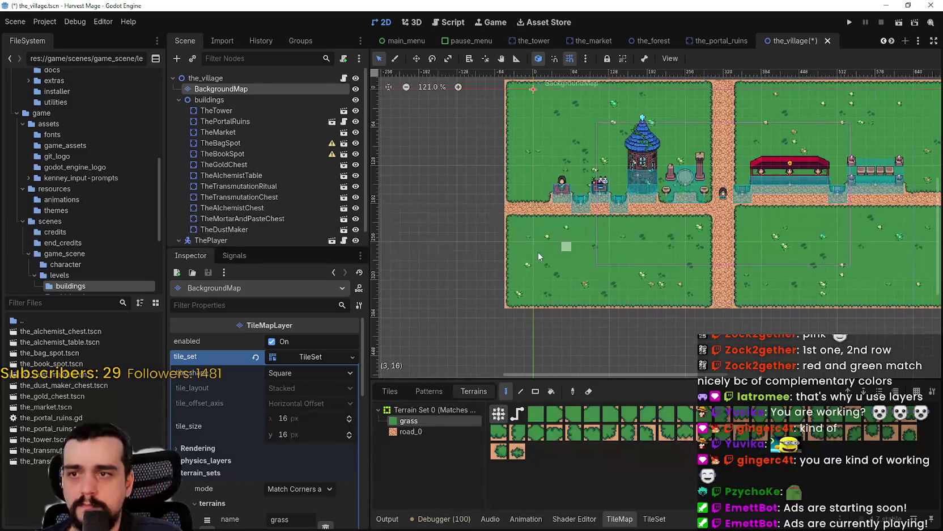
left_click(498, 292)
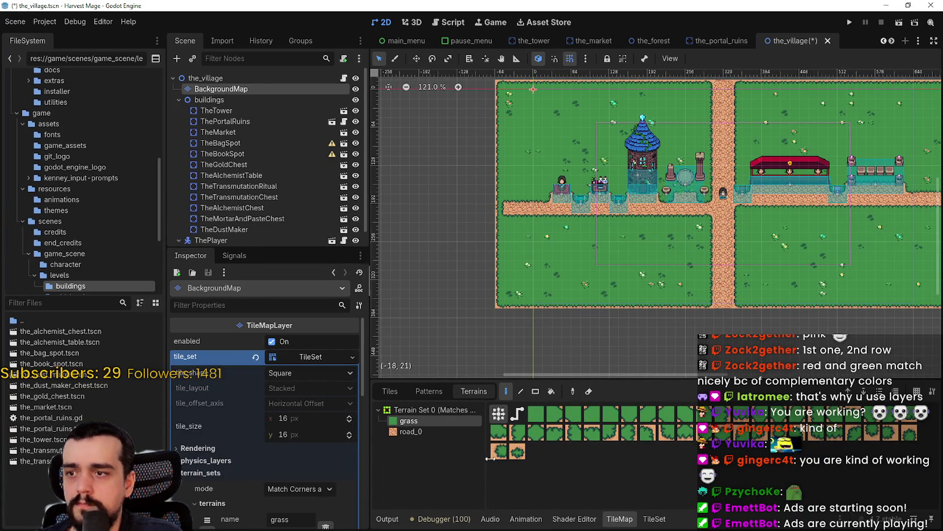
Switch to road_0 terrain, save the village scene, and run the project to test it
left_click(383, 431)
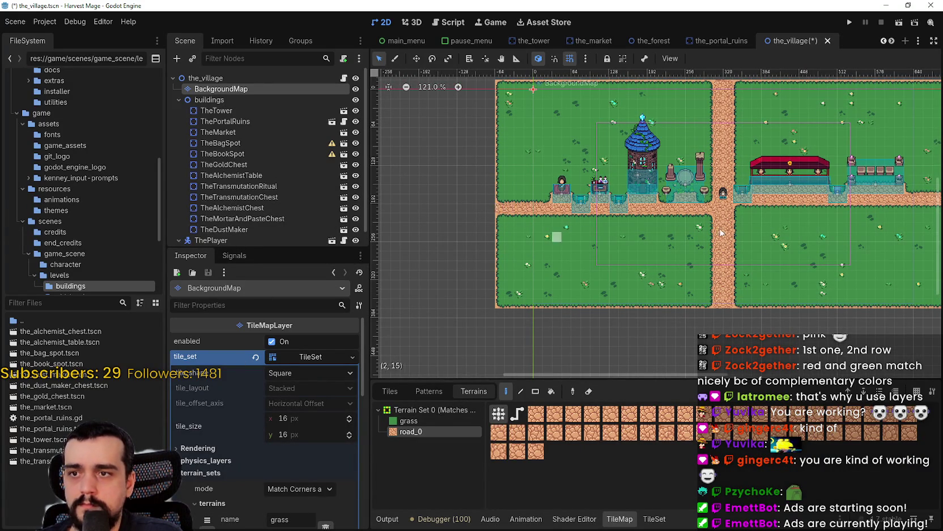
scroll(668, 240, "right", 5)
scroll(762, 216, "left", 5)
key("ctrl+s")
scroll(762, 223, "up", 1)
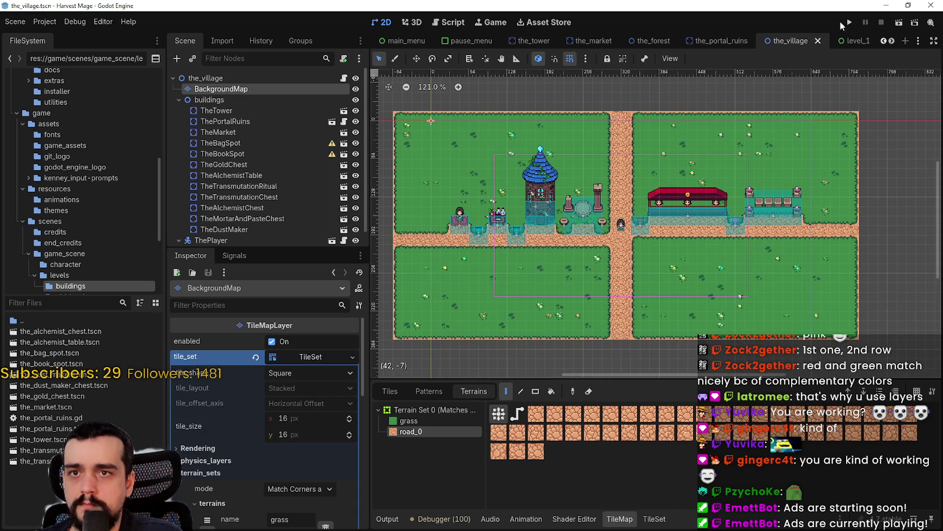
left_click(850, 22)
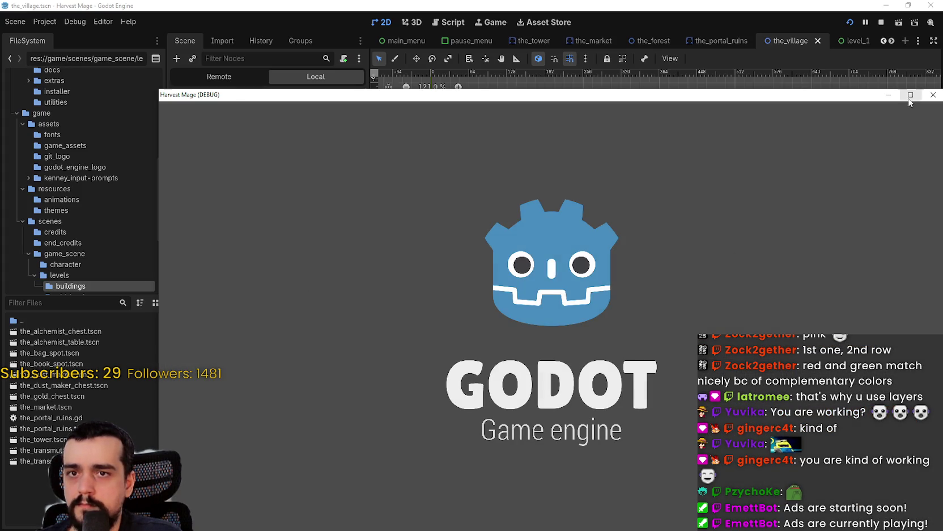
Maximize the Harvest Mage window, start from the main menu, and walk around the grass toward the tower
left_click(910, 94)
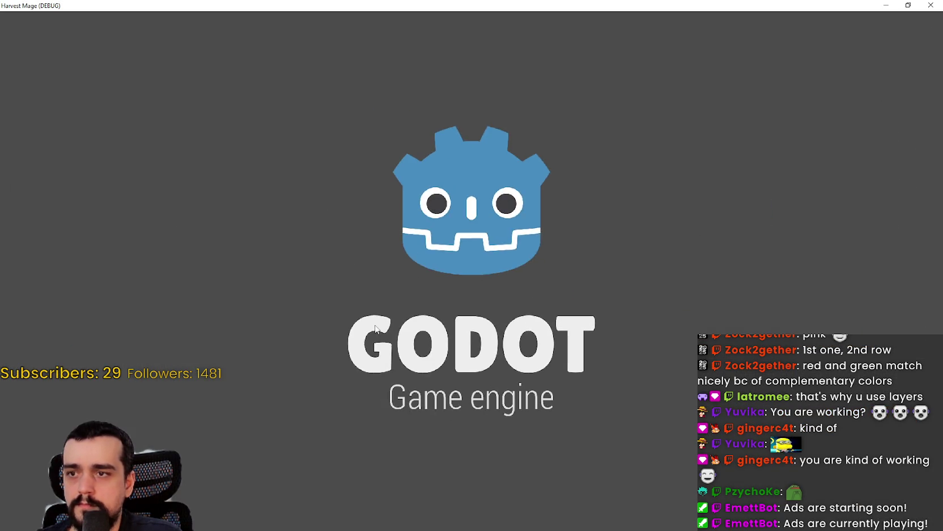
left_click(158, 272)
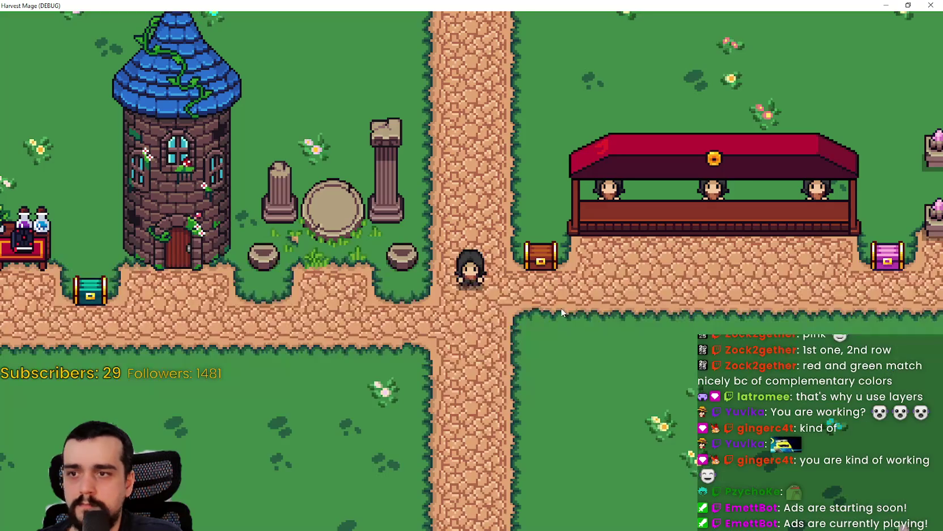
key("d")
key("a")
key("s")
key("a")
key("w")
key("w")
key("a")
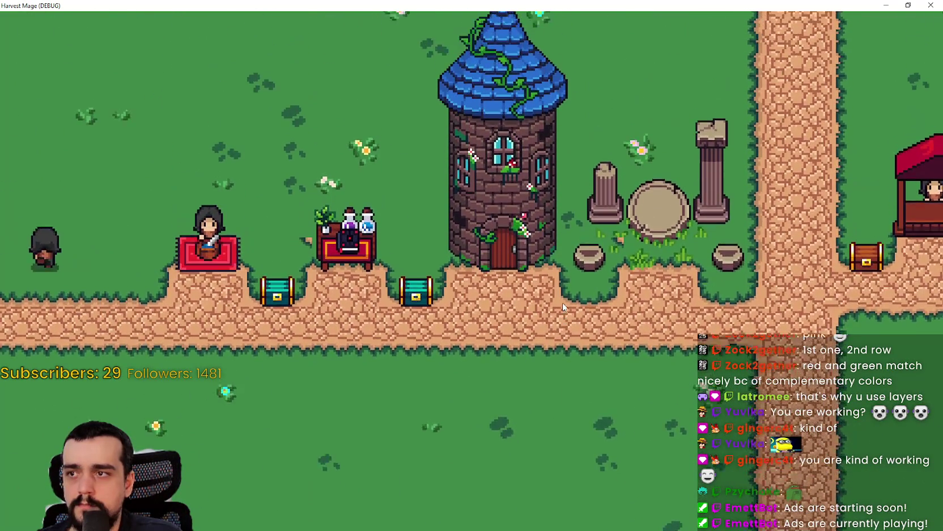
key("d")
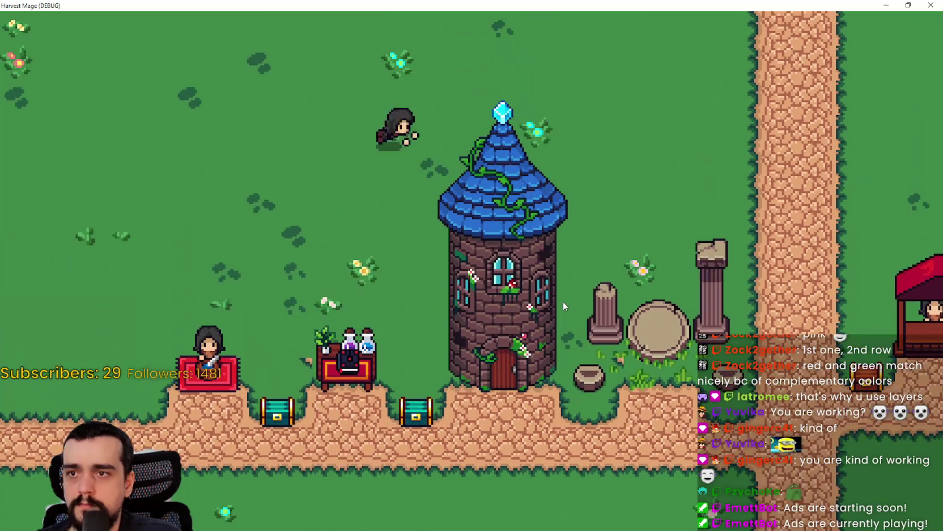
key("d")
key("s")
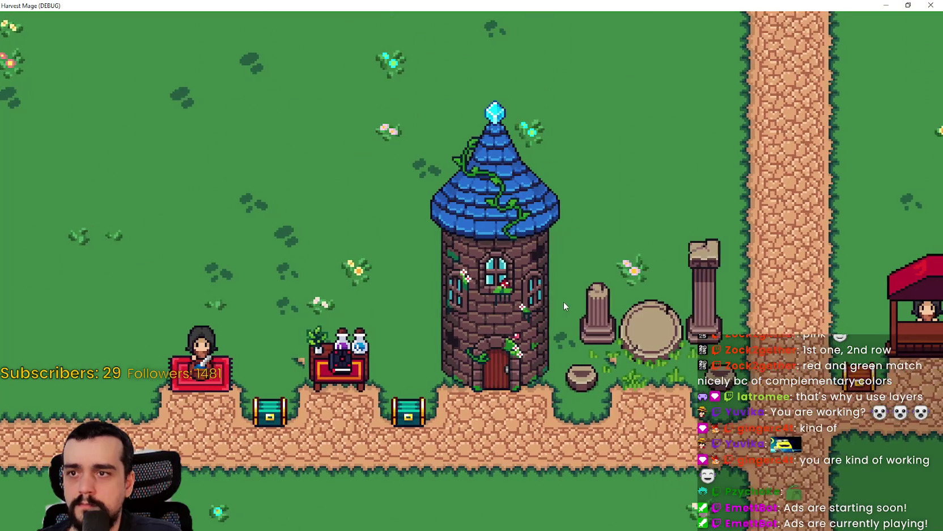
key("d")
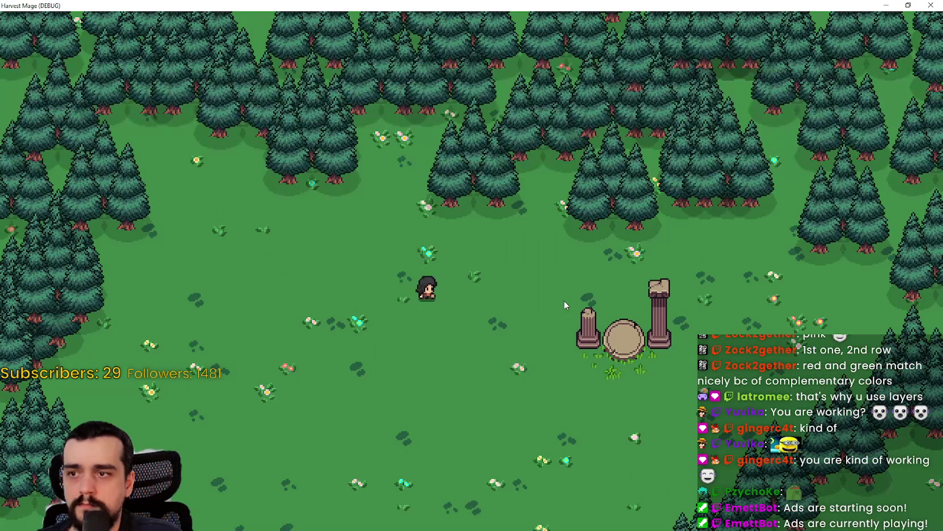
Walk along the village path to the red stall, pink chest and crystal pedestals
key("a")
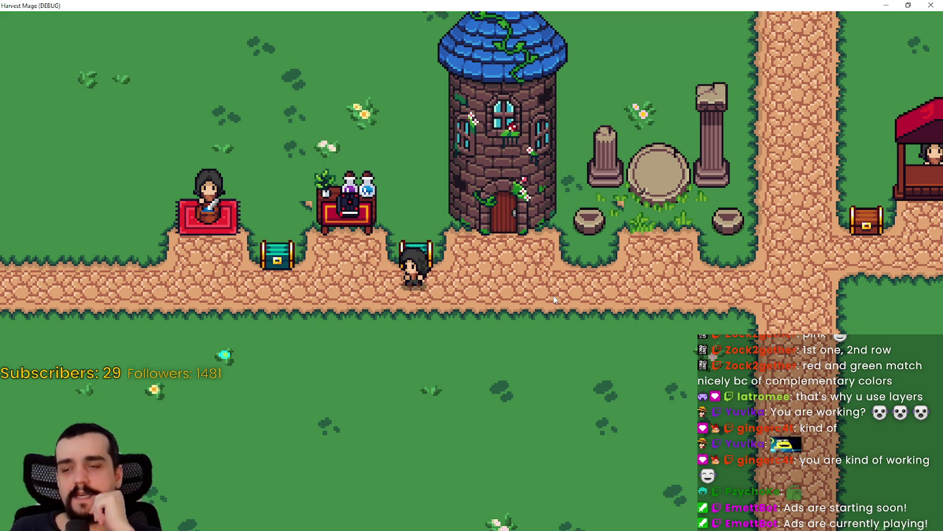
key("d")
key("a")
key("s")
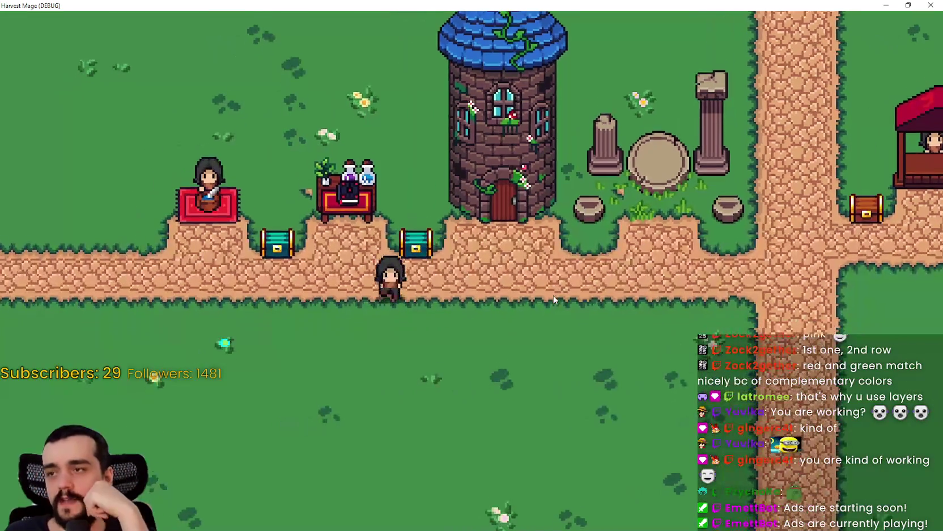
key("a")
key("w")
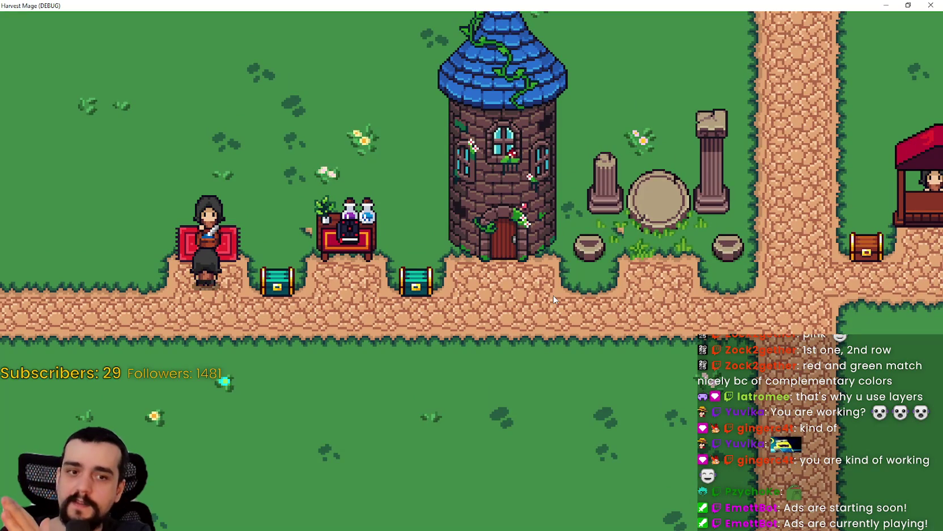
key("s")
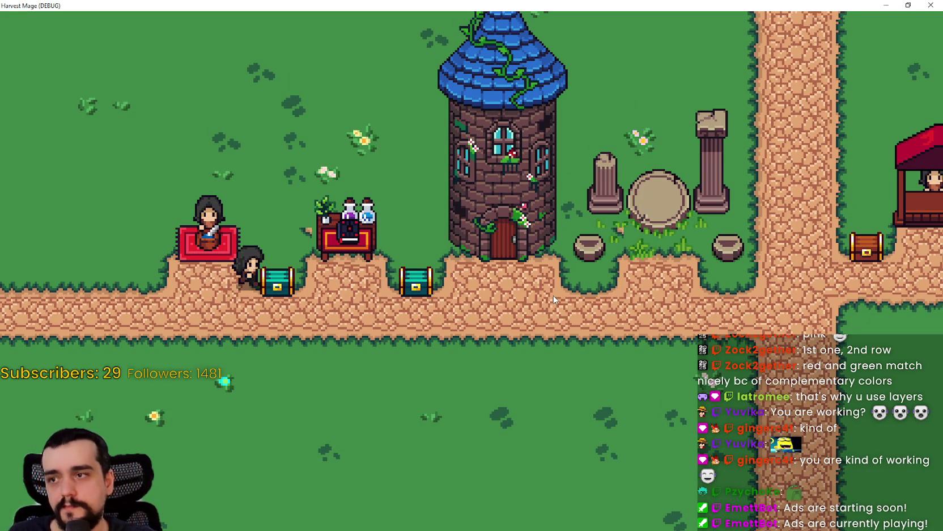
key("d")
key("d")
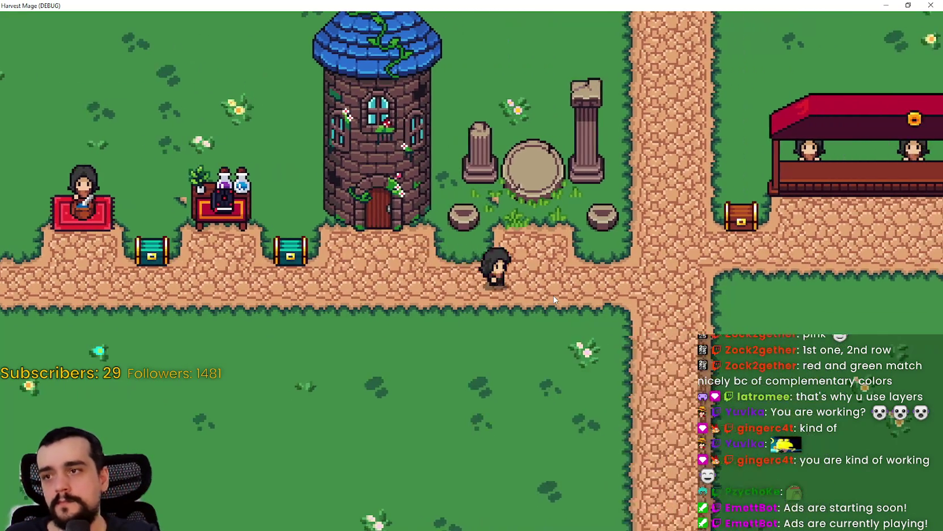
key("d")
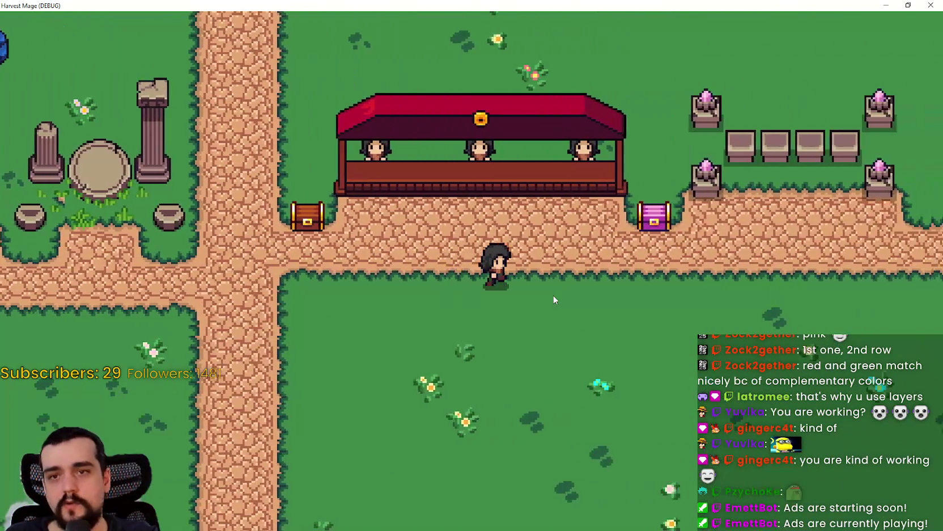
key("w")
key("w")
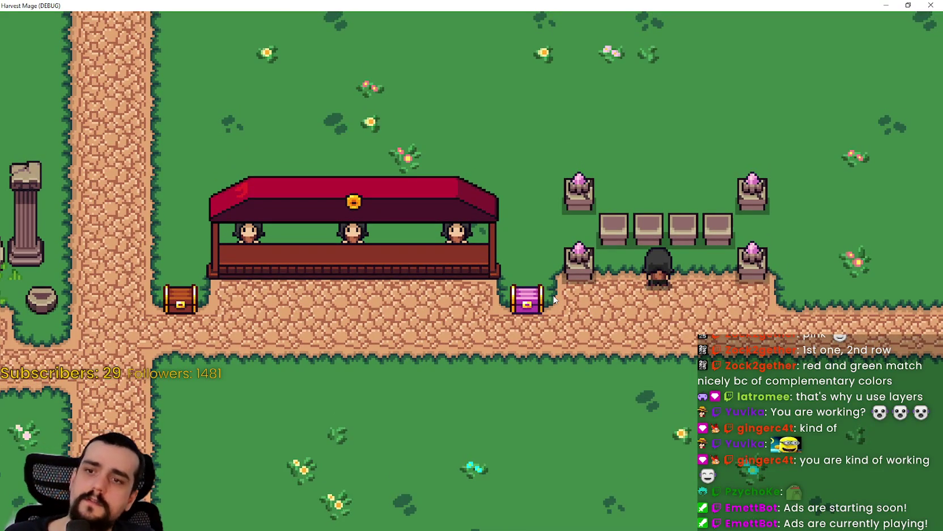
key("s")
key("d")
key("w")
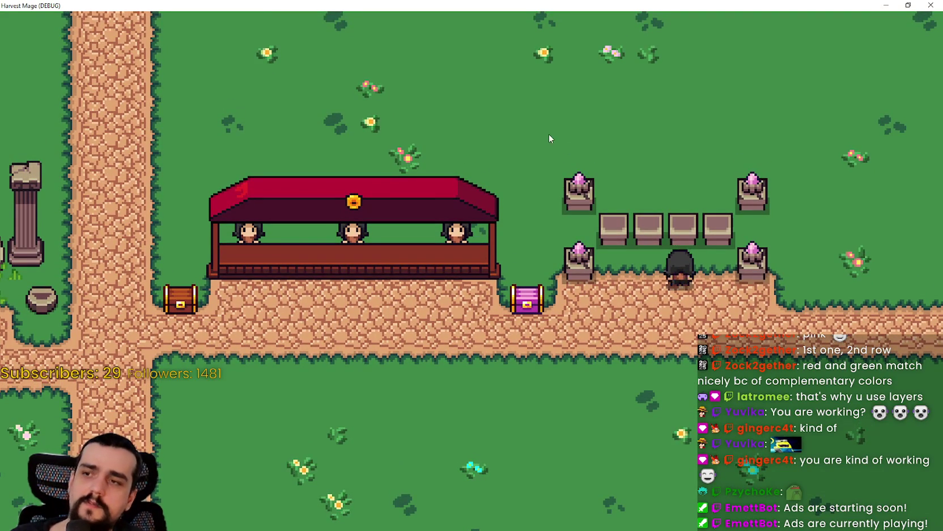
key("a")
key("s")
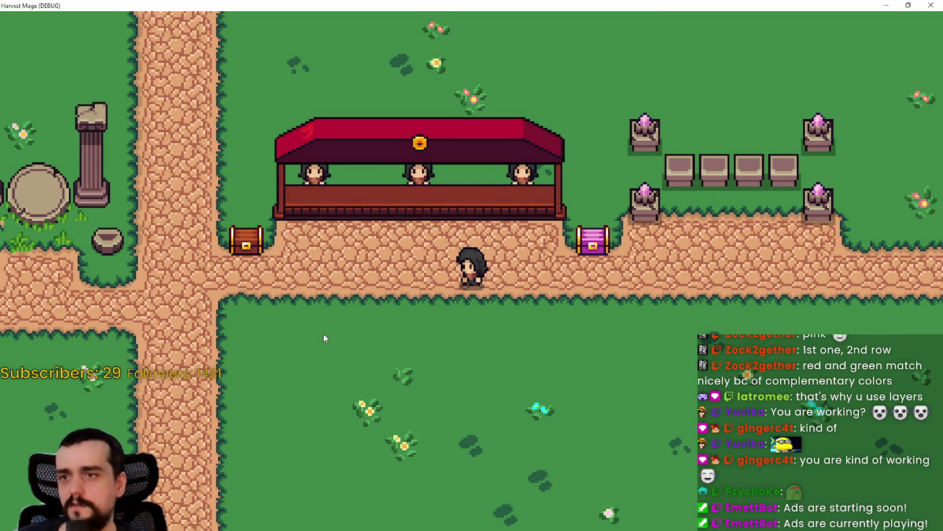
Walk into the forest clearing, back east to the pink chest, then stop the game
key("a")
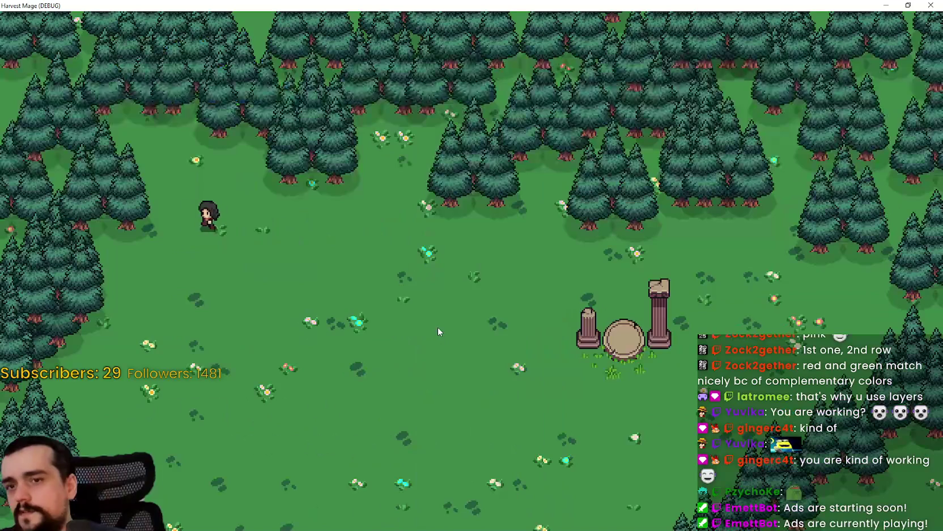
key("s")
key("d")
key("d")
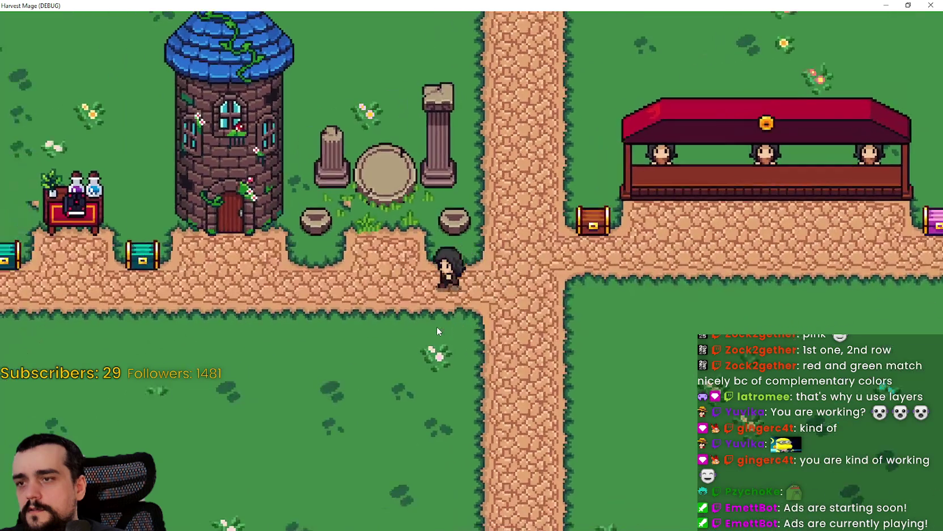
key("a")
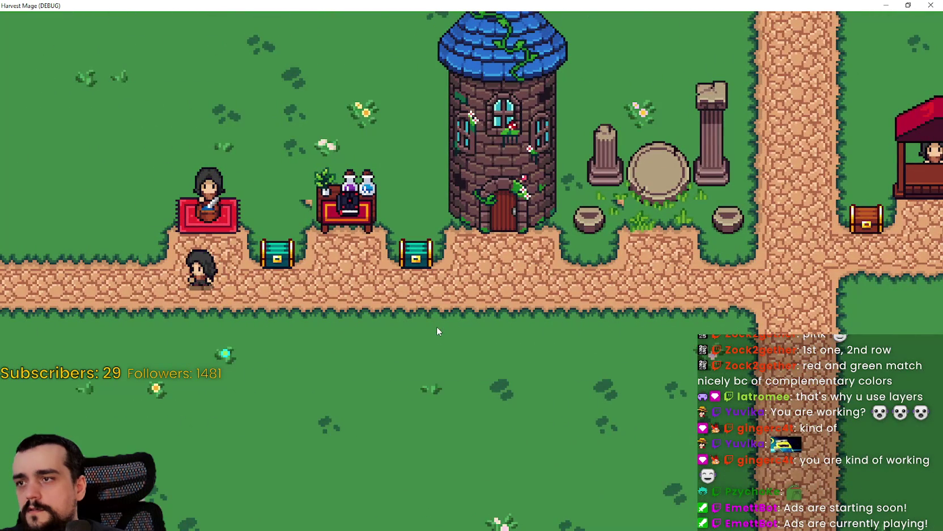
key("w")
key("s")
key("d")
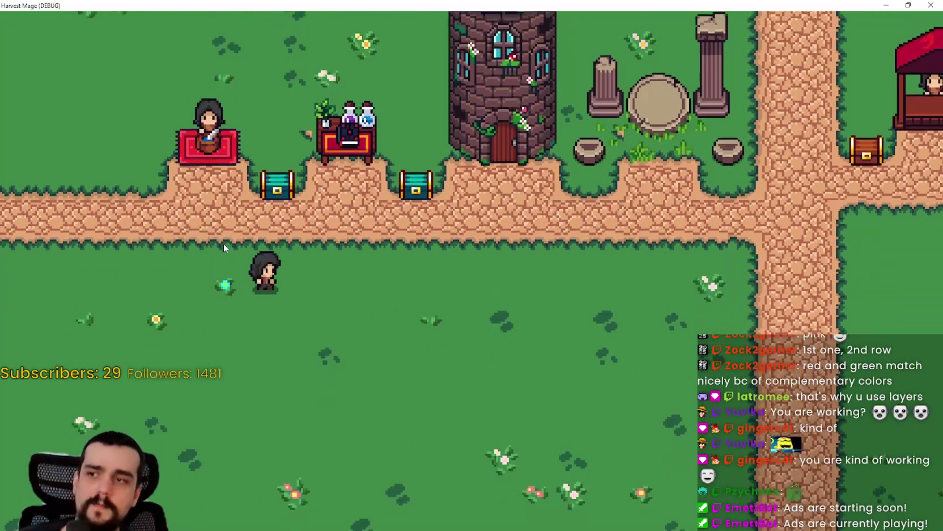
key("d")
key("w")
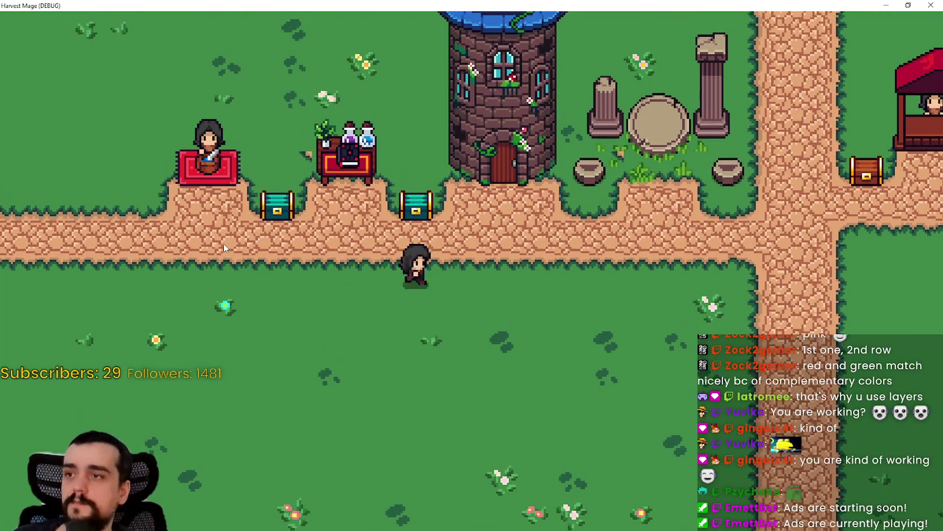
key("d")
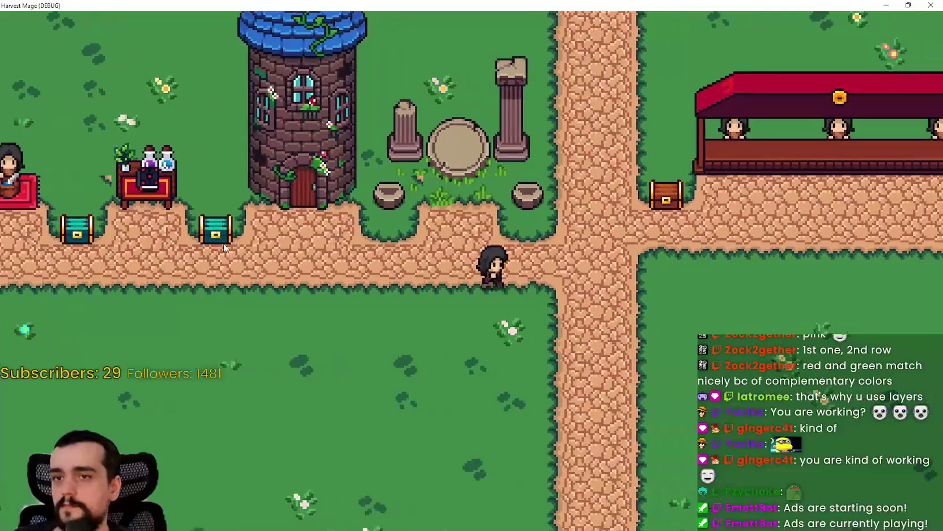
key("d")
key("w")
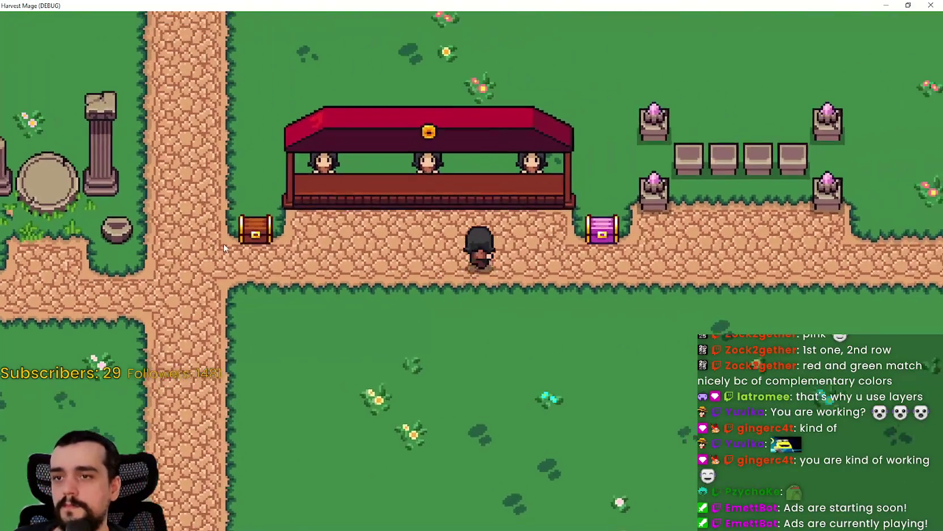
key("d")
key("a")
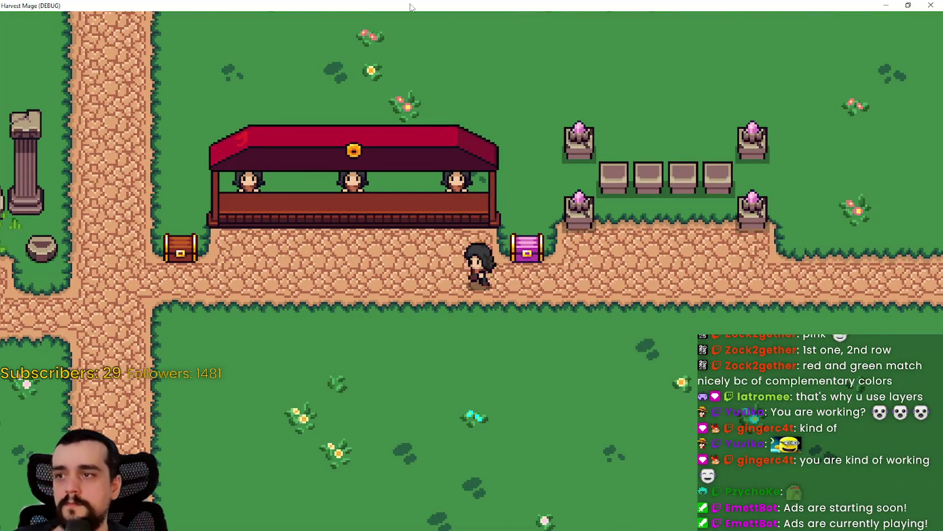
key("w")
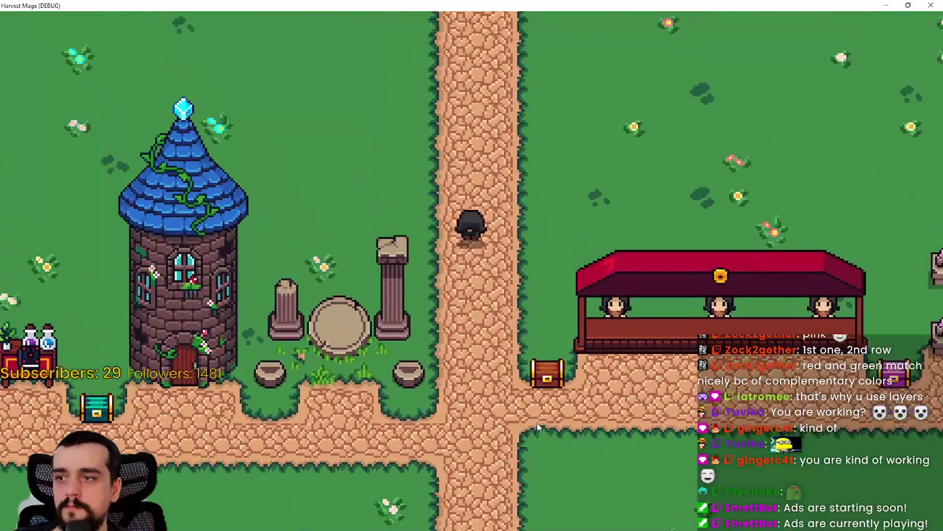
key("s")
key("d")
left_click(931, 5)
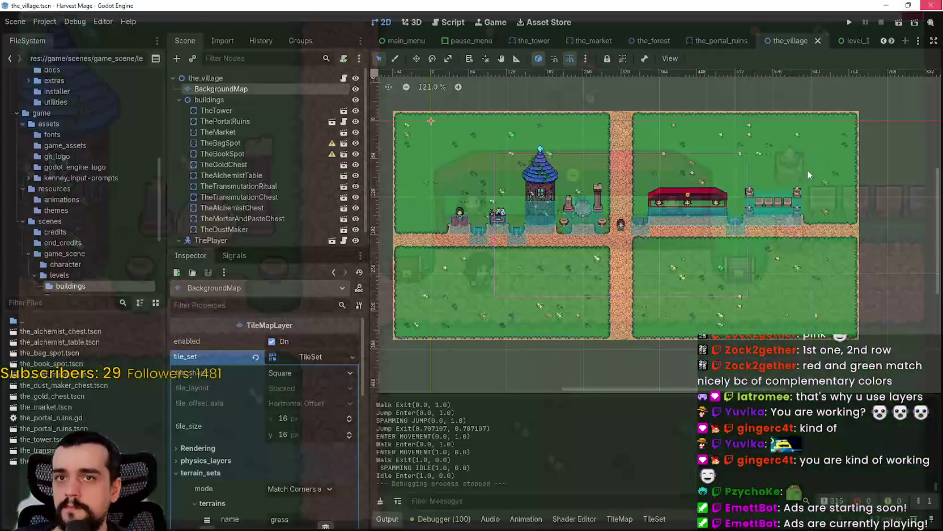
Open the TileMap panel's Terrains tab for the BackgroundMap layer
scroll(787, 152, "up", 3)
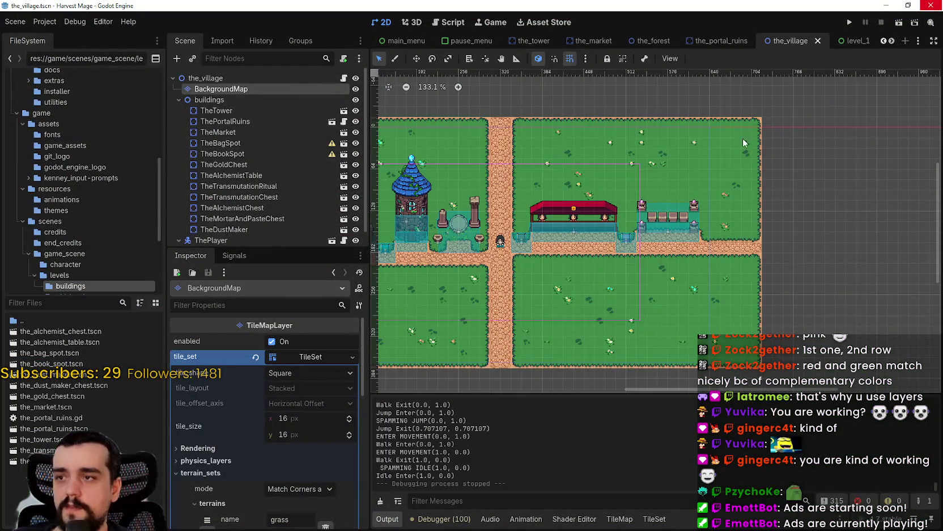
scroll(744, 141, "down", 2)
left_click(443, 519)
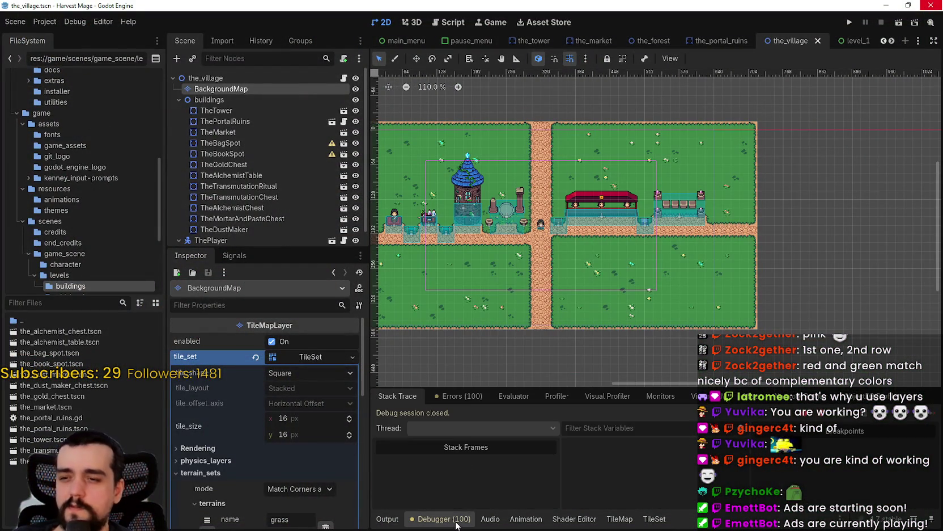
left_click(655, 518)
left_click(620, 518)
left_click(448, 421)
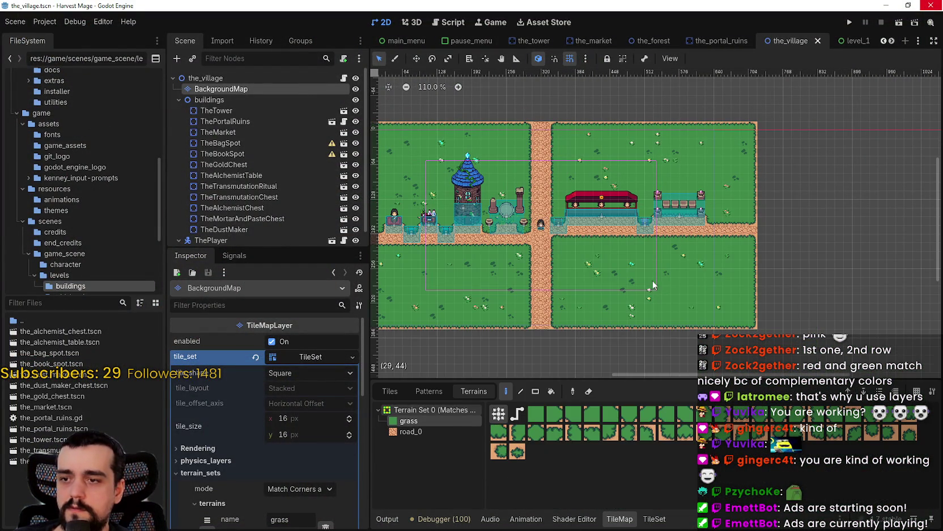
scroll(702, 233, "right", 3)
scroll(669, 201, "up", 1)
scroll(634, 155, "up", 1)
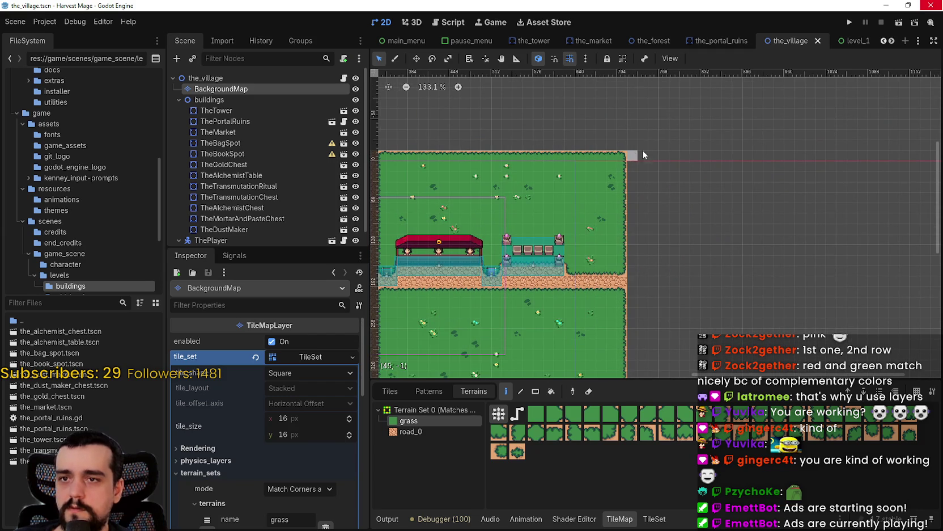
scroll(635, 164, "down", 1)
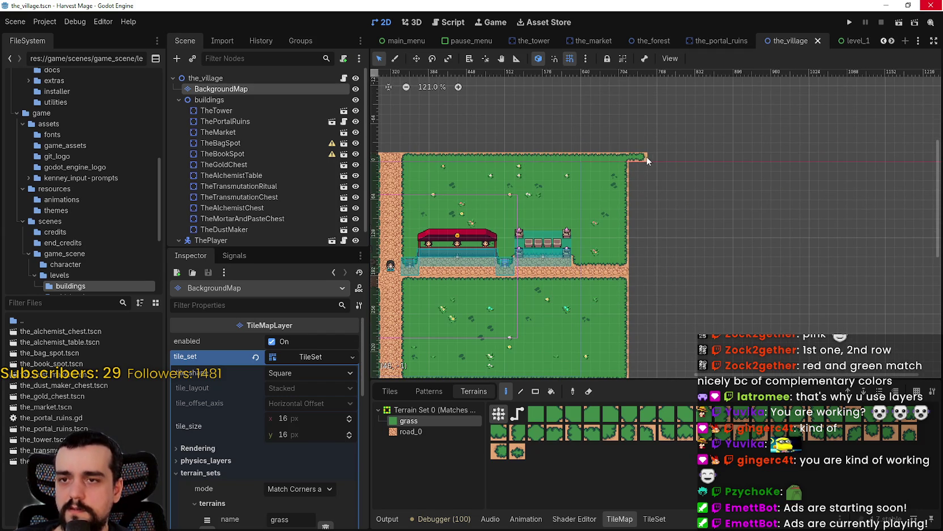
Rectangle-paint grass strips along the map's right and left edges
left_click(535, 392)
scroll(673, 119, "down", 3)
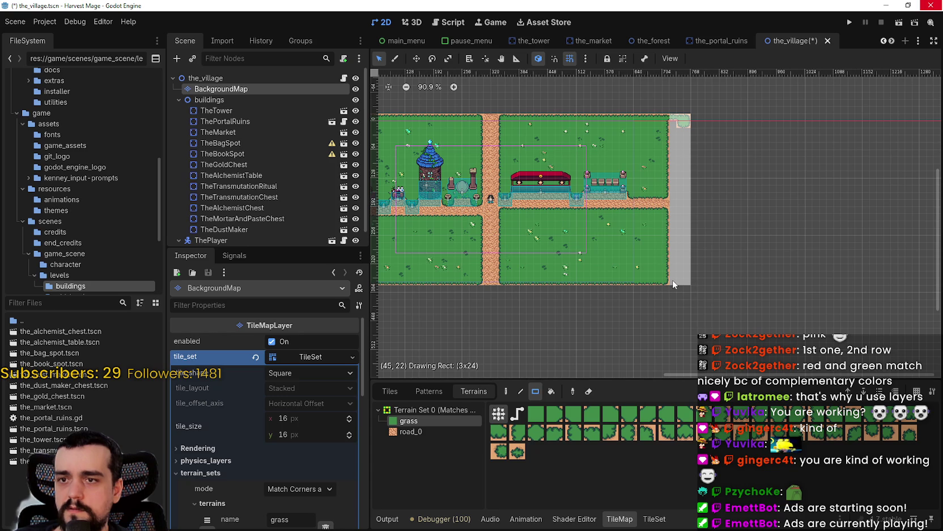
left_click_drag(673, 284, 673, 283)
scroll(693, 107, "up", 4)
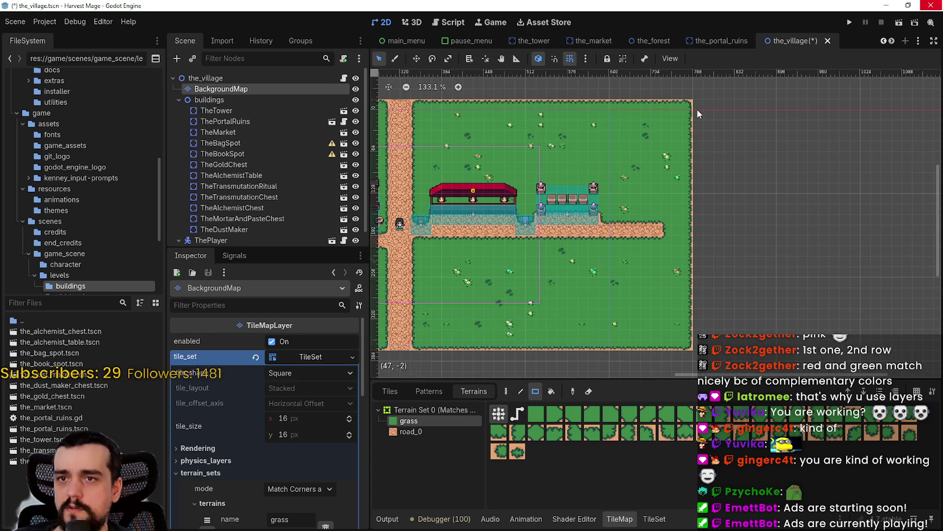
left_click_drag(697, 346, 697, 346)
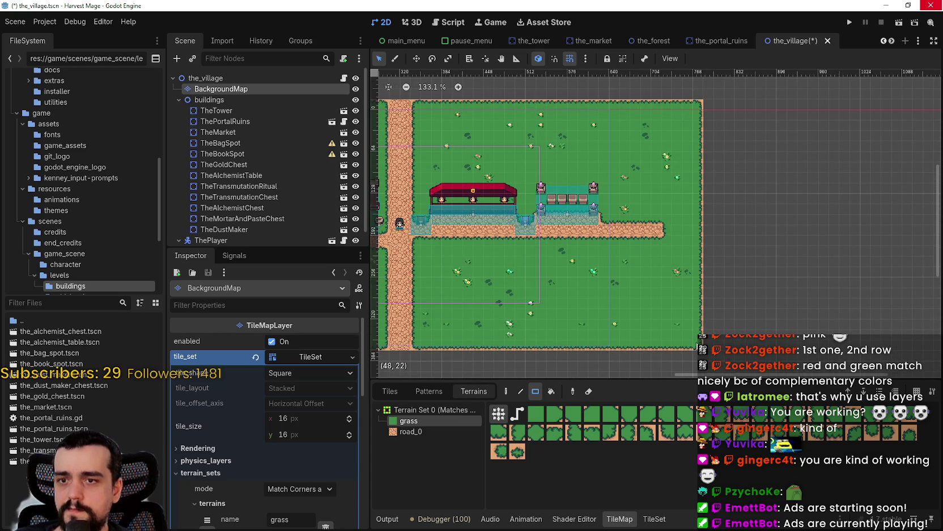
scroll(668, 327, "down", 2)
left_click_drag(424, 167, 464, 174)
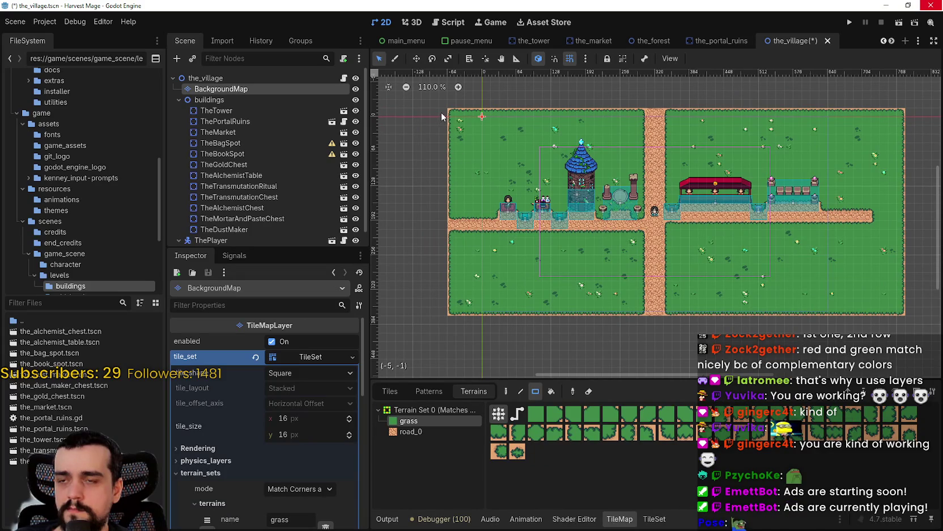
mouse_move(441, 111)
left_mouse_down()
mouse_move(416, 146)
mouse_move(409, 310)
left_mouse_up()
left_click_drag(416, 243, 396, 254)
scroll(397, 254, "up", 2)
Paint road_0 terrain to extend the road to the new right edge
left_click(435, 432)
mouse_move(432, 234)
left_mouse_down()
mouse_move(483, 238)
mouse_move(439, 235)
left_mouse_up()
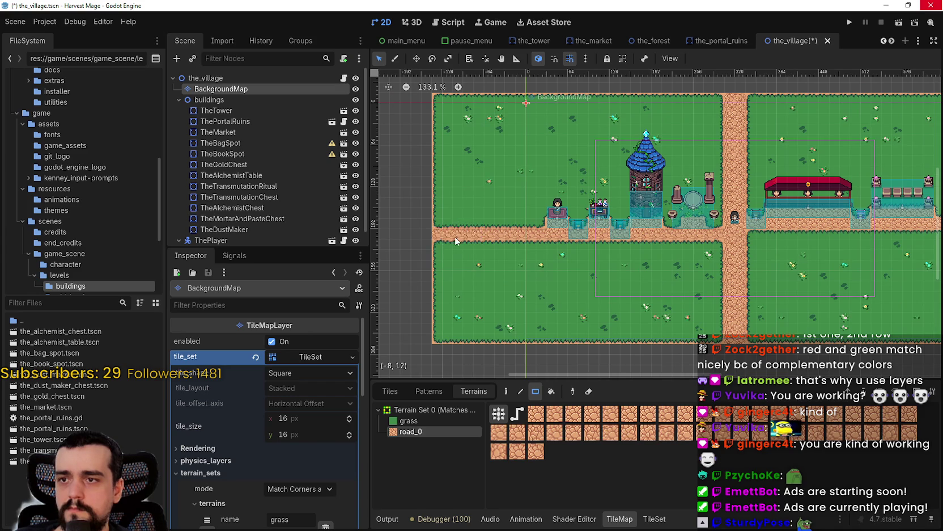
scroll(452, 236, "down", 3)
scroll(737, 248, "right", 5)
left_click_drag(700, 234, 721, 235)
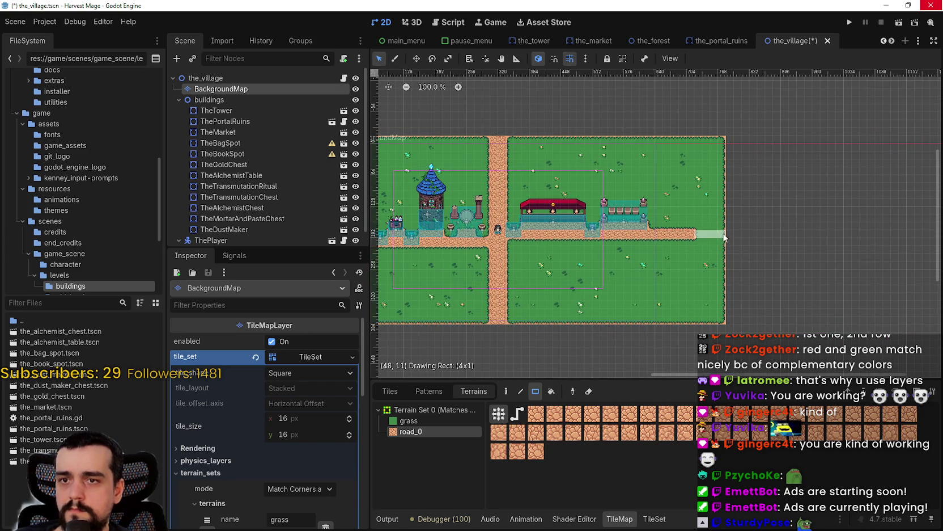
scroll(231, 242, "down", 1)
left_click(236, 236)
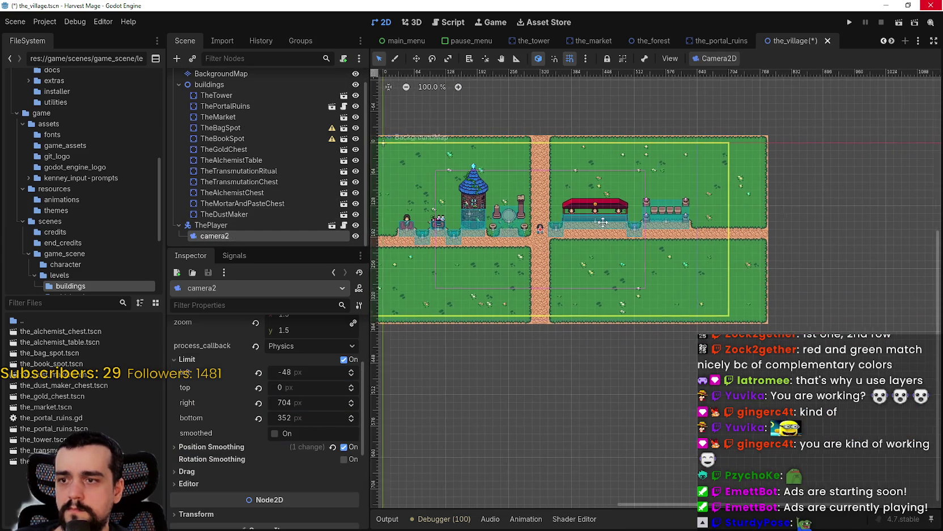
Set Camera2D's left limit to -128 px in the Inspector's Limit section
left_click_drag(288, 401, 317, 401)
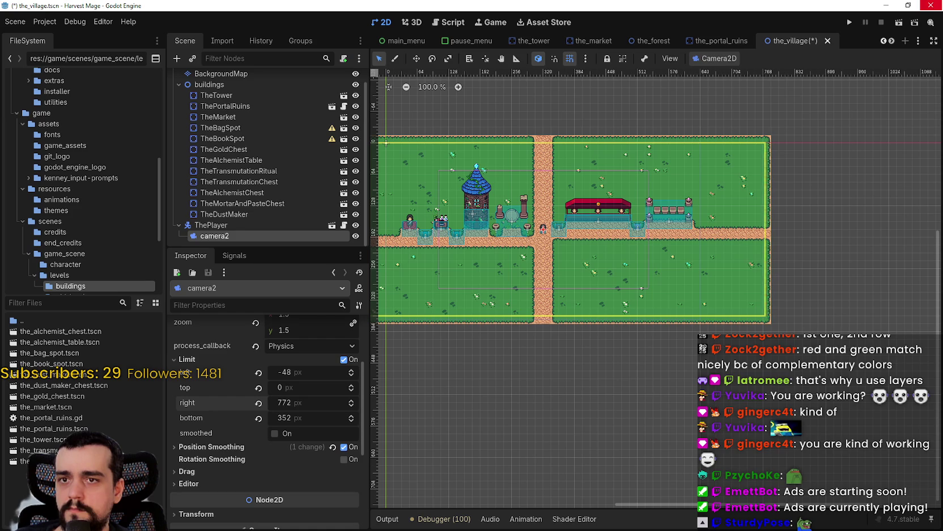
mouse_move(294, 414)
left_mouse_down()
mouse_move(281, 414)
mouse_move(320, 429)
mouse_move(302, 422)
left_mouse_up()
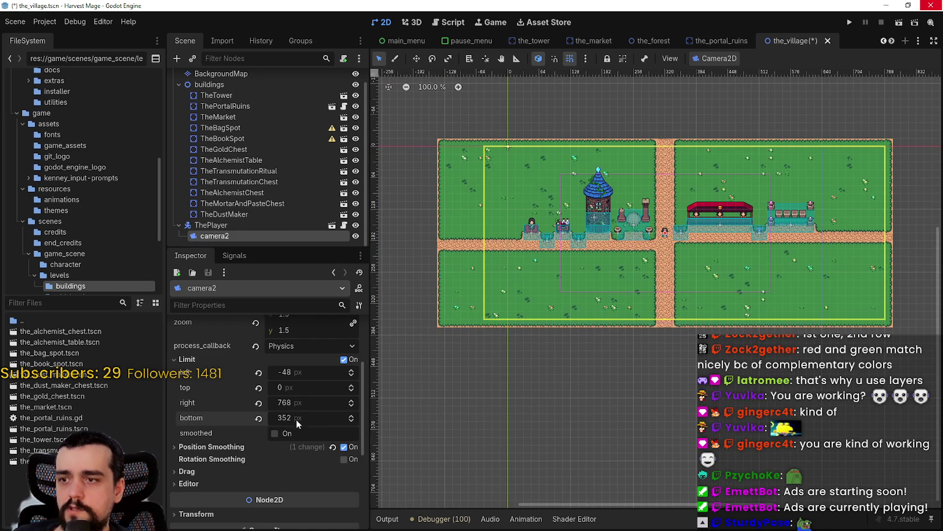
left_click_drag(300, 376, 284, 376)
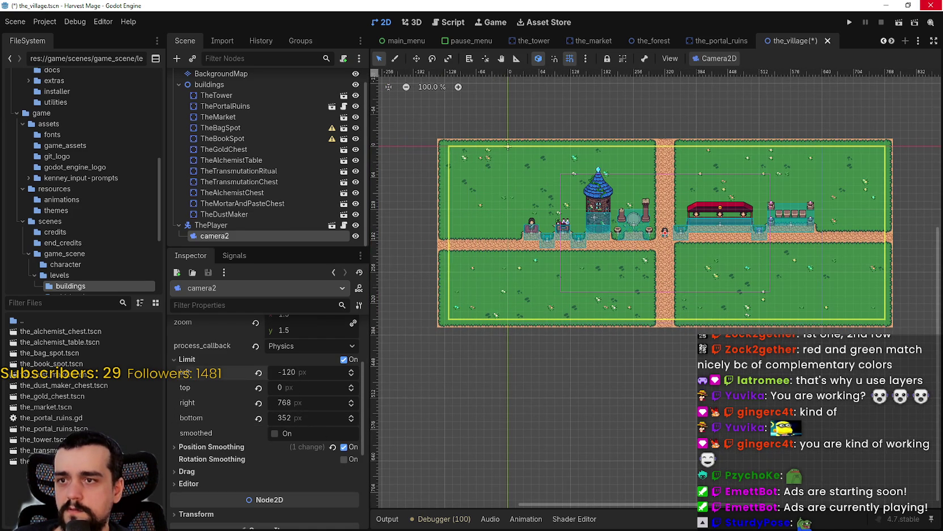
scroll(402, 270, "up", 6)
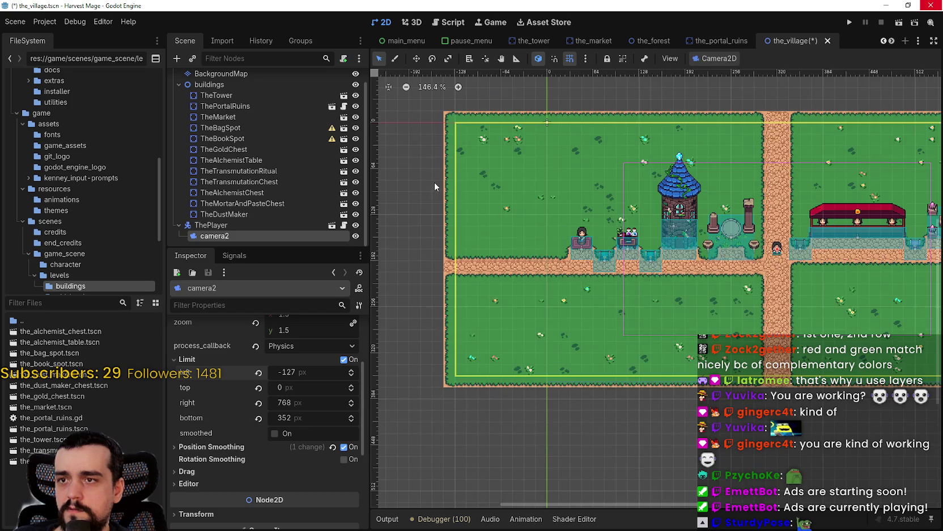
scroll(451, 323, "up", 2)
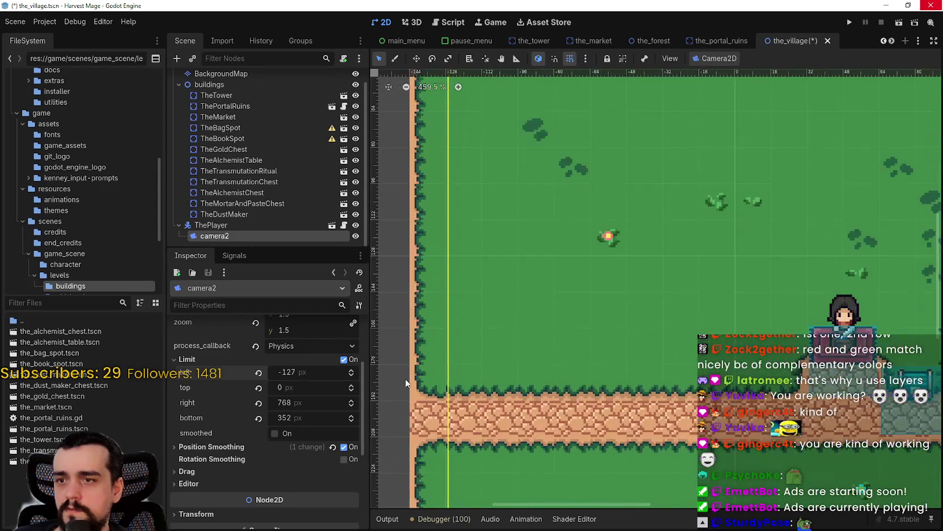
scroll(314, 393, "up", 1)
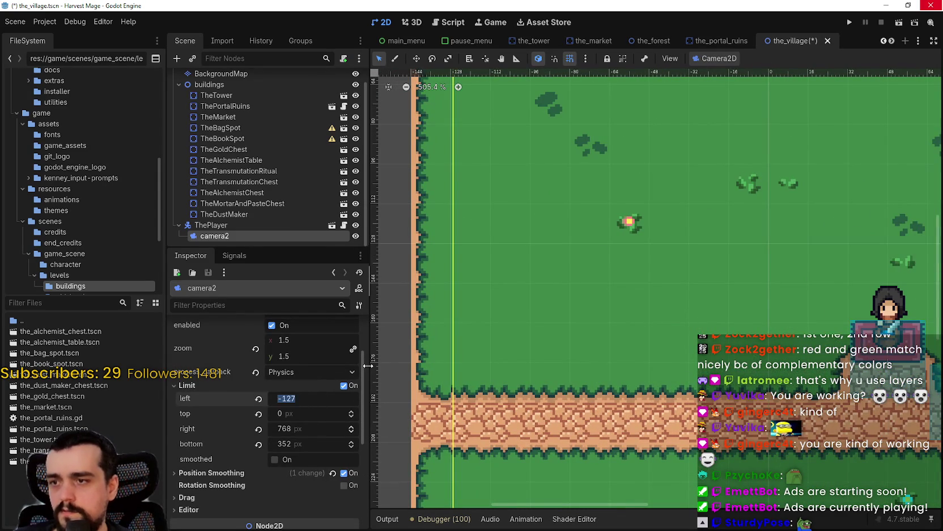
type("-128")
key("Return")
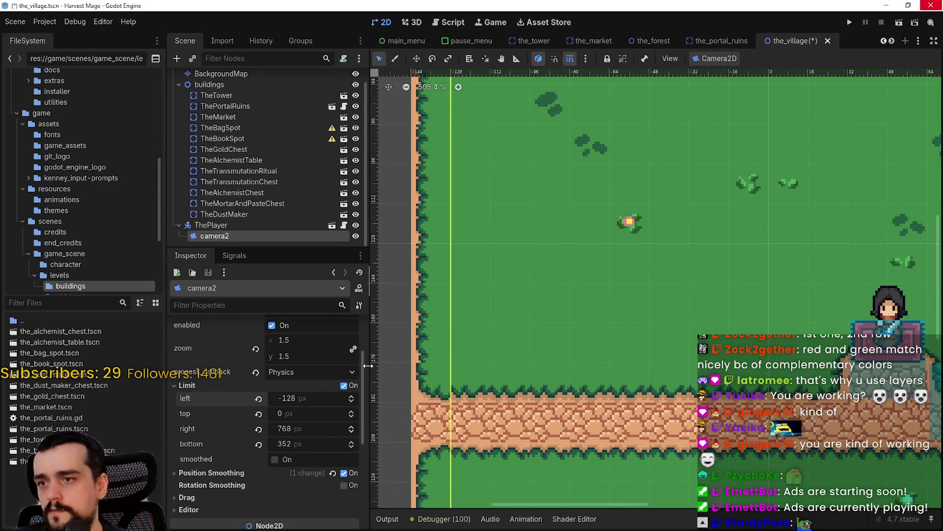
scroll(351, 409, "down", 1)
scroll(624, 334, "down", 6)
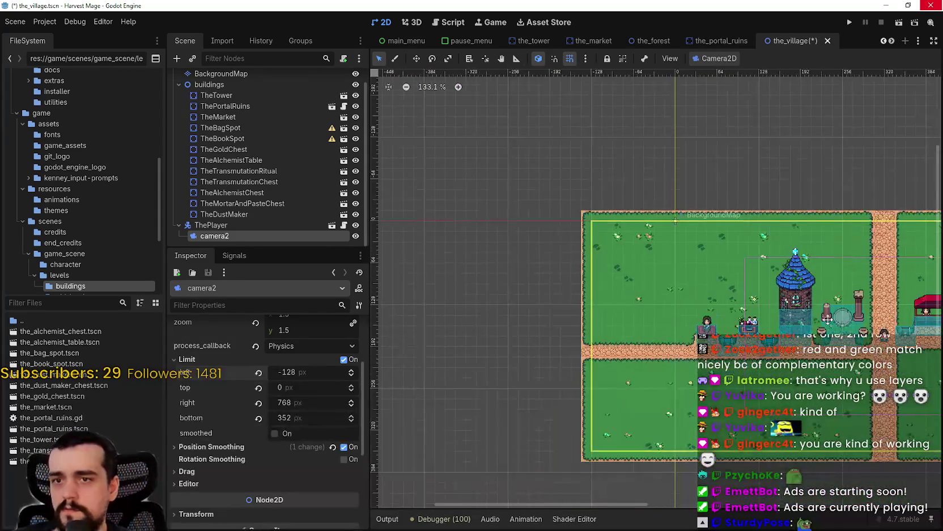
scroll(719, 339, "up", 6)
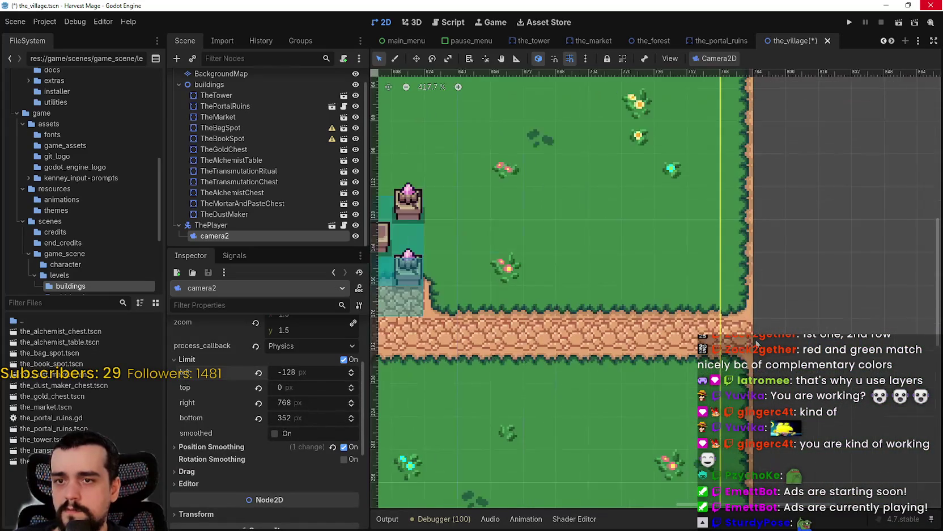
scroll(742, 345, "up", 5)
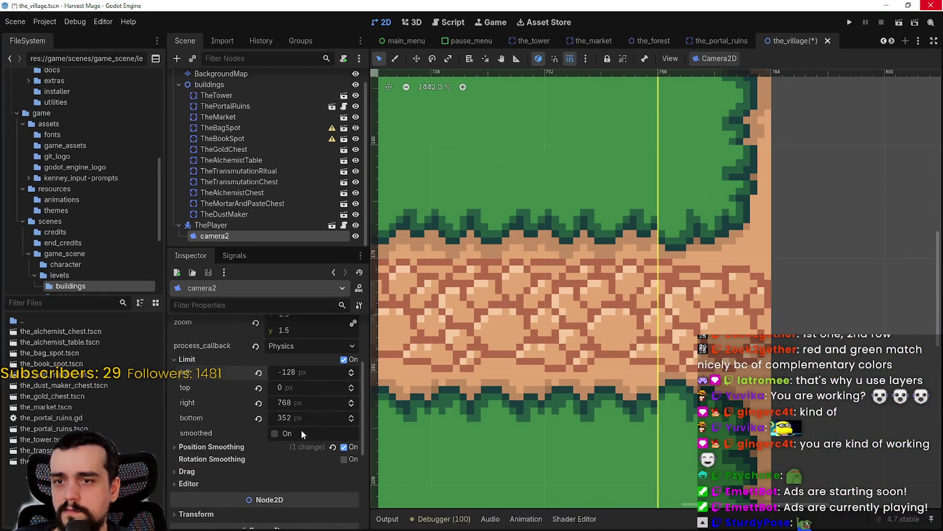
scroll(670, 444, "down", 5)
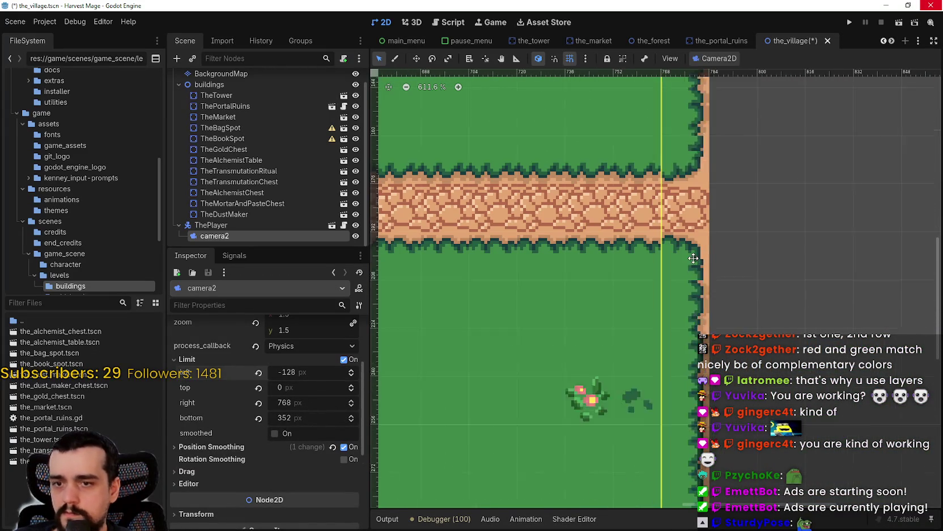
Return the right camera limit to 768 px and save the village scene
left_click(351, 400)
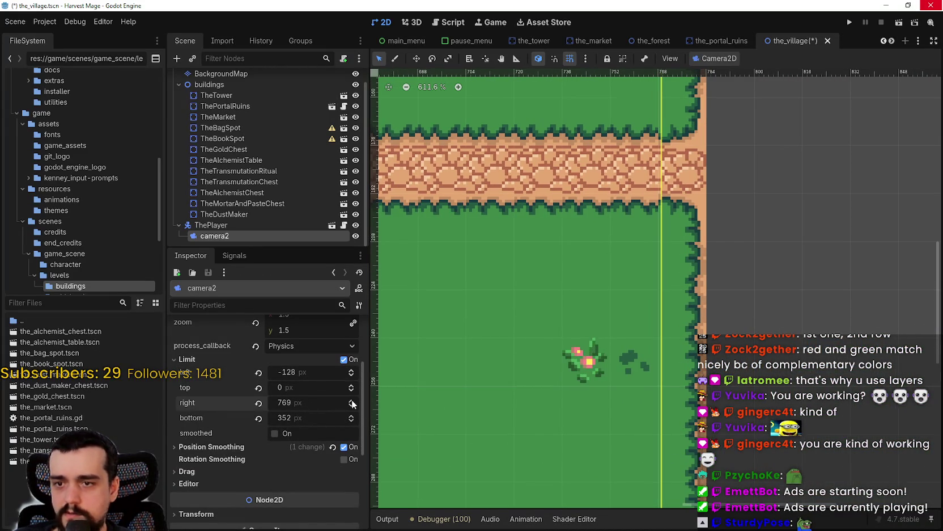
left_click(352, 406)
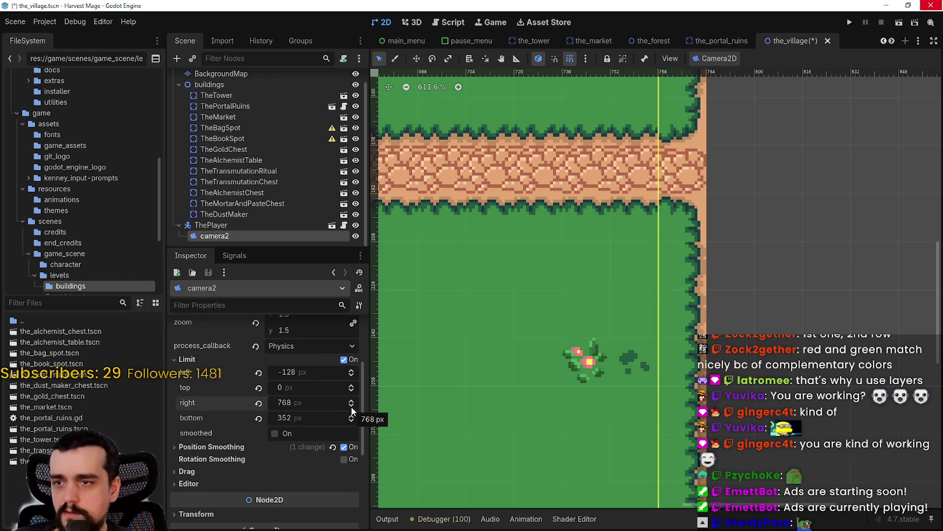
key("ctrl+s")
scroll(696, 299, "down", 8)
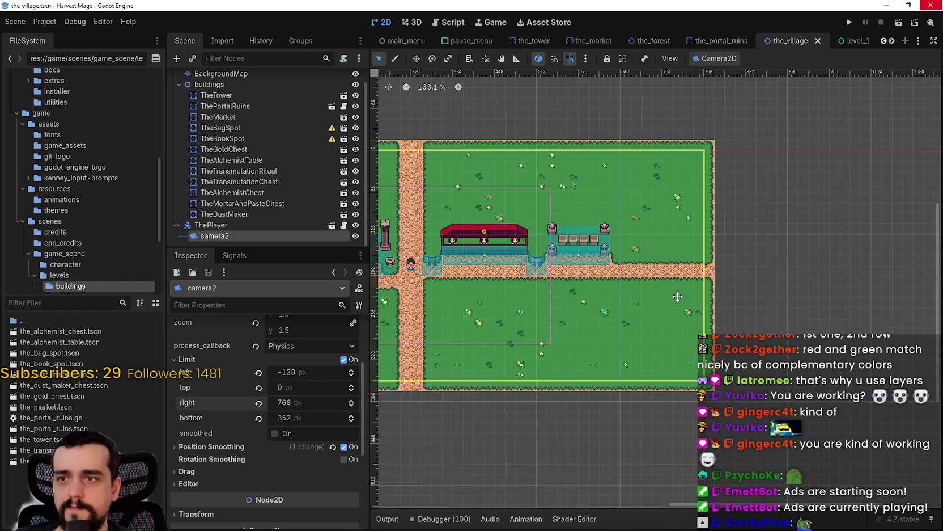
scroll(696, 298, "down", 4)
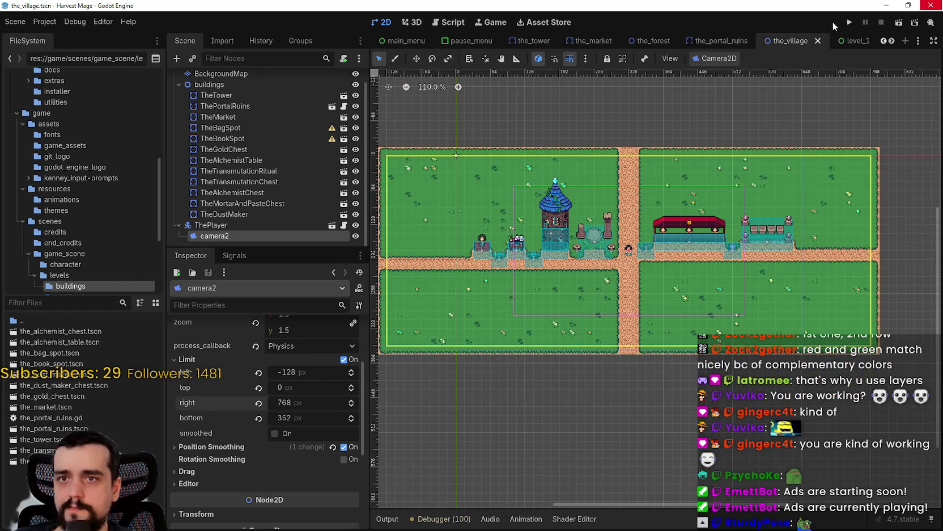
left_click(849, 22)
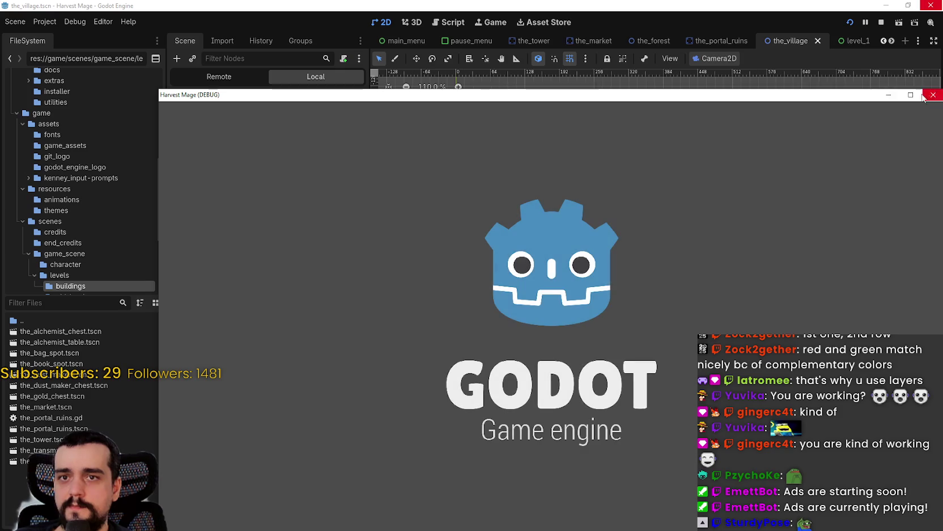
Maximize the game window, continue the saved game, and walk along the village path
left_click(910, 94)
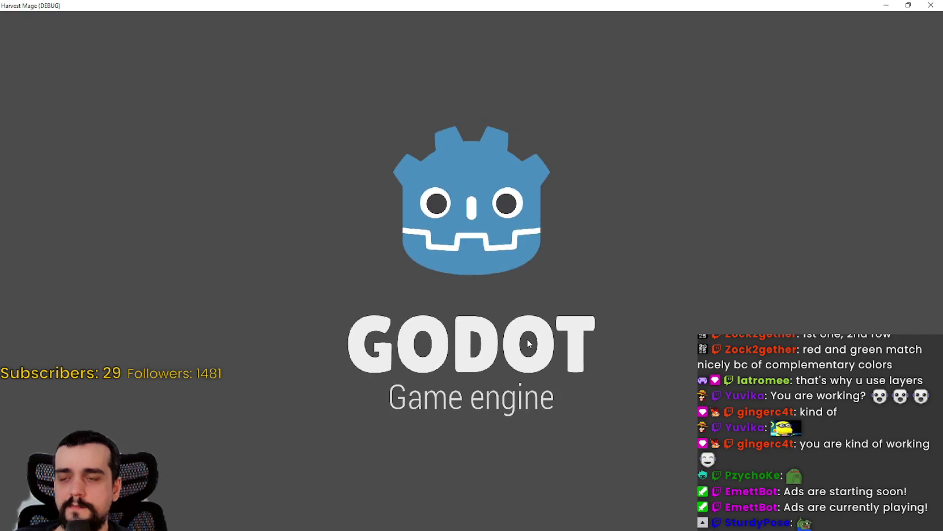
left_click(159, 259)
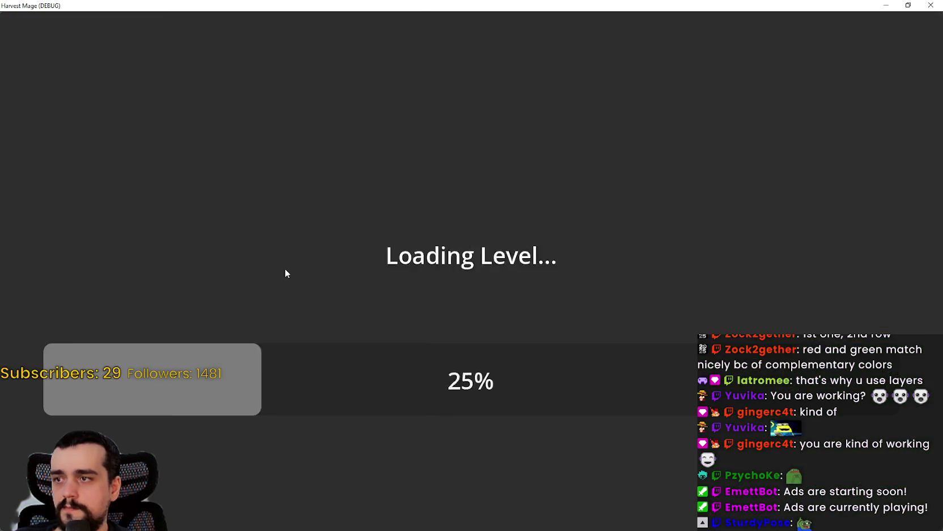
key("d")
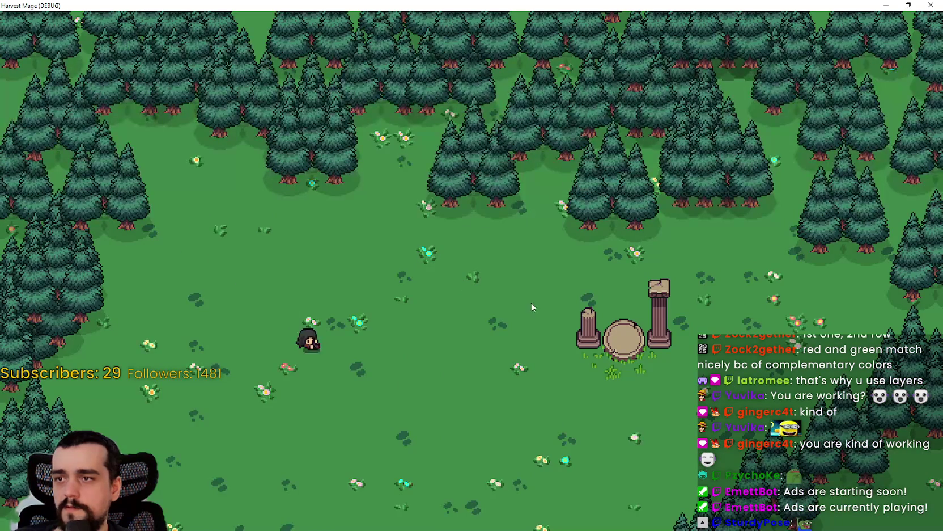
key("s")
key("a")
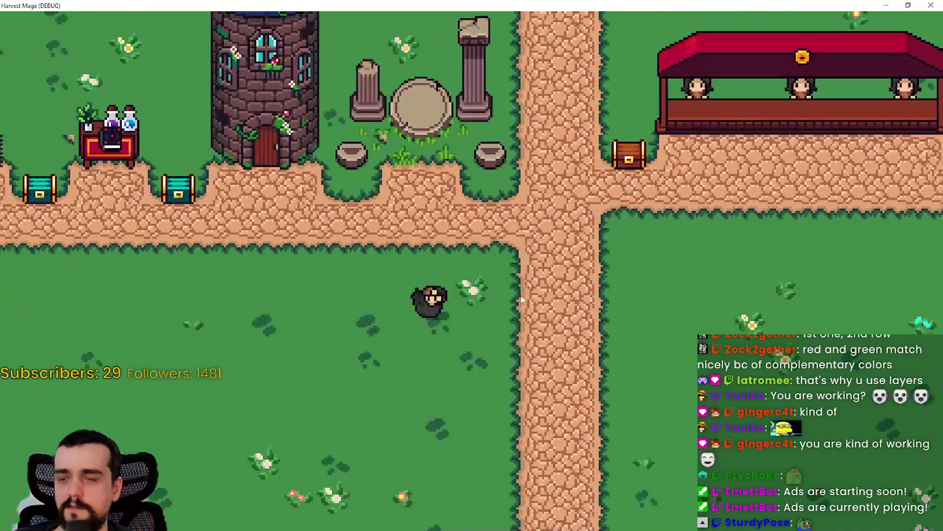
key("w")
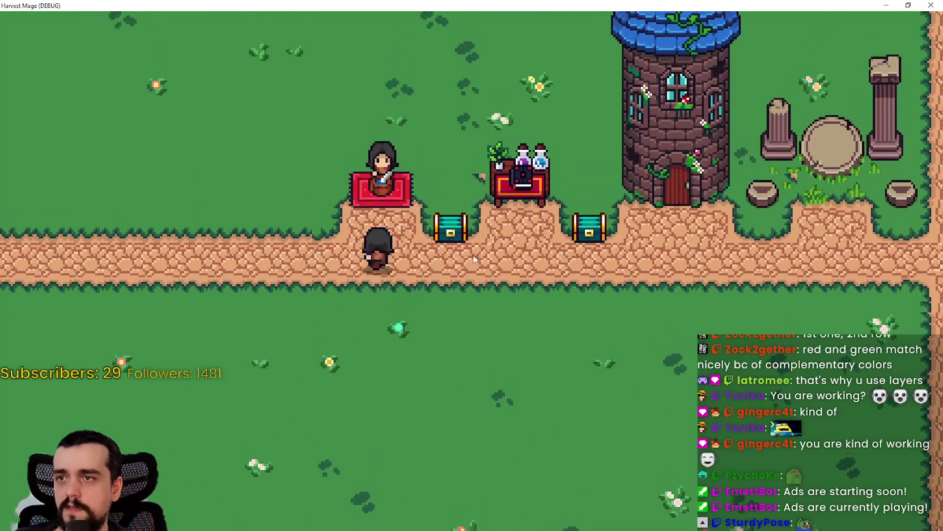
key("s")
key("d")
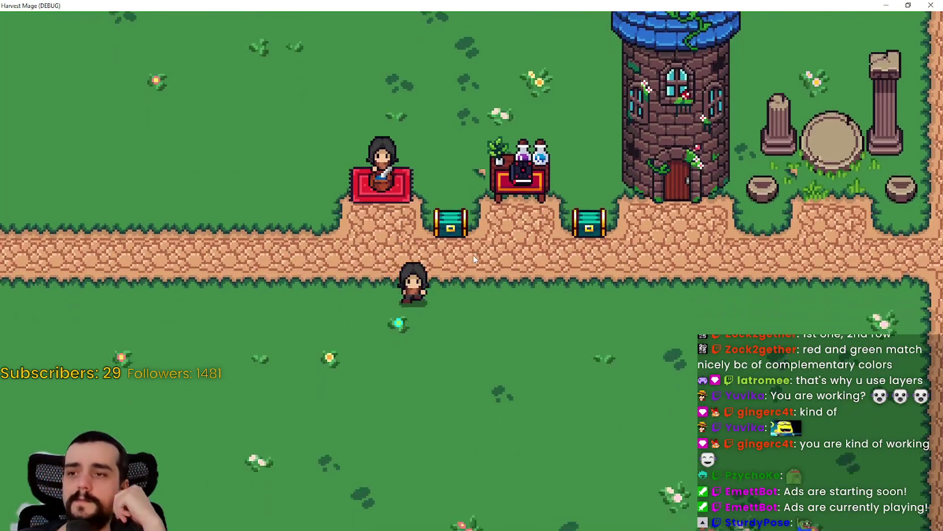
Walk east past the pink chest and crystal pedestals to test the right edge, then close the game
key("d")
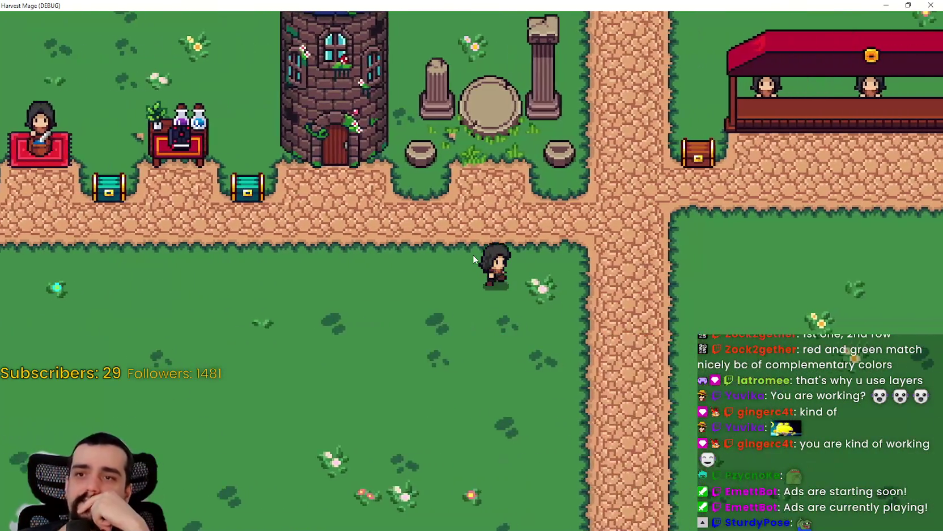
key("d")
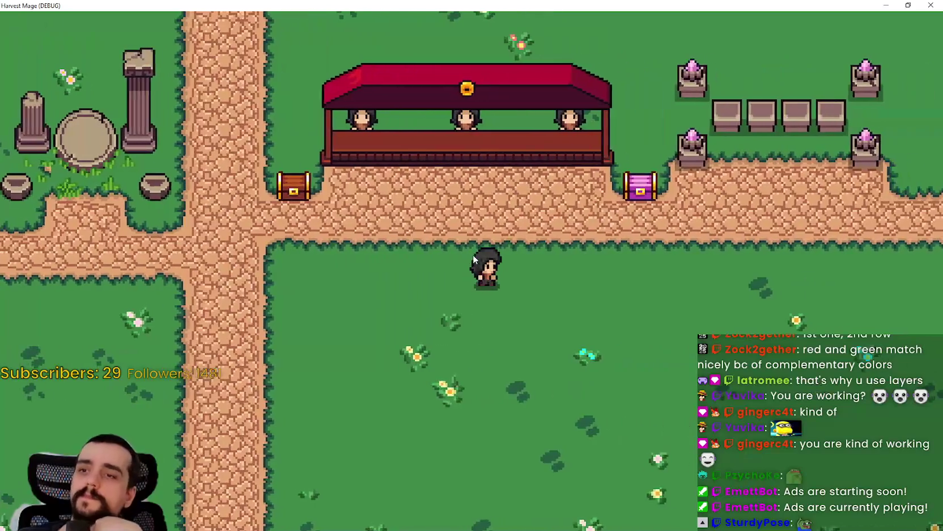
key("w")
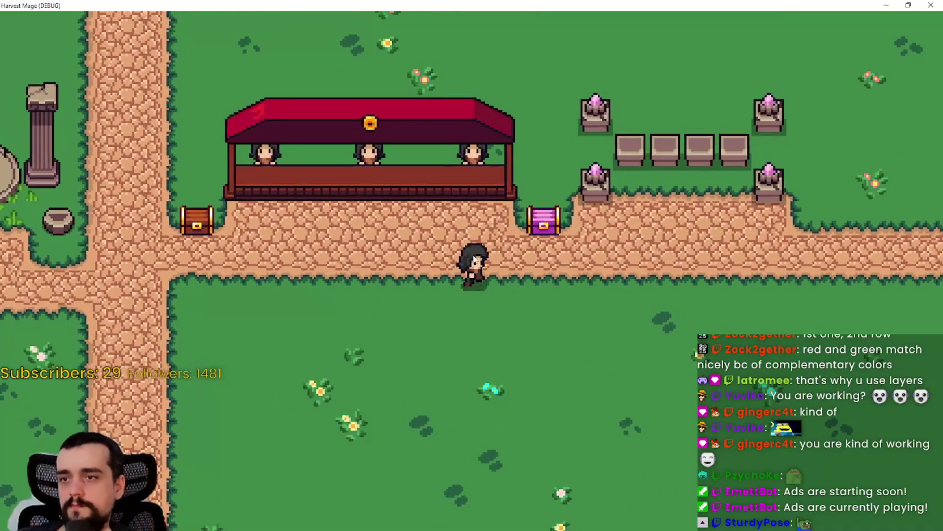
key("d")
key("w")
key("d")
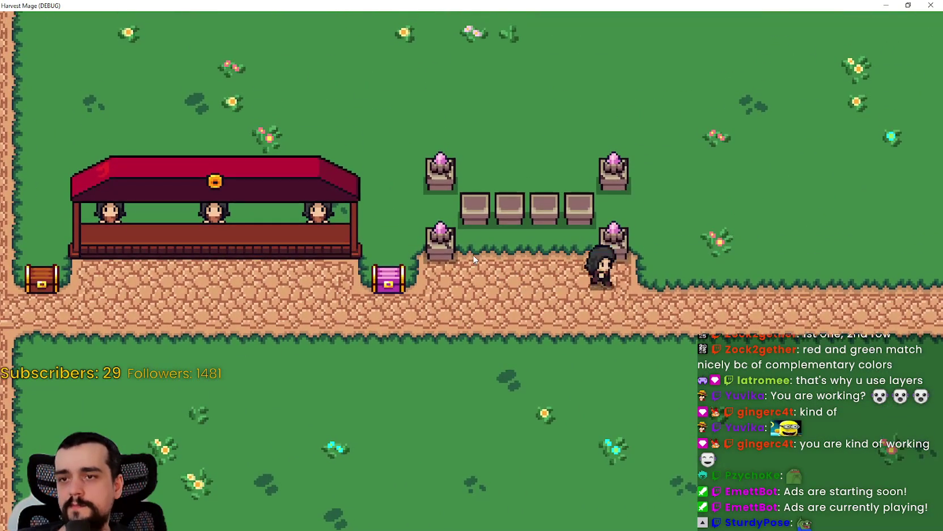
key("s")
key("a")
key("a")
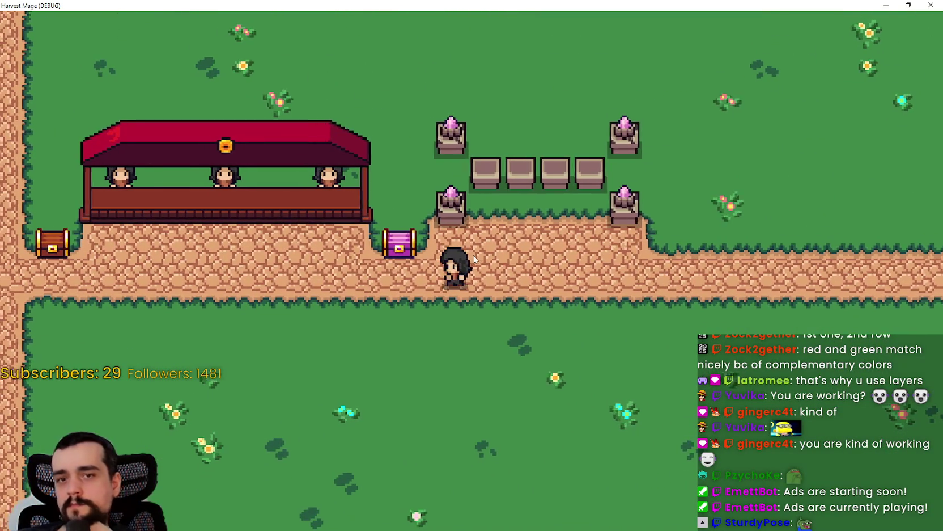
left_click(931, 5)
Inspect the actions lists for BackgroundMap and the_village nodes without choosing anything
scroll(230, 118, "up", 1)
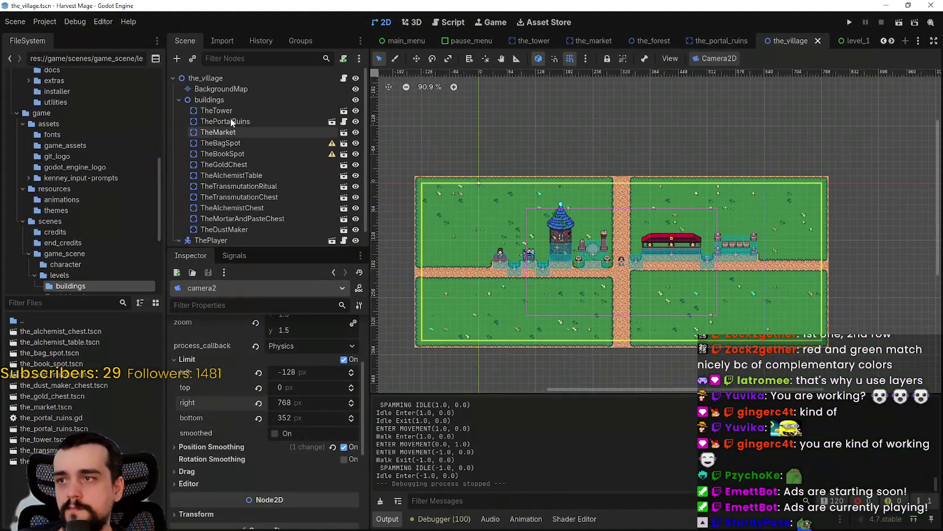
left_click(241, 89)
scroll(404, 218, "up", 1)
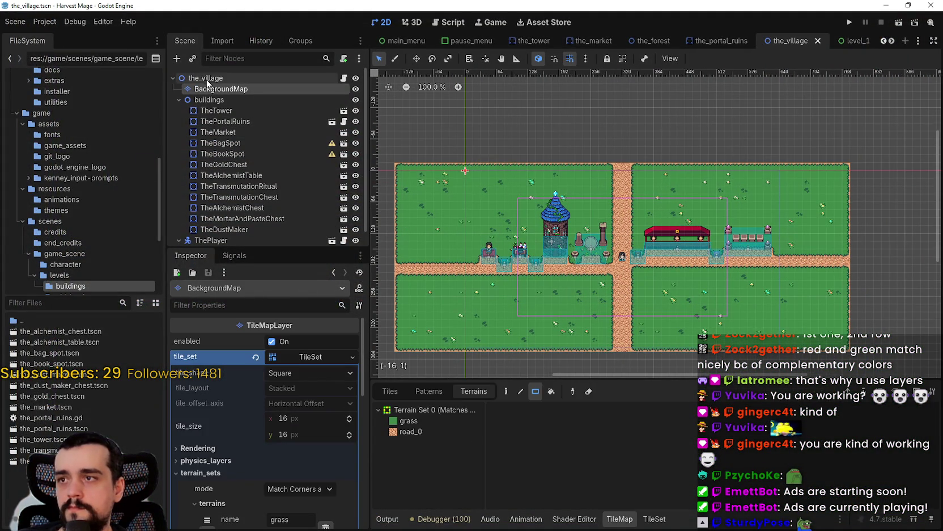
right_click(215, 89)
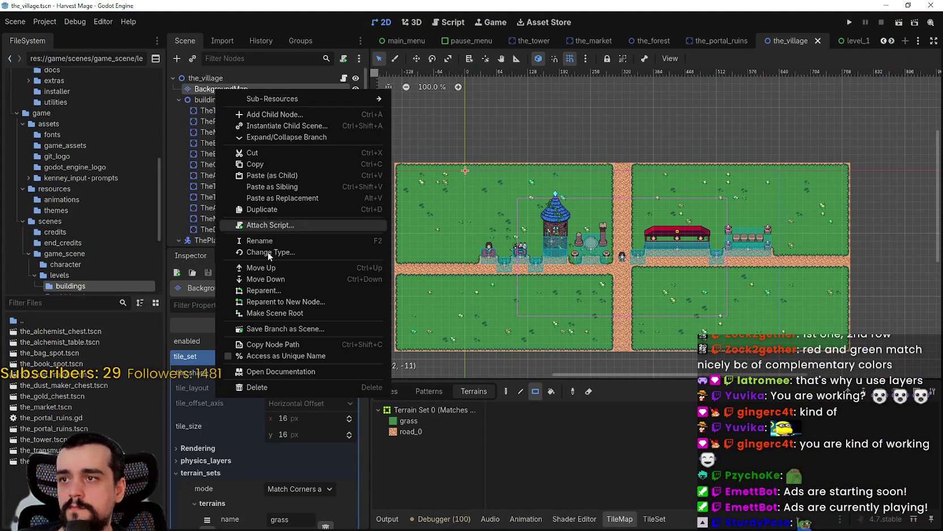
left_click(208, 75)
right_click(213, 78)
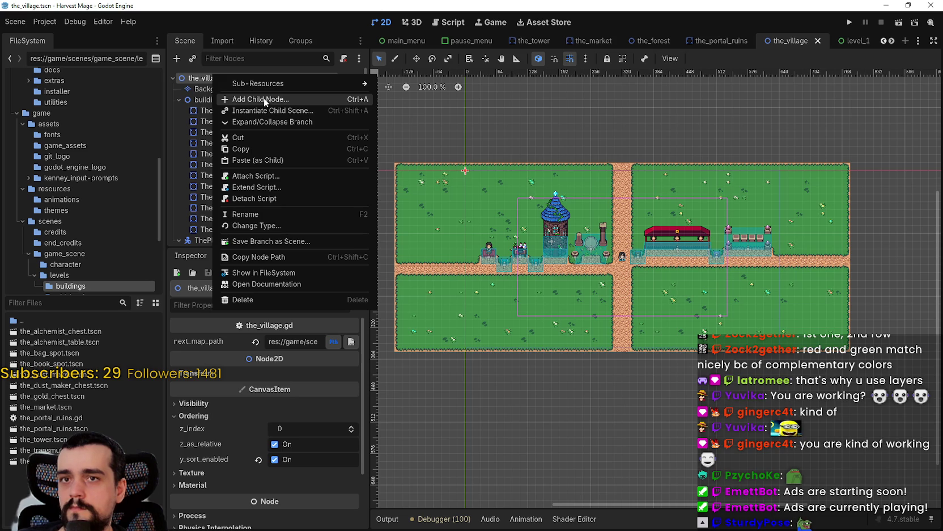
key("Escape")
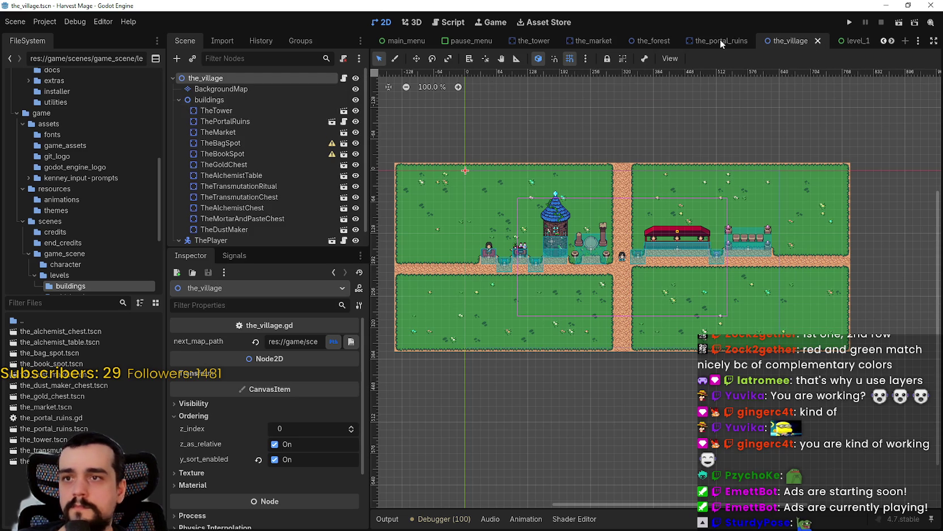
Scroll through the scene tab bar to reveal all open scene tabs
left_click(884, 40)
left_click(884, 41)
left_click(884, 41)
left_click(884, 40)
left_click(884, 41)
left_click(884, 41)
left_click(884, 41)
left_click(884, 41)
left_click(884, 41)
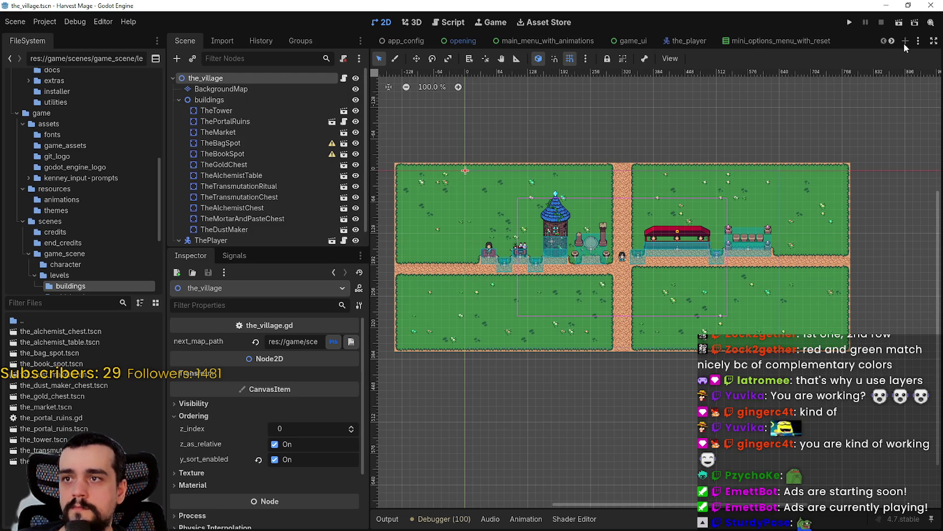
left_click(892, 41)
left_click(892, 41)
left_click(891, 41)
left_click(892, 41)
left_click(892, 41)
left_click(892, 41)
left_click(892, 41)
left_click(892, 41)
left_click(892, 41)
left_click(892, 41)
left_click(892, 41)
left_click(892, 41)
left_click(892, 41)
left_click(892, 41)
left_click(893, 41)
left_click(893, 41)
left_click(893, 40)
left_click(893, 41)
left_click(893, 41)
left_click(893, 40)
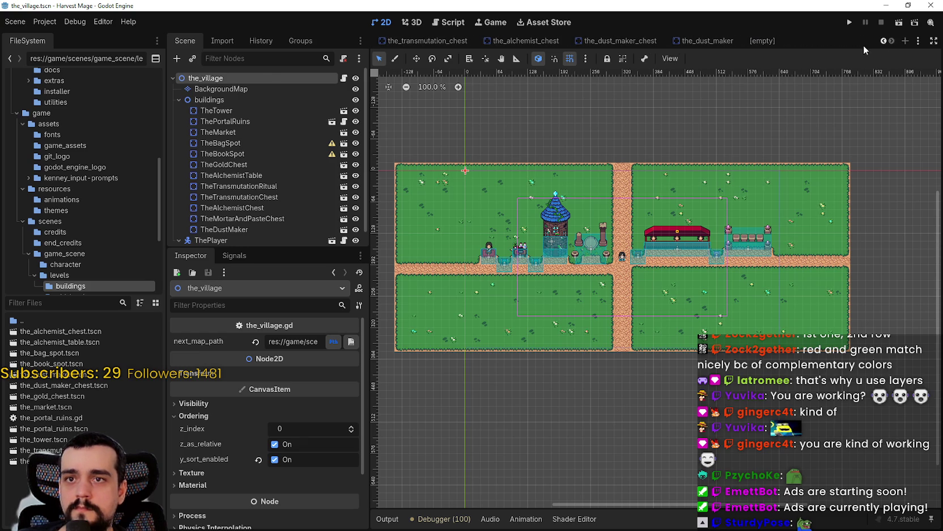
Close the empty, the_dust_maker, chest, ritual, alchemist table, book spot and level_1 scenes
left_click(763, 40)
left_click(786, 41)
left_click(848, 41)
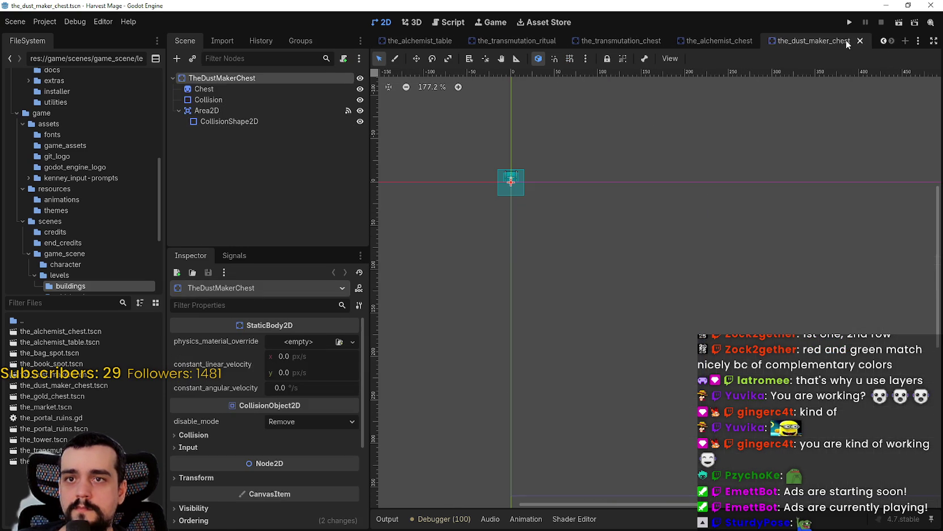
left_click(860, 40)
left_click(859, 40)
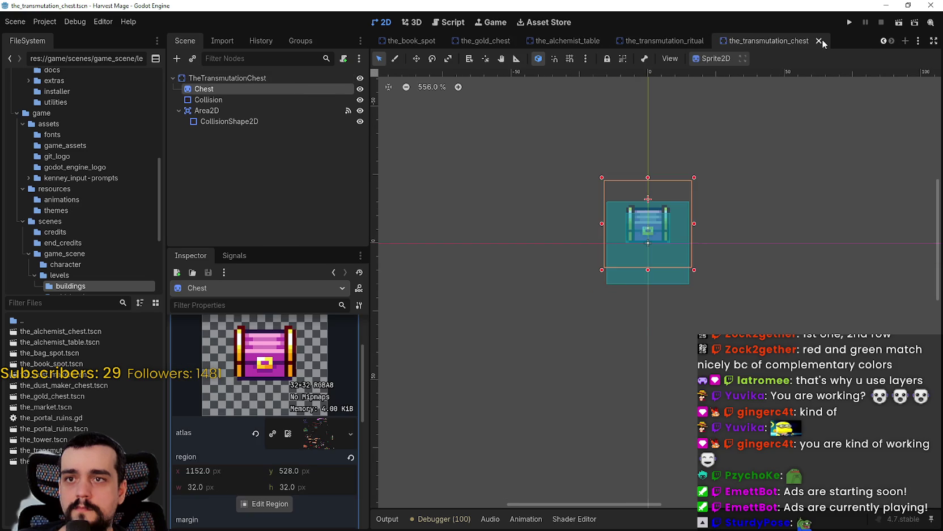
left_click(824, 41)
left_click(832, 40)
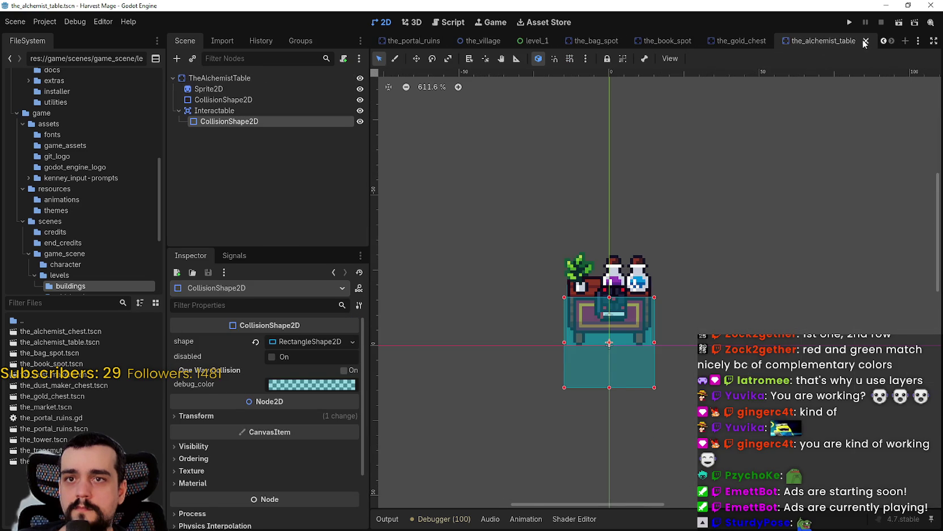
left_click(865, 41)
left_click(822, 41)
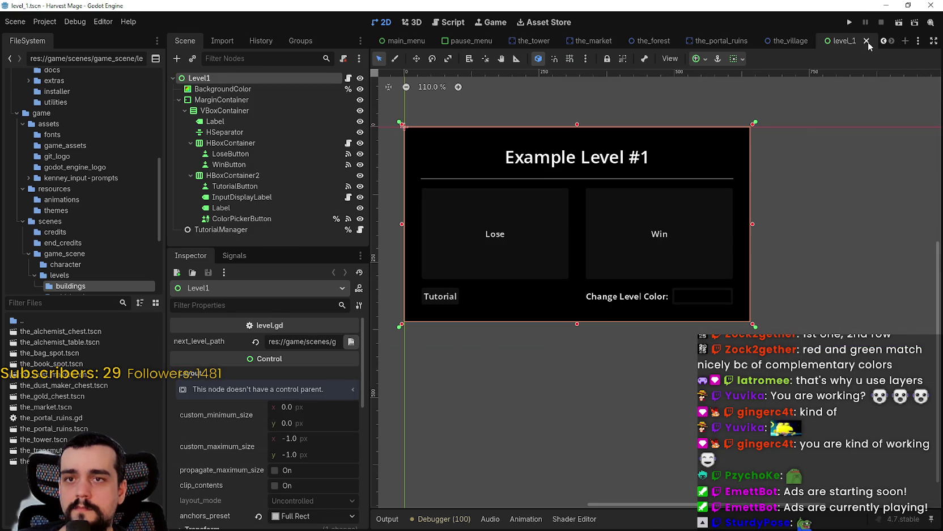
left_click(867, 41)
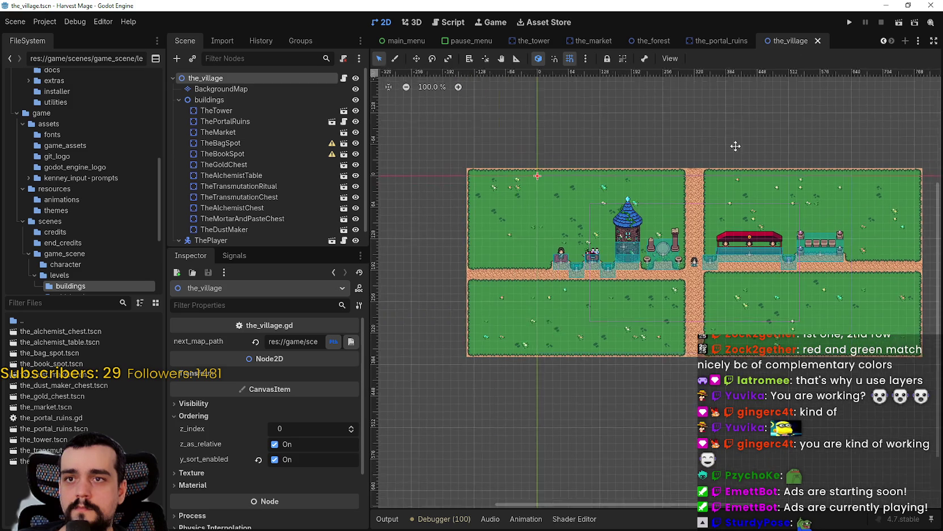
left_click(735, 41)
Close the portal ruins scene and copy the forest's BackgroundMapTop tree layer
left_click(758, 41)
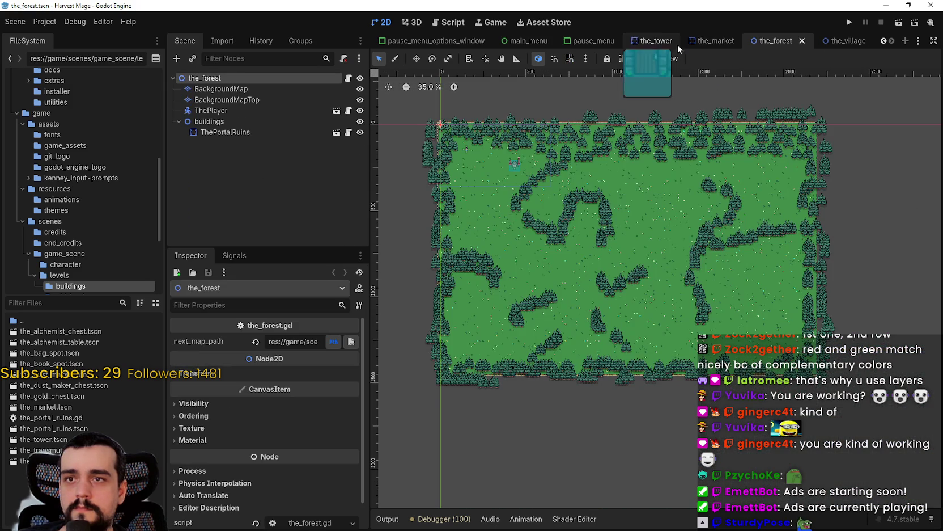
left_click(213, 100)
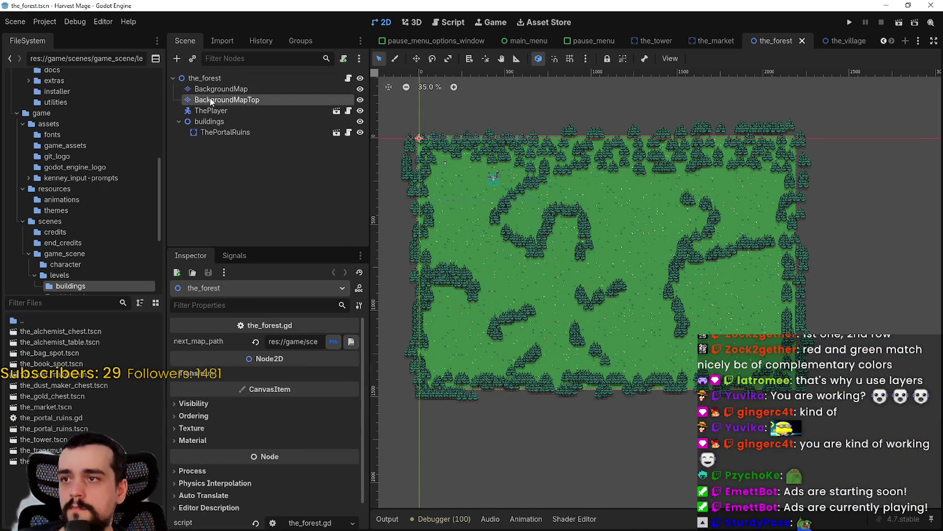
right_click(214, 100)
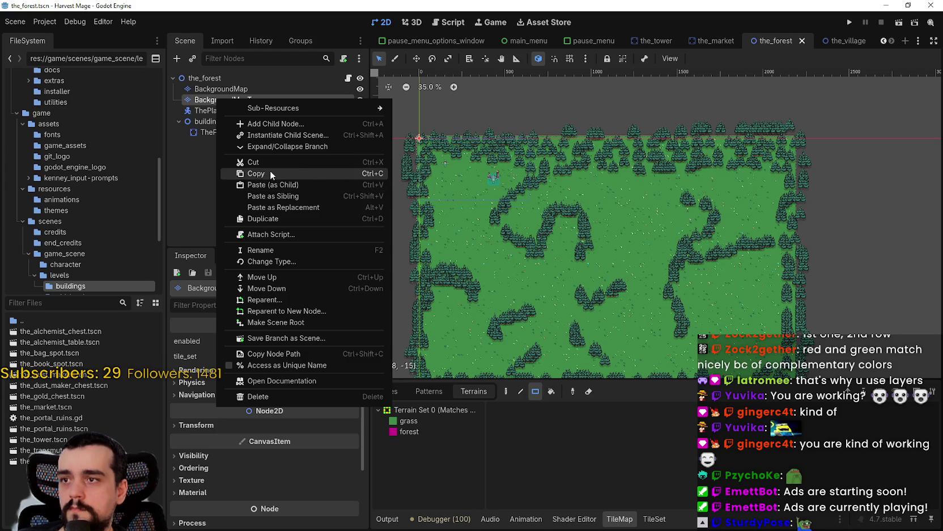
key("Escape")
Paste BackgroundMapTop into the_village root and move it directly below BackgroundMap
left_click(842, 41)
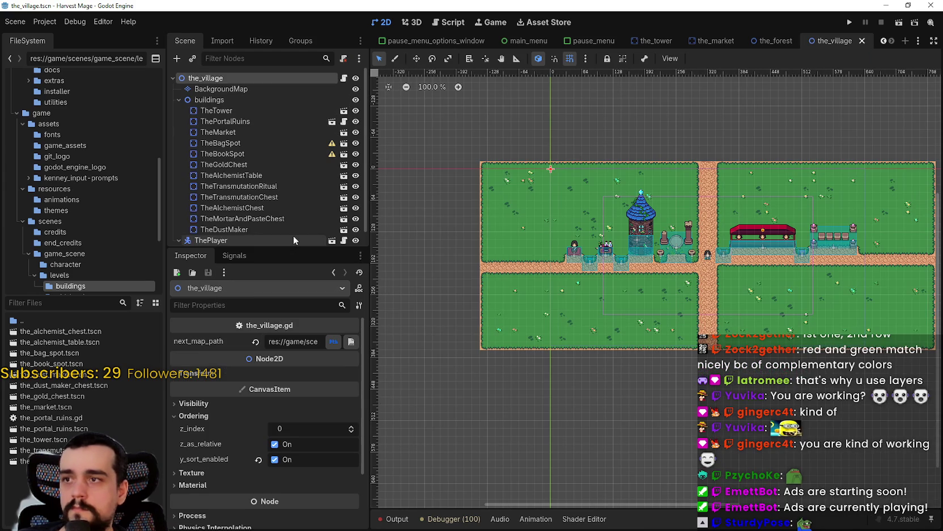
right_click(215, 79)
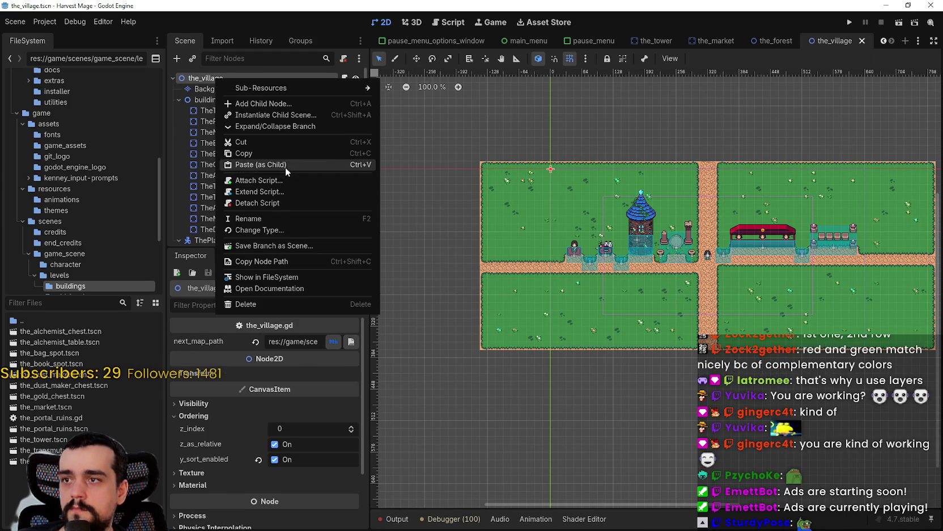
left_click(284, 165)
mouse_move(207, 238)
left_mouse_down()
mouse_move(221, 80)
mouse_move(216, 94)
left_mouse_up()
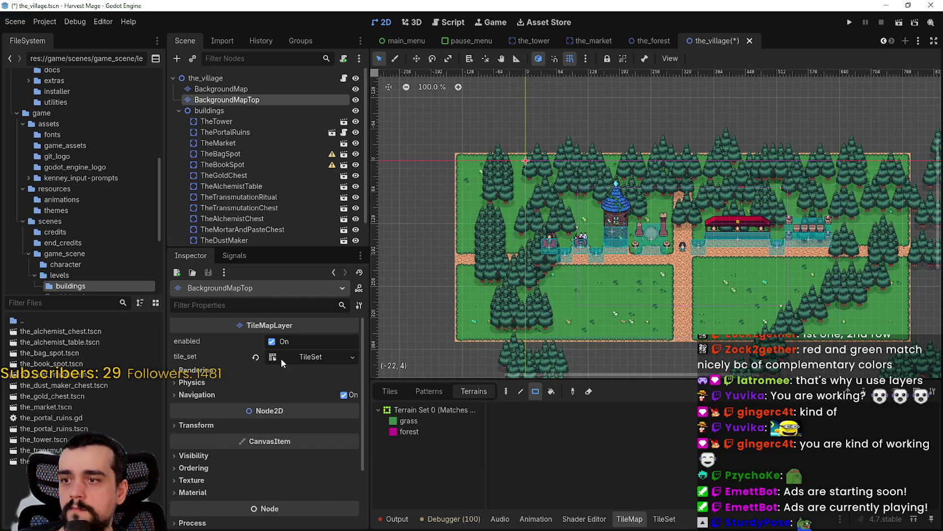
Inspect the terrain tileset's atlas and enlarge the map view to show the copied forest
scroll(623, 360, "down", 4)
scroll(658, 229, "down", 2)
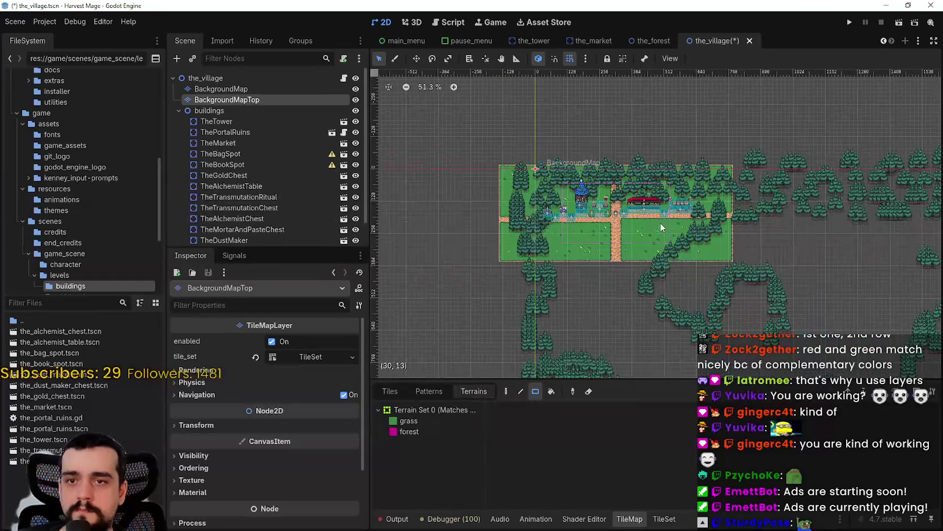
left_click(662, 519)
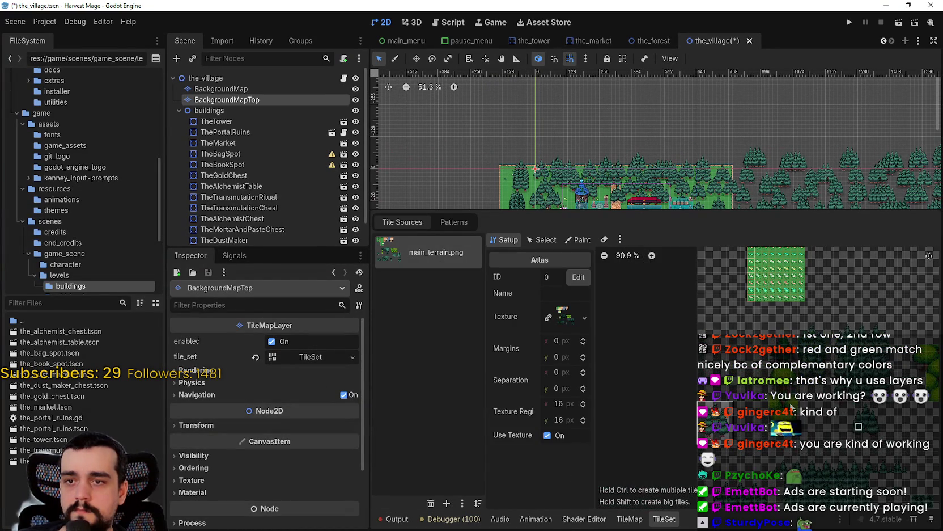
scroll(695, 92, "down", 3)
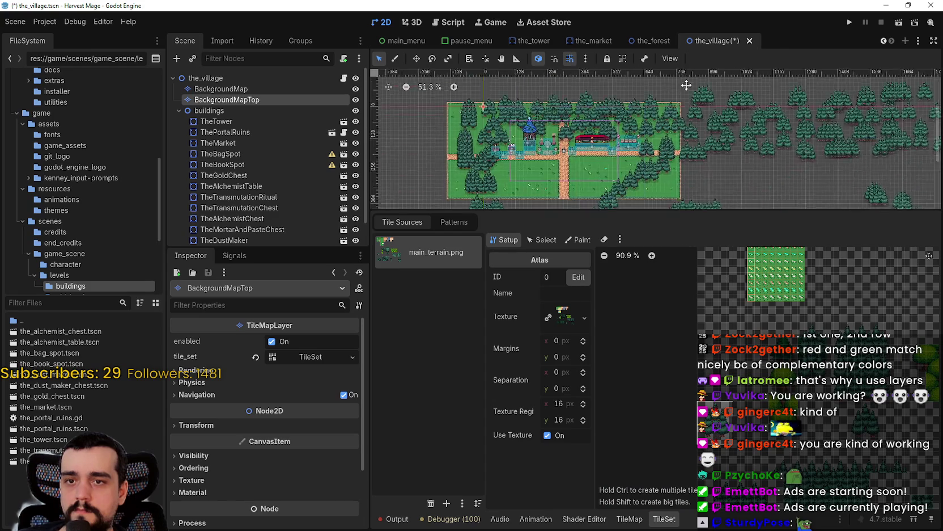
left_click_drag(710, 210, 709, 385)
scroll(703, 297, "down", 4)
left_click_drag(722, 274, 694, 224)
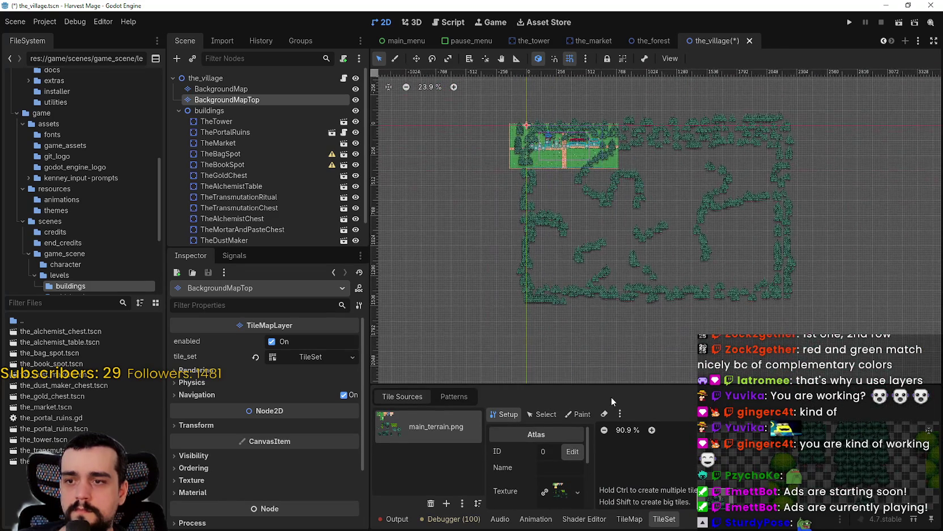
Select the tree-cluster tile from main_terrain.png, choose the Rectangle tool, and clear the copied trees
left_click(630, 519)
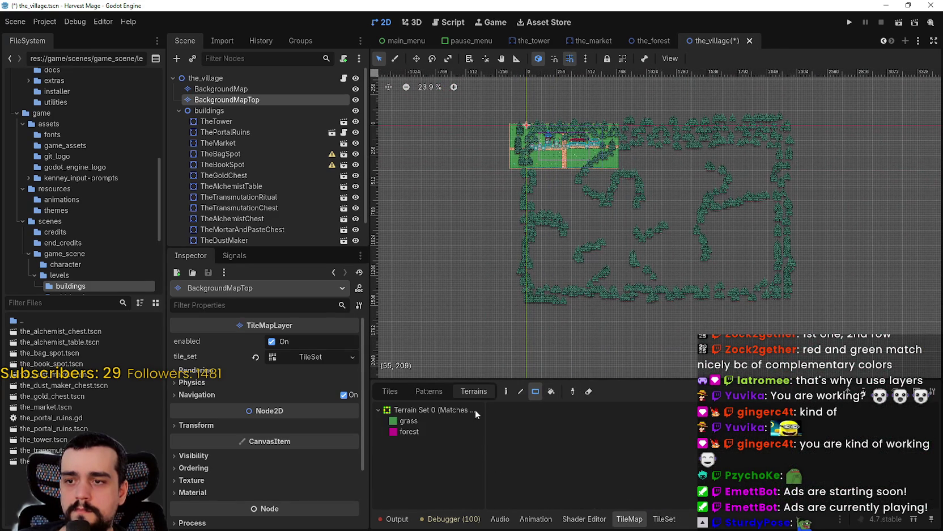
left_click(394, 390)
scroll(733, 481, "down", 3)
left_click(648, 483)
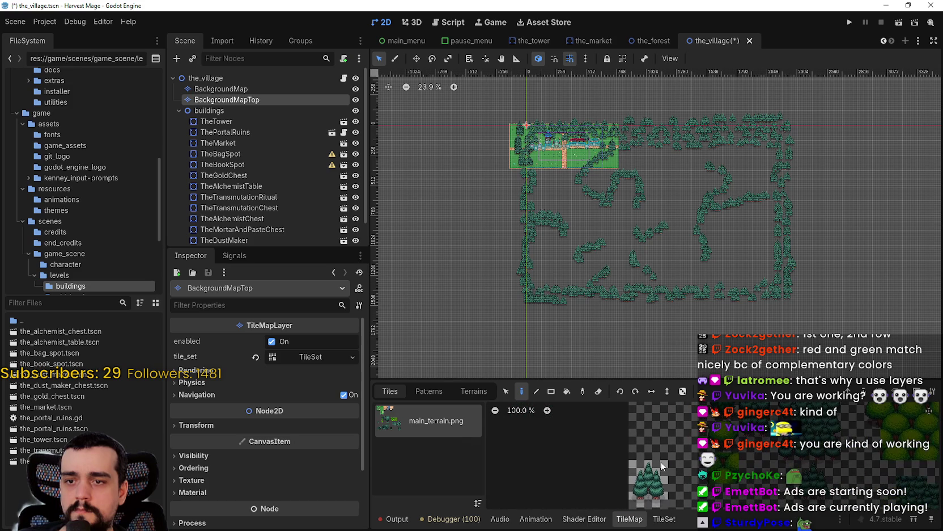
left_click(551, 391)
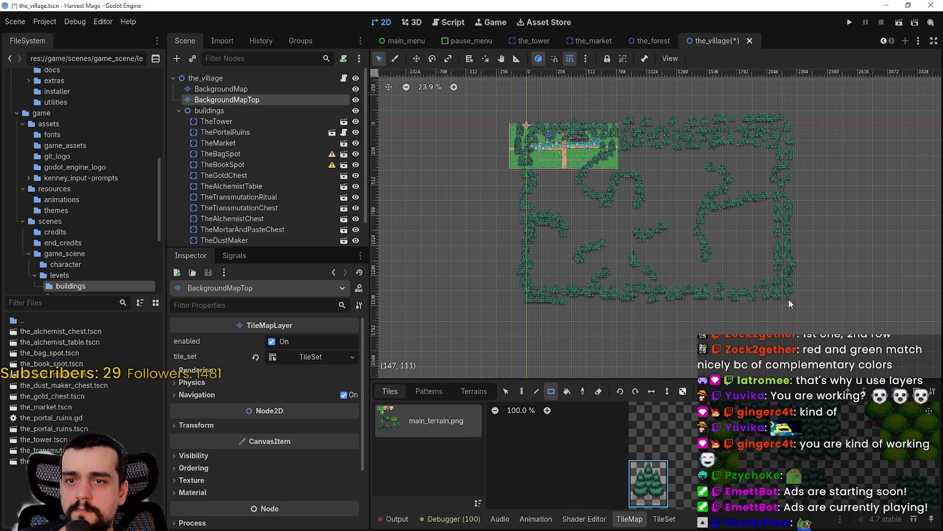
key("ctrl+z")
scroll(571, 220, "up", 6)
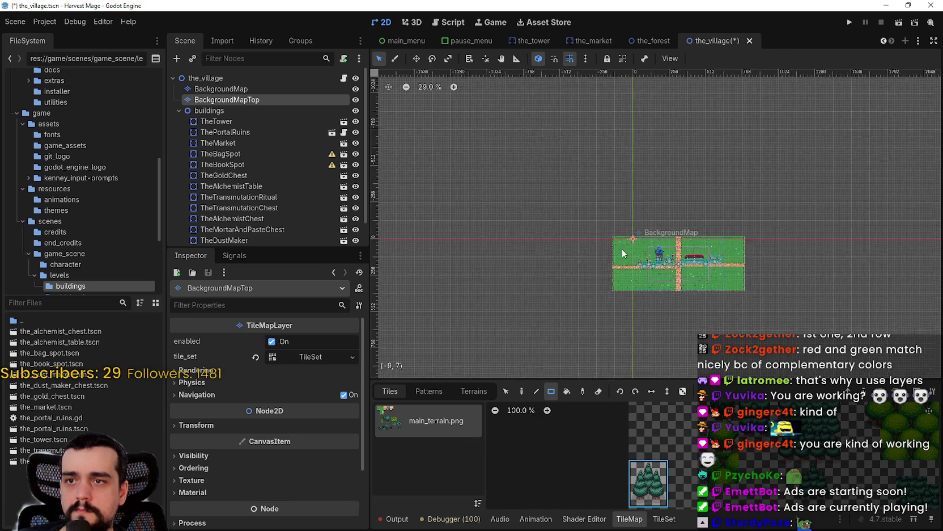
Return to the Pencil tool and stamp tree clusters along the village's left edge and upper-left grass
scroll(571, 216, "up", 5)
left_click(521, 391)
scroll(561, 239, "up", 4)
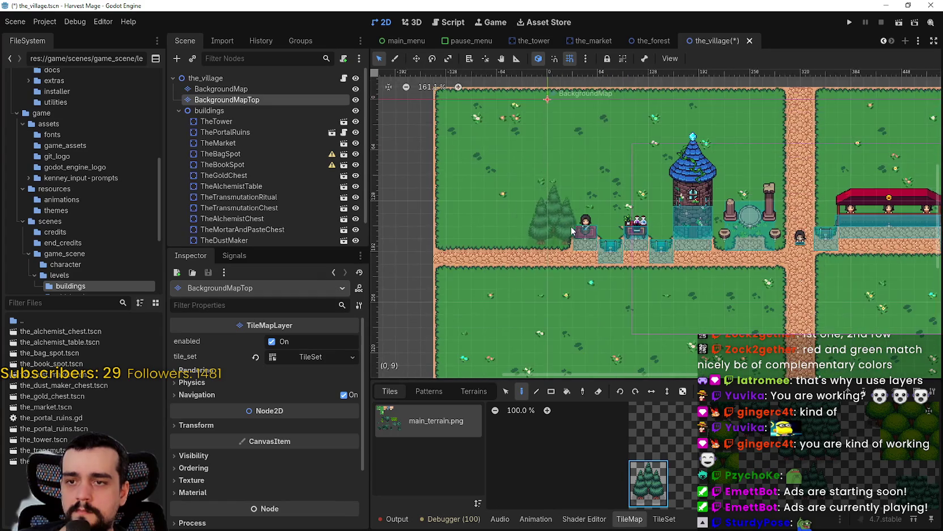
left_click(532, 217)
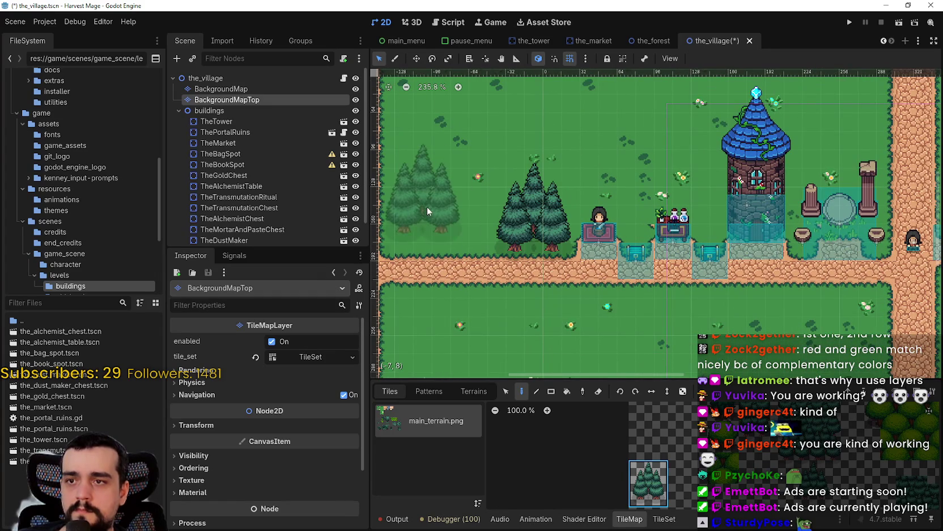
scroll(587, 233, "left", 5)
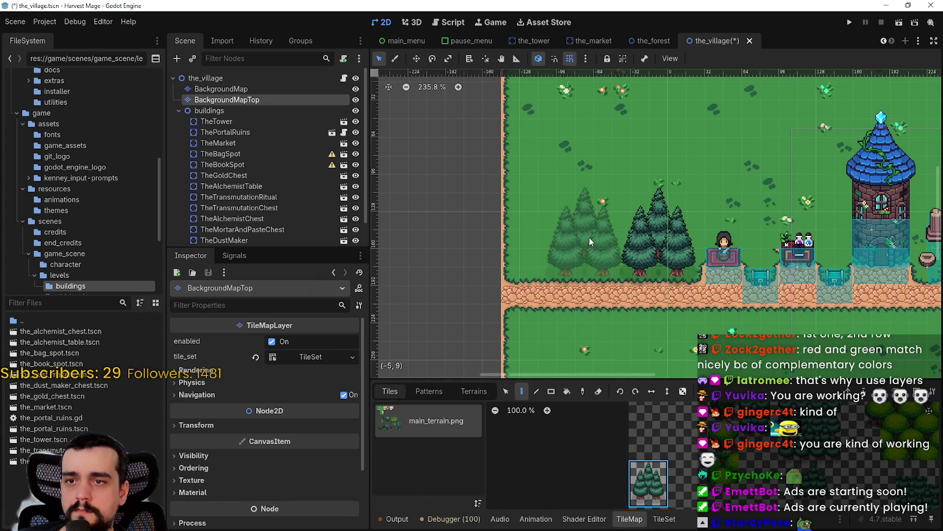
left_click(570, 227)
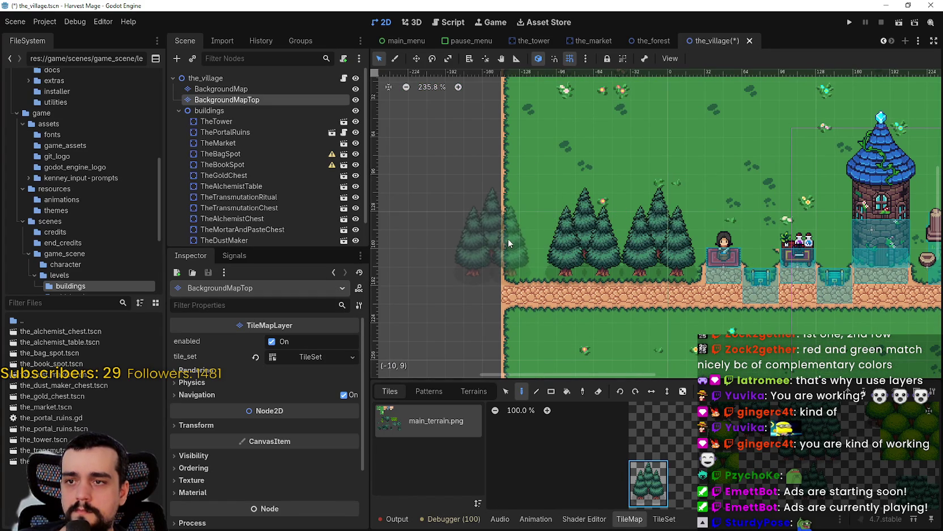
left_click(509, 239)
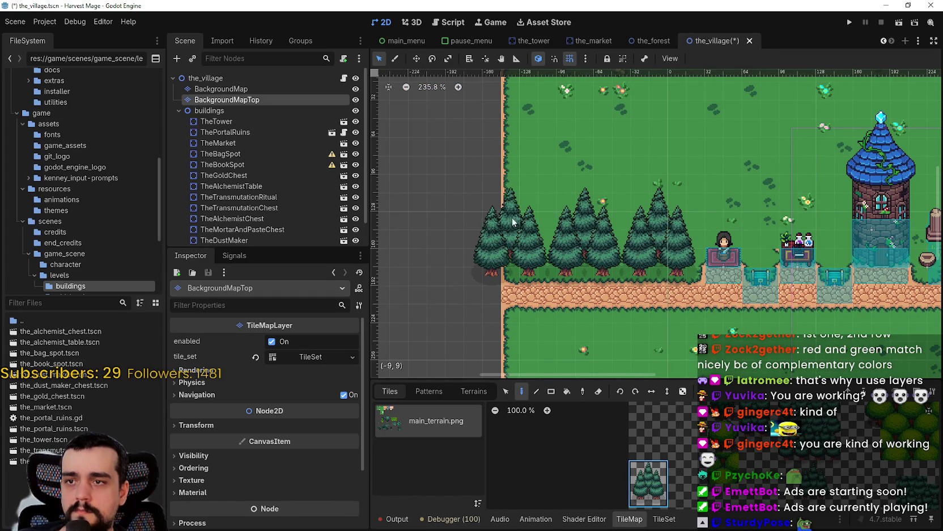
left_click(549, 177)
left_click(495, 139)
scroll(498, 142, "up", 5)
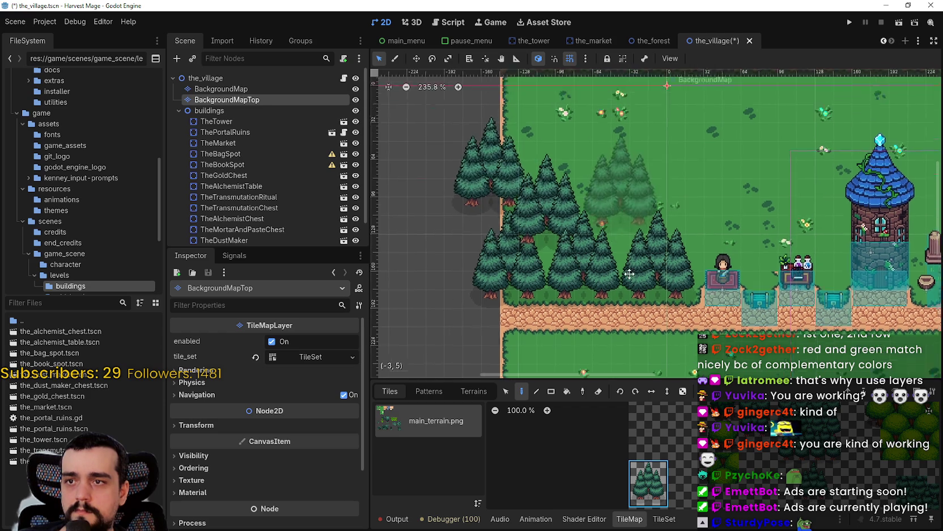
left_click(530, 218)
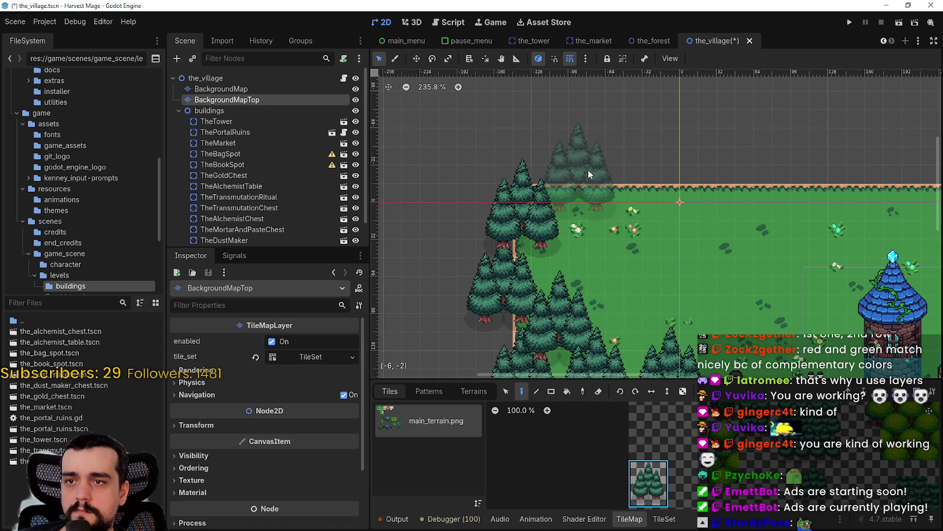
left_click(588, 169)
left_click(597, 250)
Extend the tree clusters toward and beside the tower, along the top edge, and right of the tower
scroll(672, 293, "down", 2)
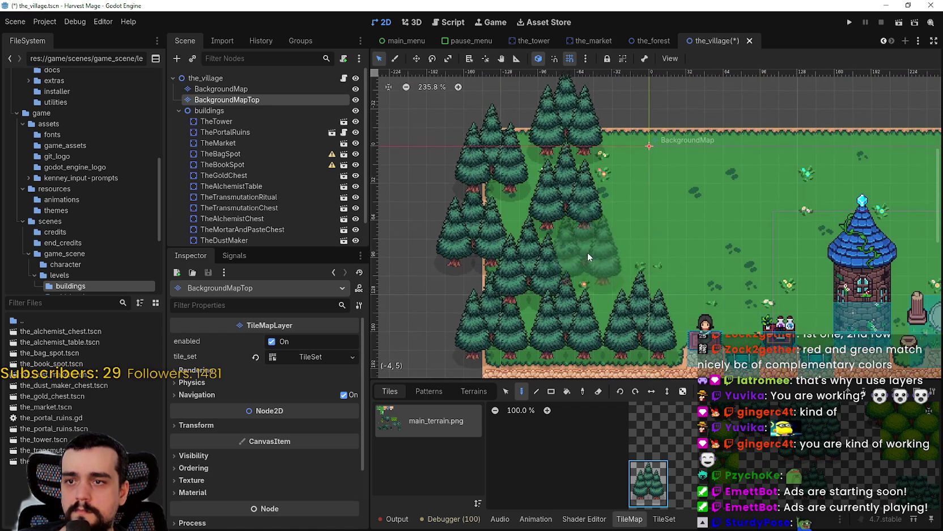
left_click(608, 256)
left_click(684, 267)
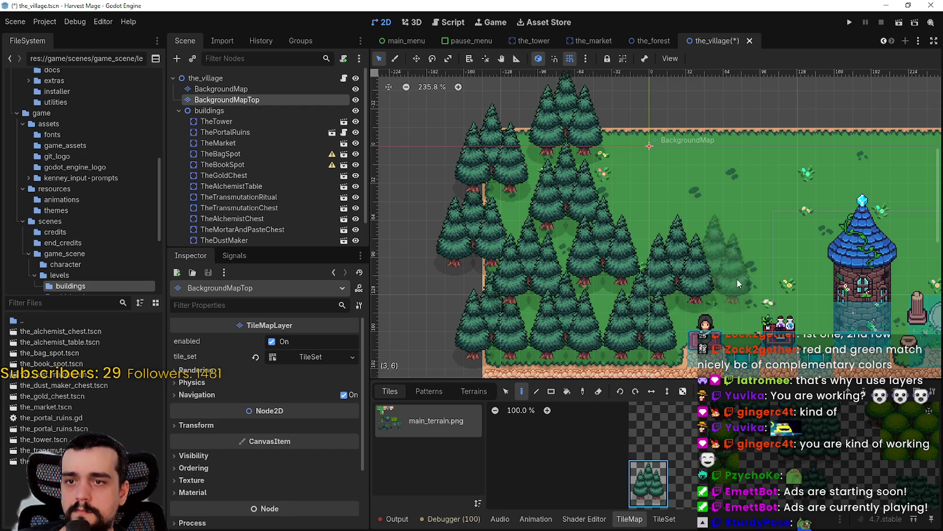
left_click(764, 267)
left_click(732, 288)
scroll(692, 244, "right", 2)
left_click(663, 213)
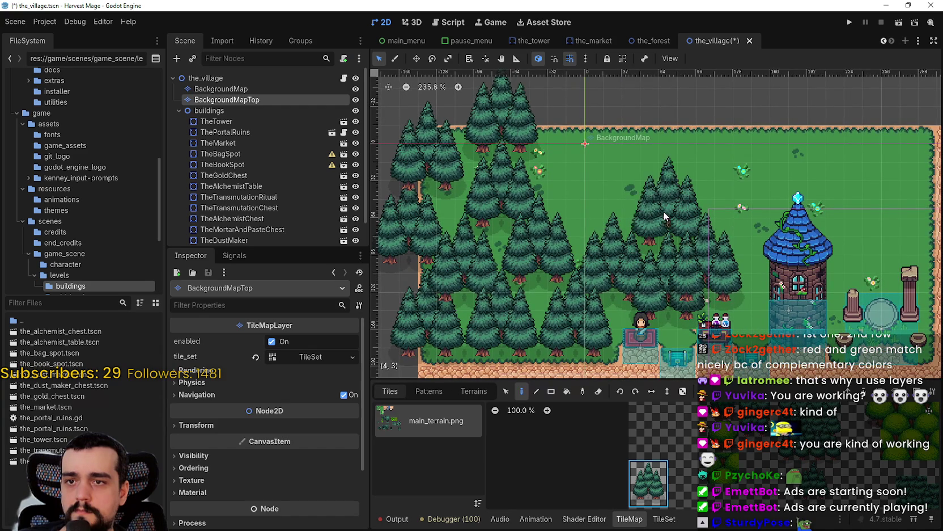
left_click(598, 190)
scroll(595, 136, "right", 2)
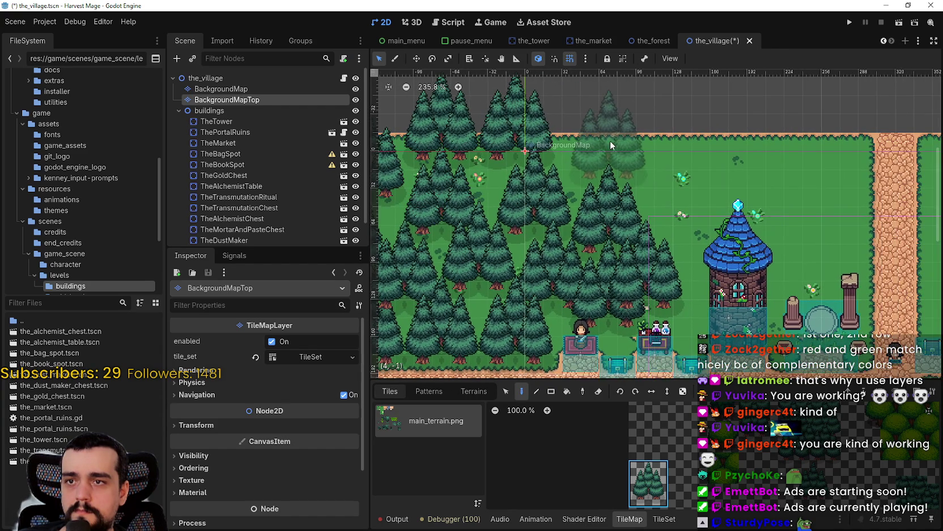
left_click(602, 137)
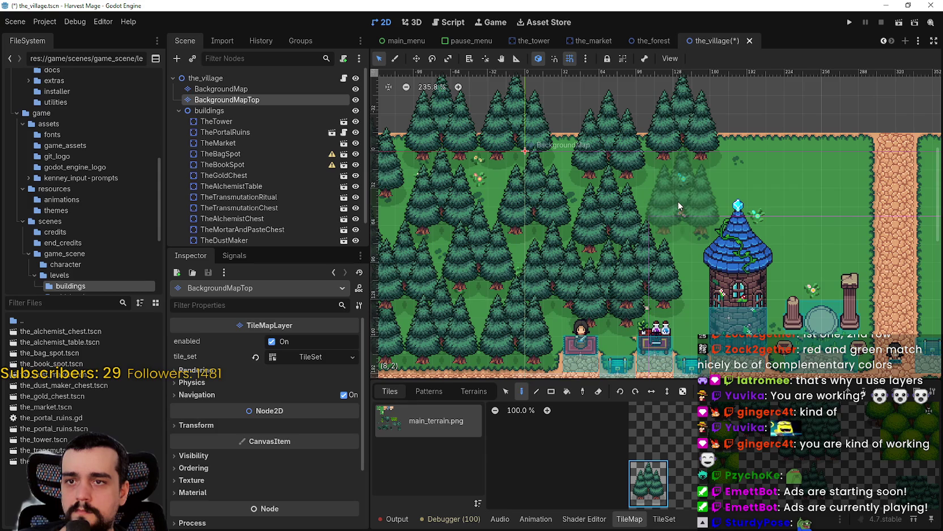
scroll(679, 189, "right", 4)
scroll(679, 189, "down", 1)
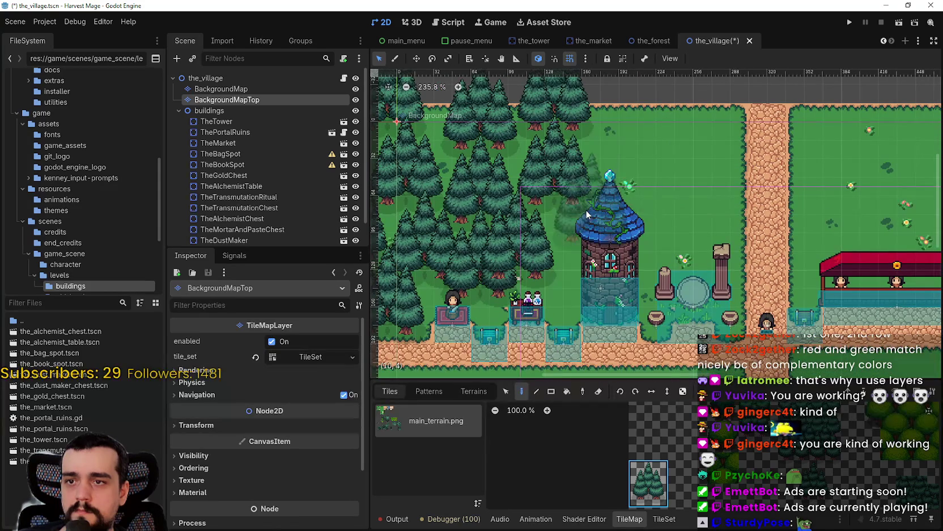
scroll(652, 195, "right", 2)
scroll(652, 195, "down", 1)
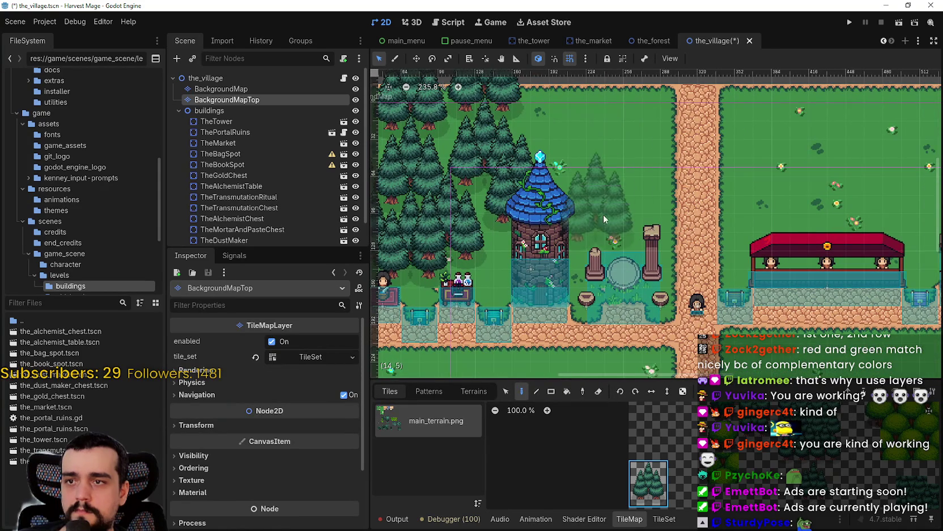
left_click(590, 189)
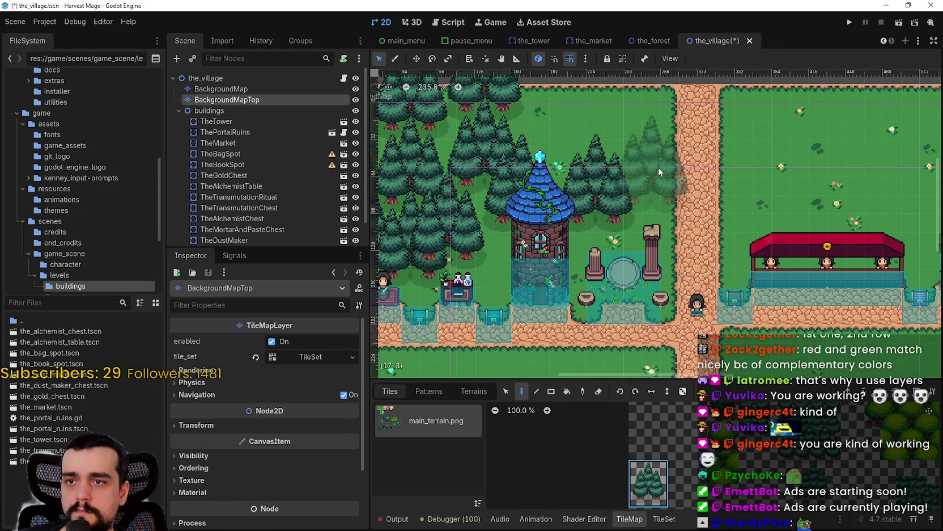
left_click(636, 144)
scroll(636, 144, "up", 3)
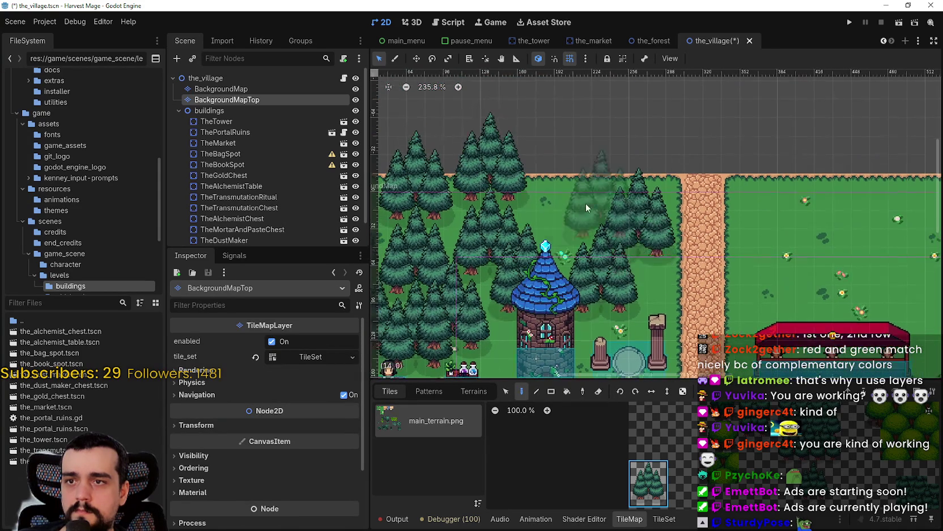
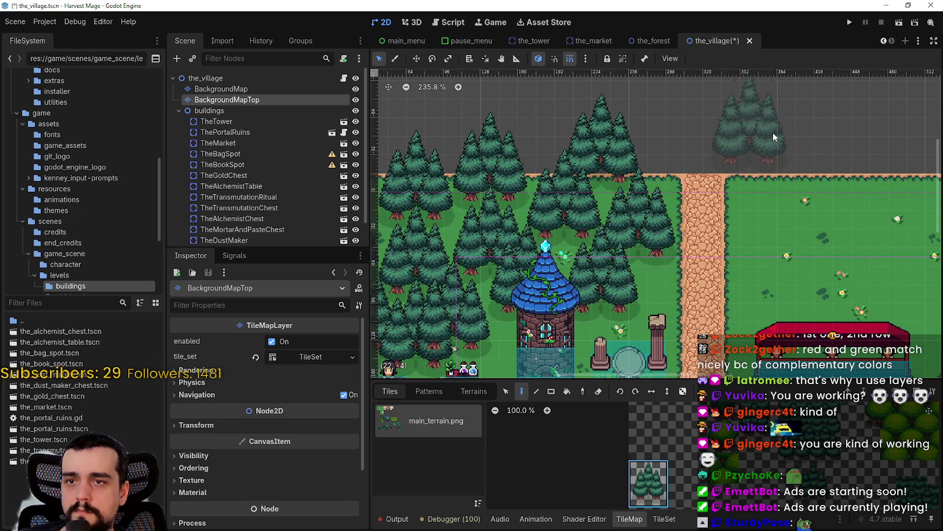
Stamp pine clusters on both sides of the path and near the forest's top edge
left_click(774, 157)
left_click(638, 159)
left_click(568, 147)
scroll(788, 226, "up", 3)
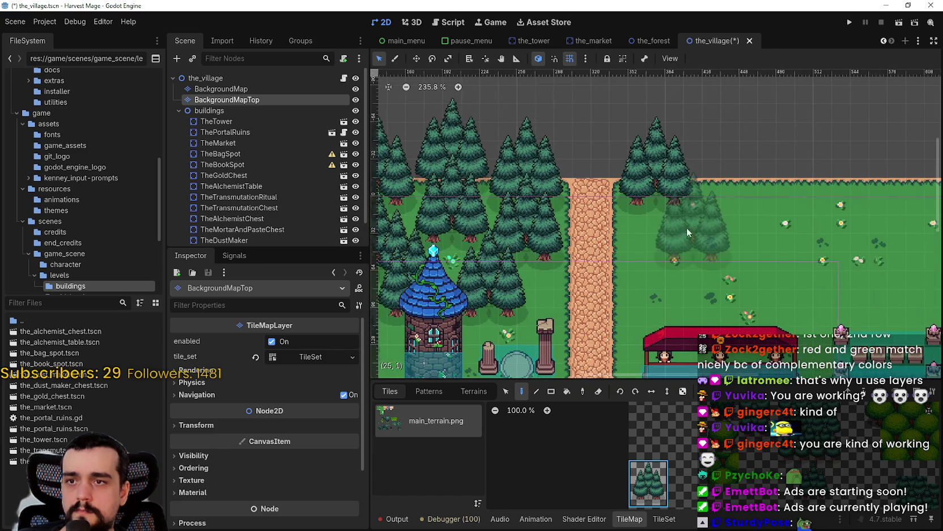
scroll(588, 204, "left", 2)
left_click(595, 205)
scroll(607, 204, "down", 1)
scroll(612, 193, "right", 6)
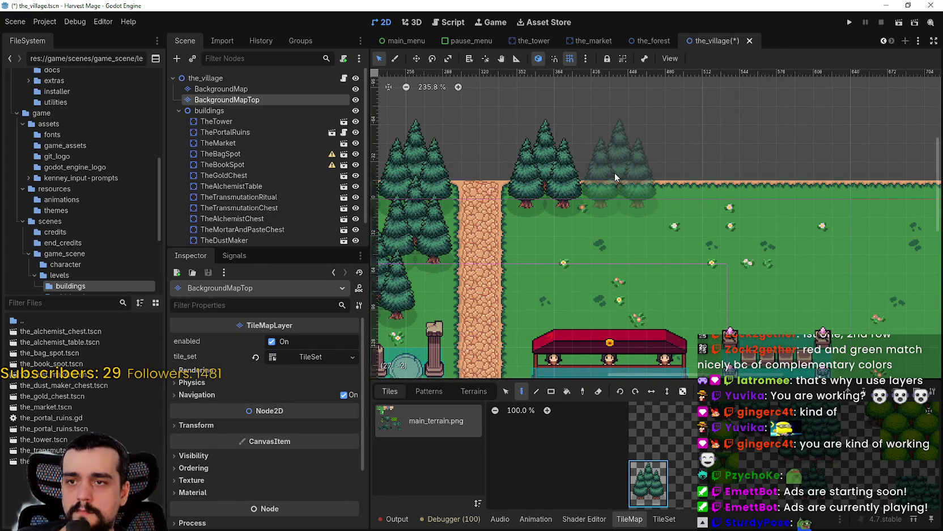
left_click(615, 174)
Add pine clusters above the market stall, extending the forest down and to the right
scroll(596, 204, "down", 2)
left_click(557, 217)
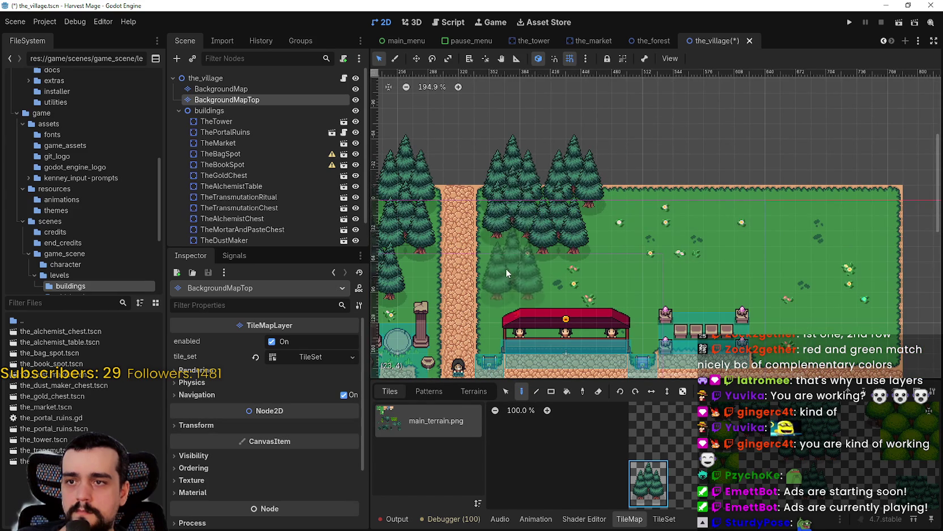
scroll(507, 255, "up", 2)
left_click(510, 235)
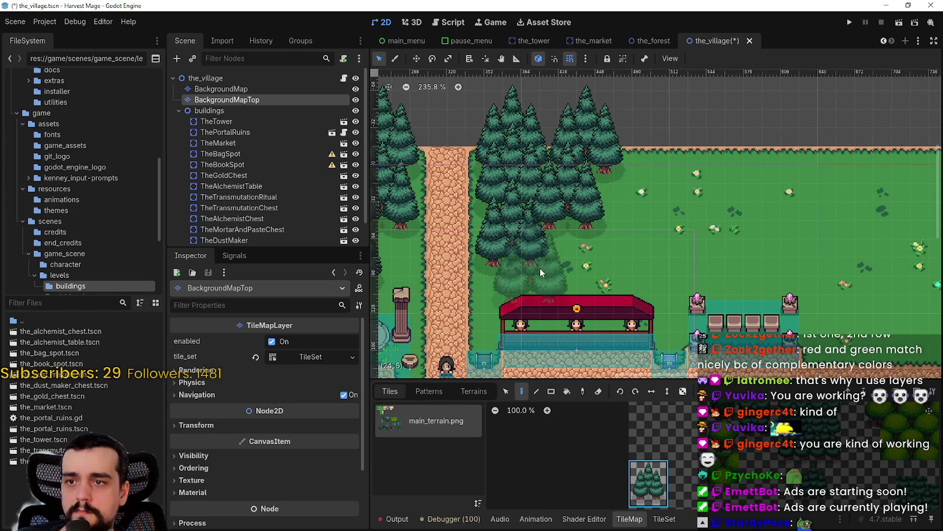
left_click(507, 276)
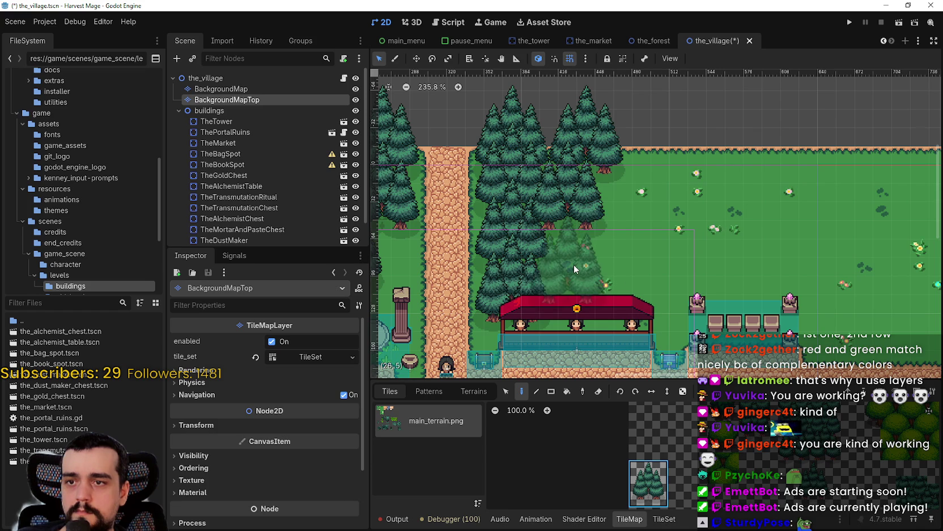
left_click(593, 229)
left_click_drag(597, 234, 571, 223)
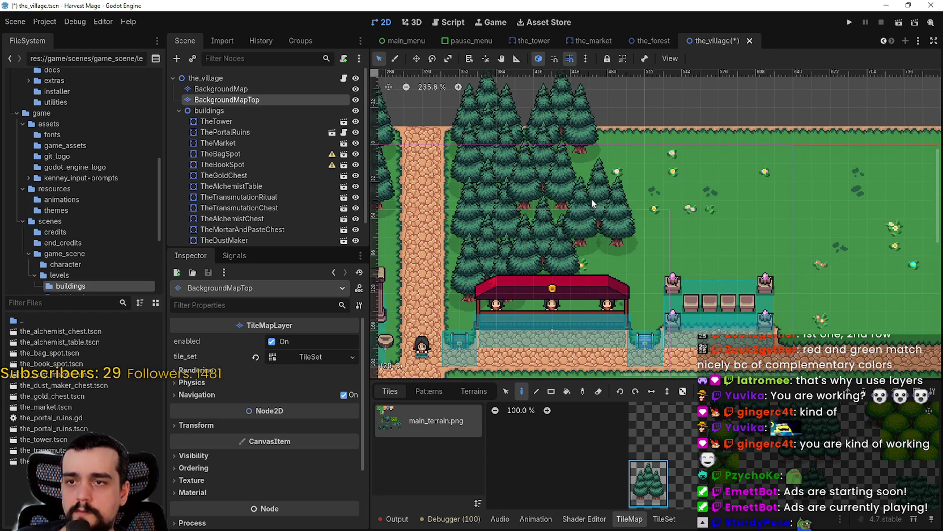
left_click(591, 212)
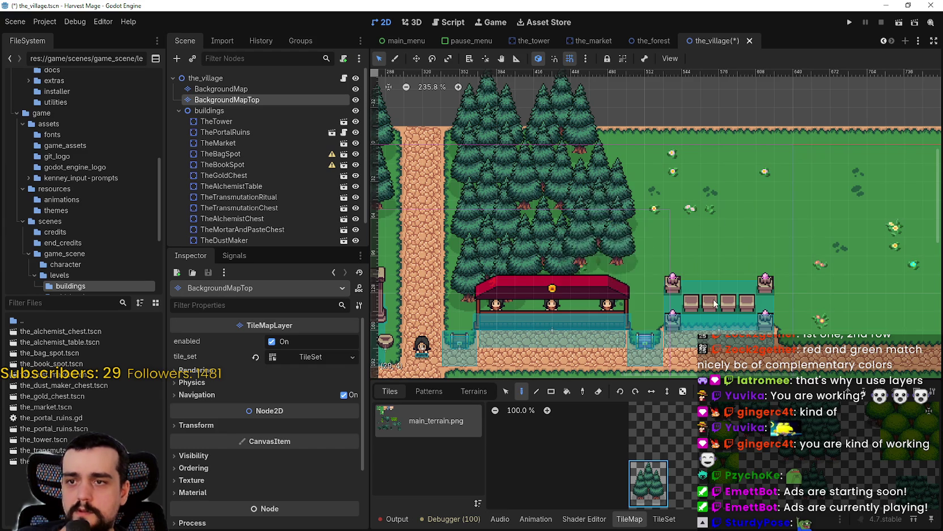
left_click(610, 250)
scroll(742, 264, "down", 1)
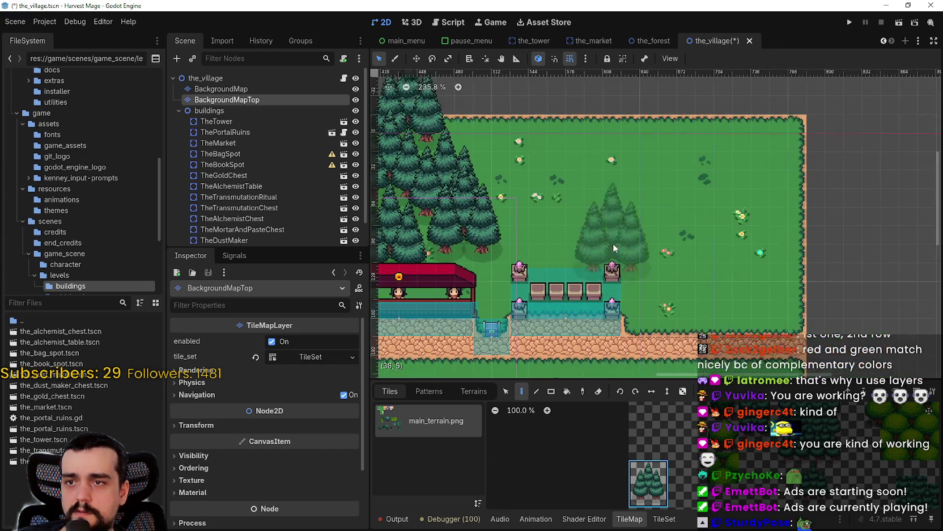
Stamp pine groups into the eastern grass field along its upper edge and below it
scroll(614, 243, "right", 3)
left_click(513, 165)
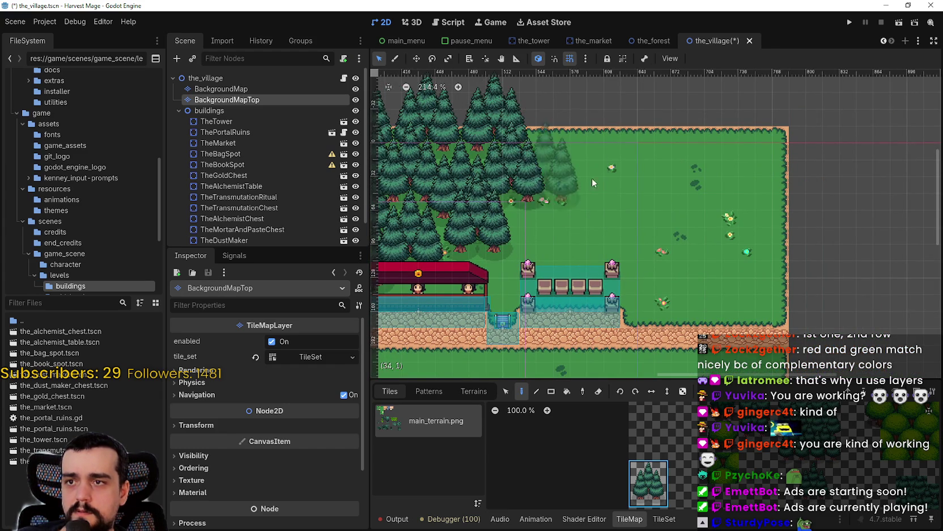
scroll(650, 173, "left", 3)
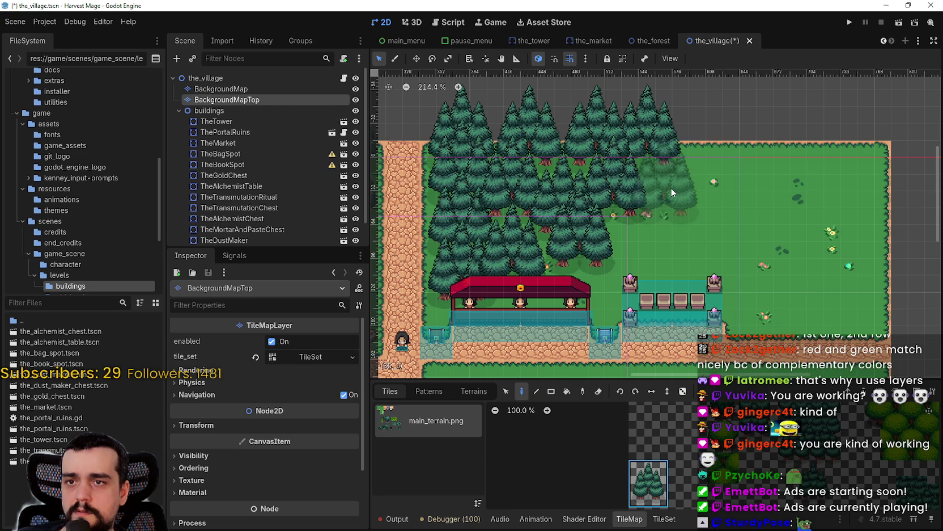
left_click(686, 153)
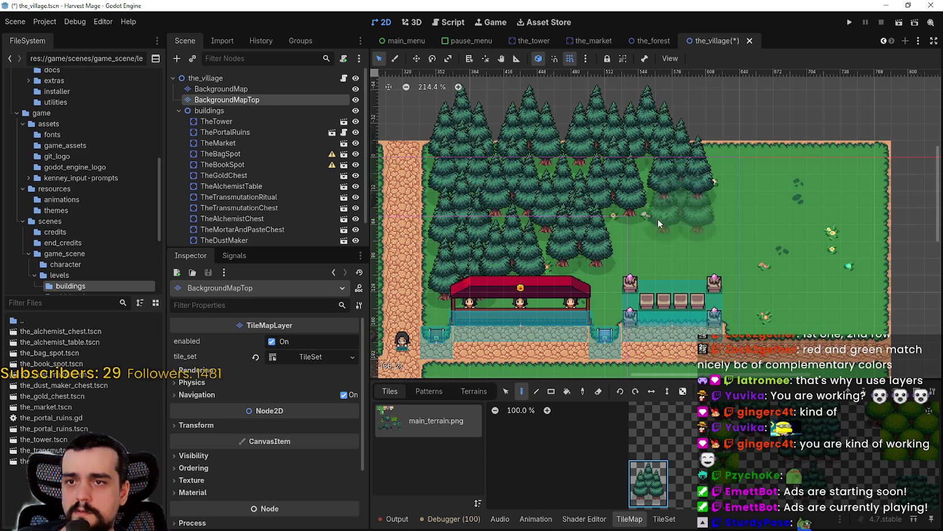
left_click(644, 239)
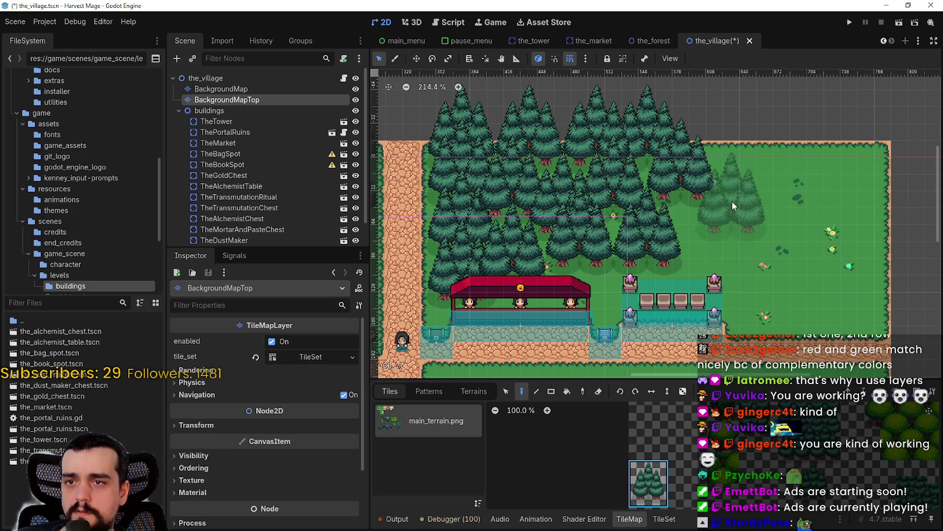
left_click(717, 211)
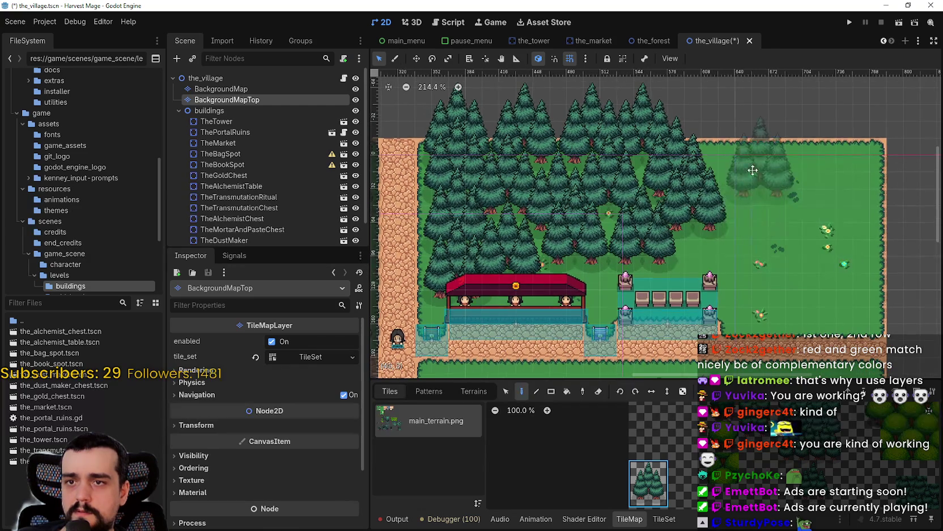
scroll(753, 169, "up", 1)
scroll(752, 170, "right", 2)
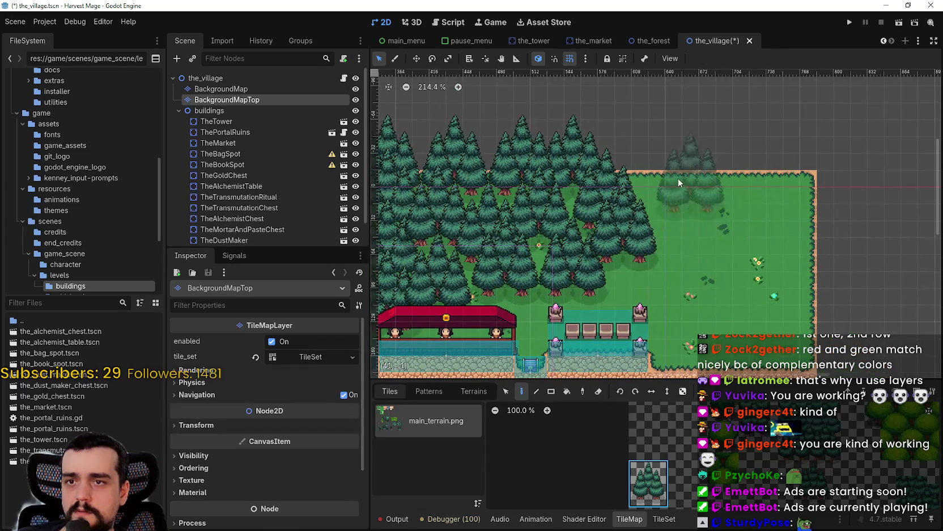
Line the map's top and right edges with trees and paint a row along the field's edge
left_click(731, 175)
left_click(793, 163)
left_click(799, 198)
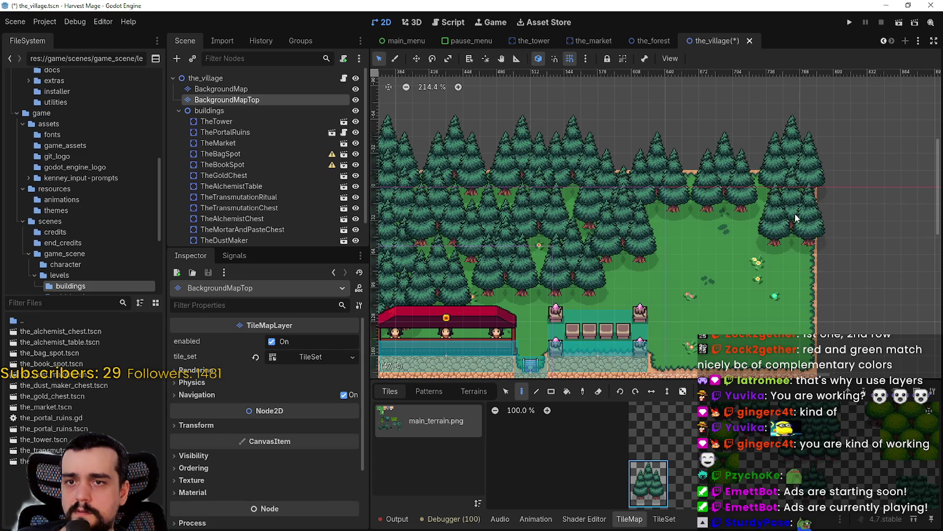
left_click(814, 280)
left_click(826, 333)
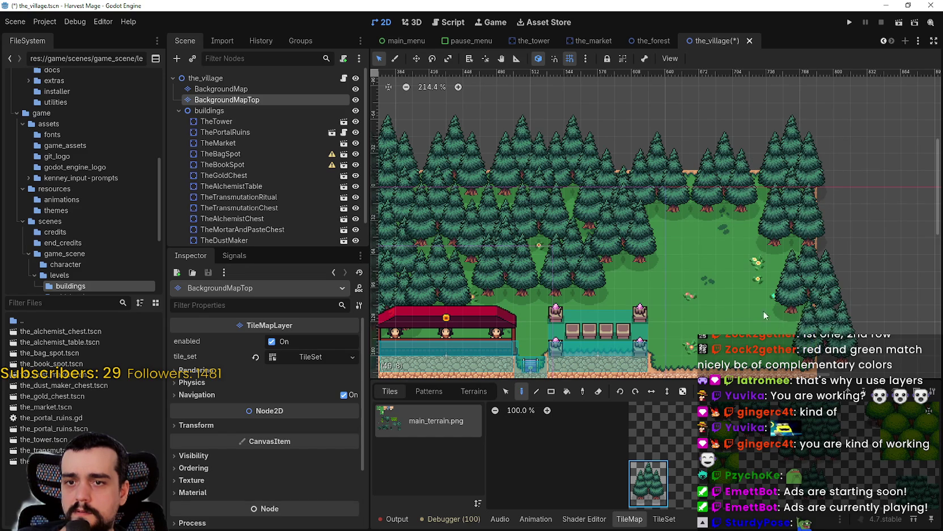
left_click(739, 255)
scroll(689, 224, "down", 3)
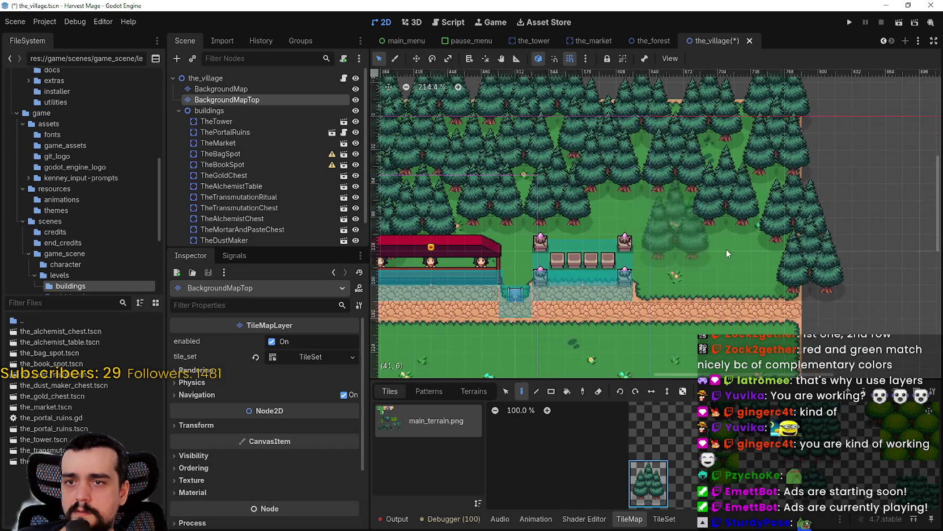
left_click_drag(743, 256, 660, 256)
scroll(751, 289, "down", 3)
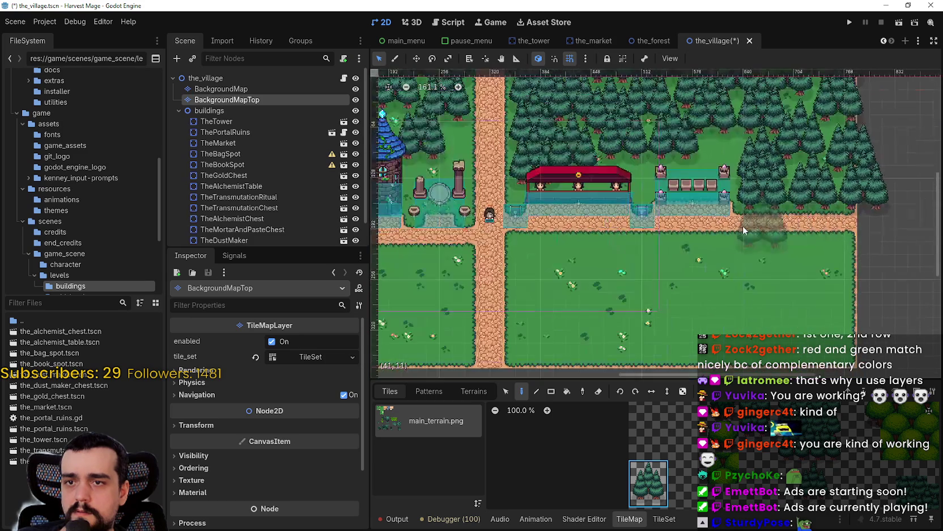
Stamp pine clusters across the southern field's left side, bottom and just below the road
scroll(737, 258, "down", 3)
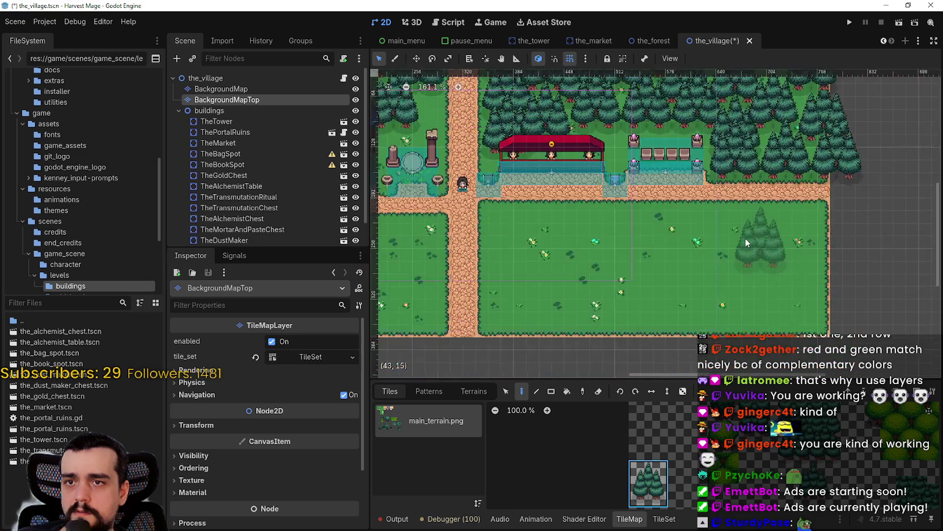
scroll(549, 286, "left", 3)
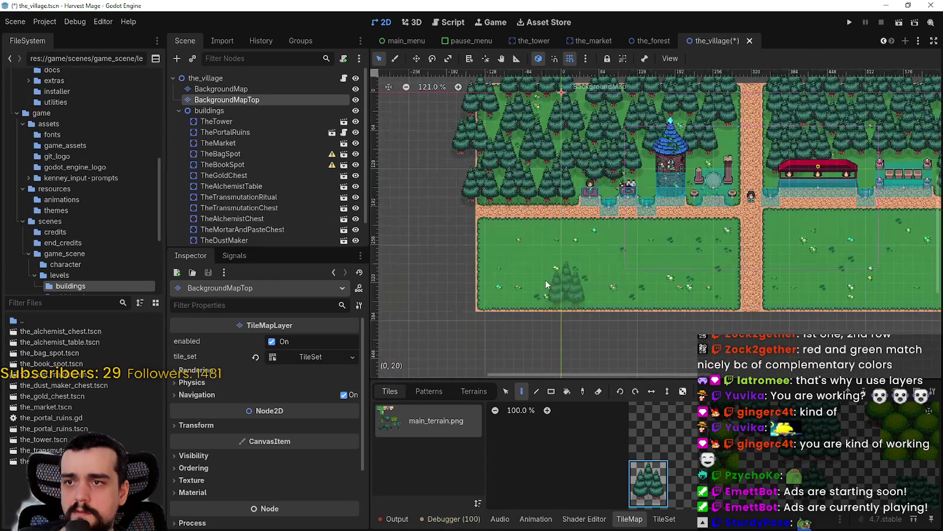
scroll(479, 238, "up", 1)
left_click(534, 232)
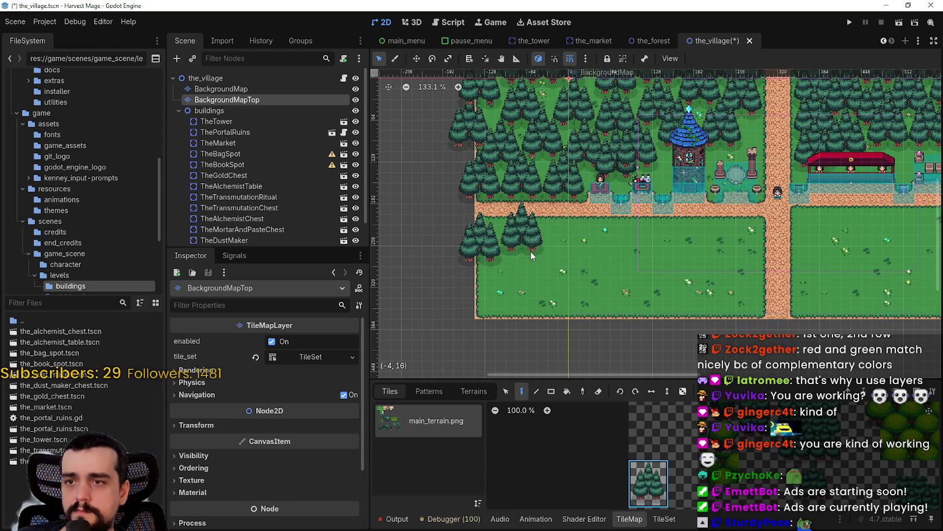
left_click(509, 263)
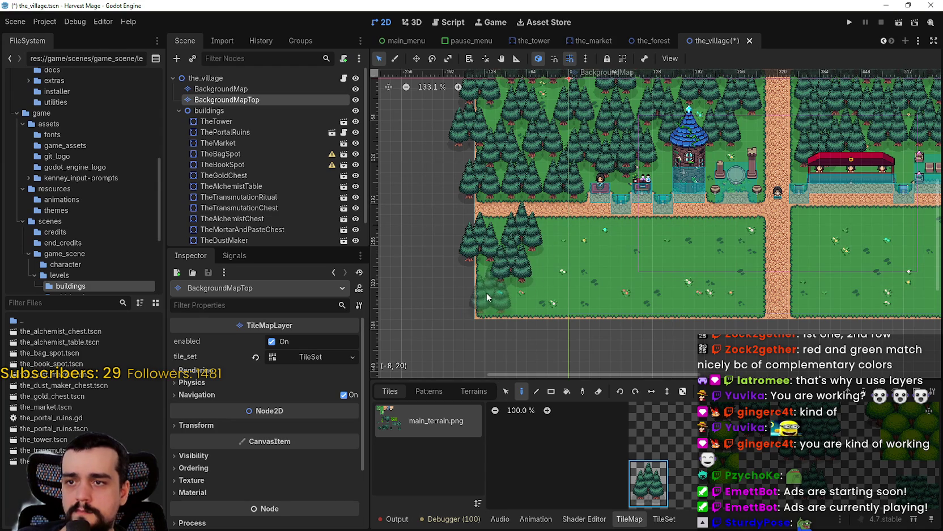
left_click(484, 291)
left_click(521, 308)
left_click(571, 311)
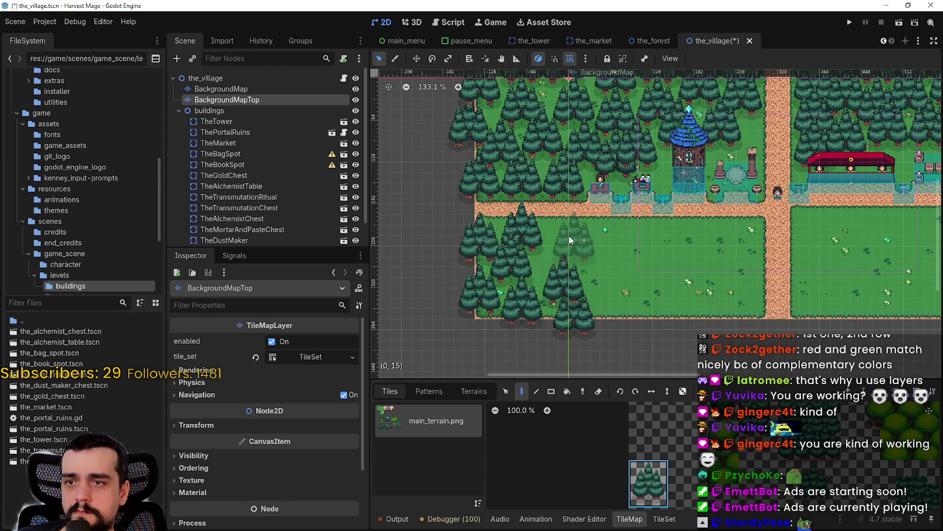
left_click(570, 236)
scroll(544, 268, "up", 5)
left_click(579, 295)
Extend a row of trees rightward along the field's bottom and fill the forest gaps above it
scroll(586, 240, "up", 9)
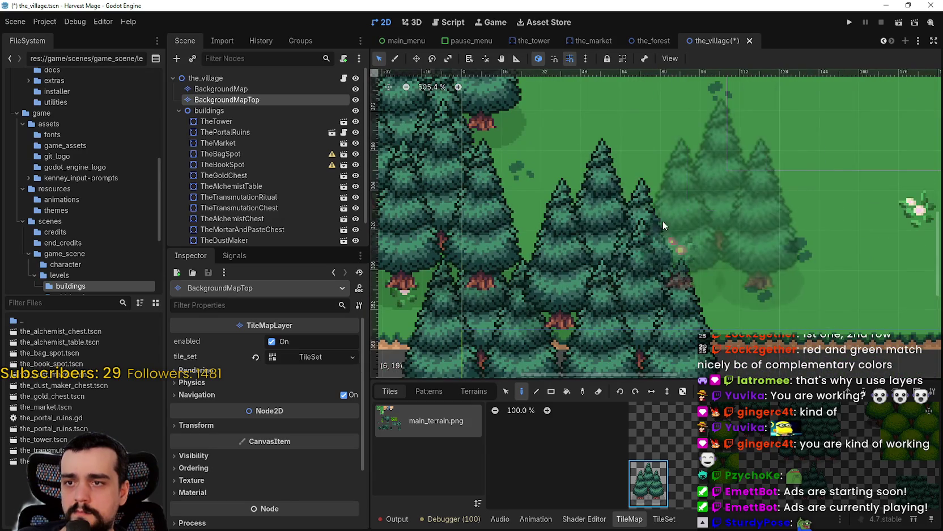
scroll(652, 222, "down", 6)
scroll(628, 225, "down", 2)
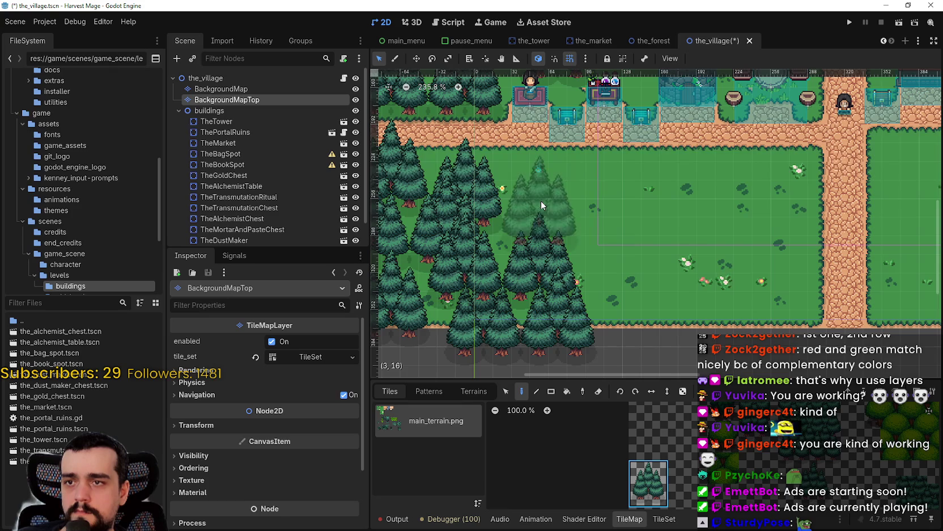
scroll(659, 243, "down", 1)
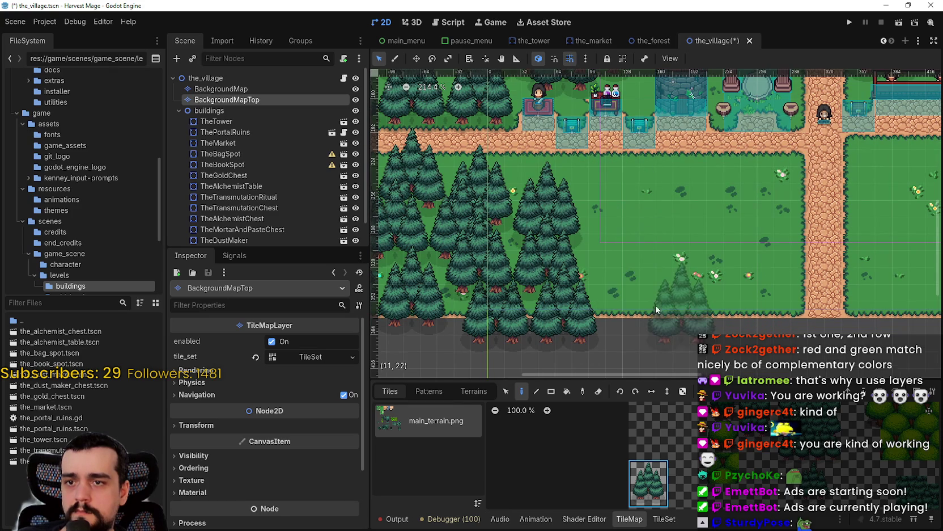
left_click(633, 285)
left_click(700, 291)
left_click(780, 301)
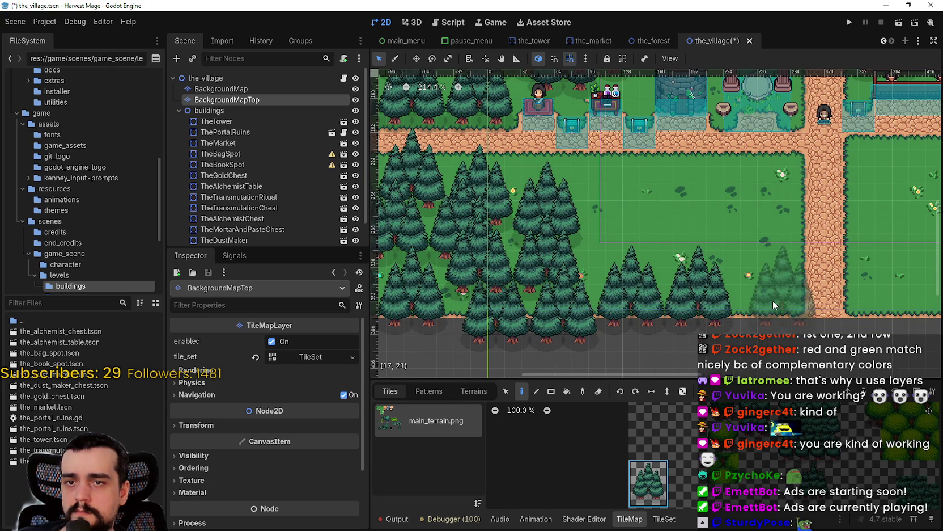
left_click(769, 244)
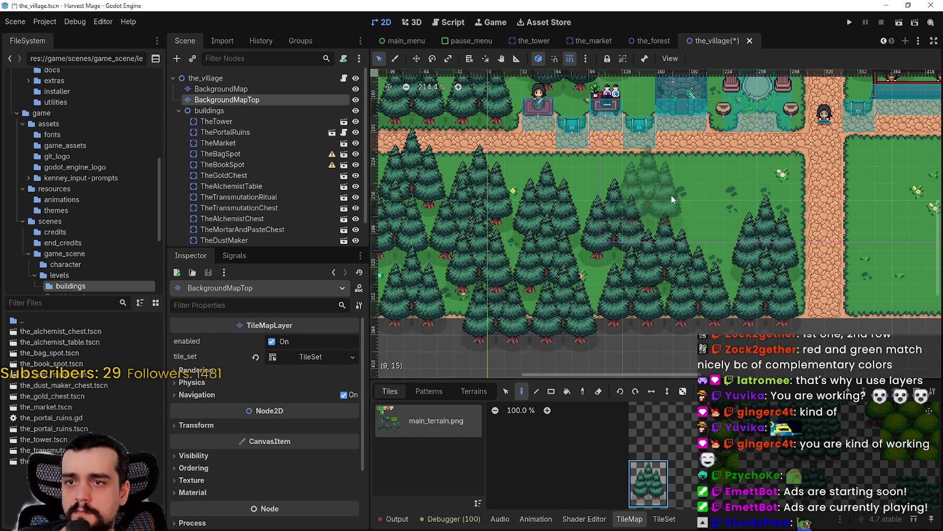
left_click(669, 222)
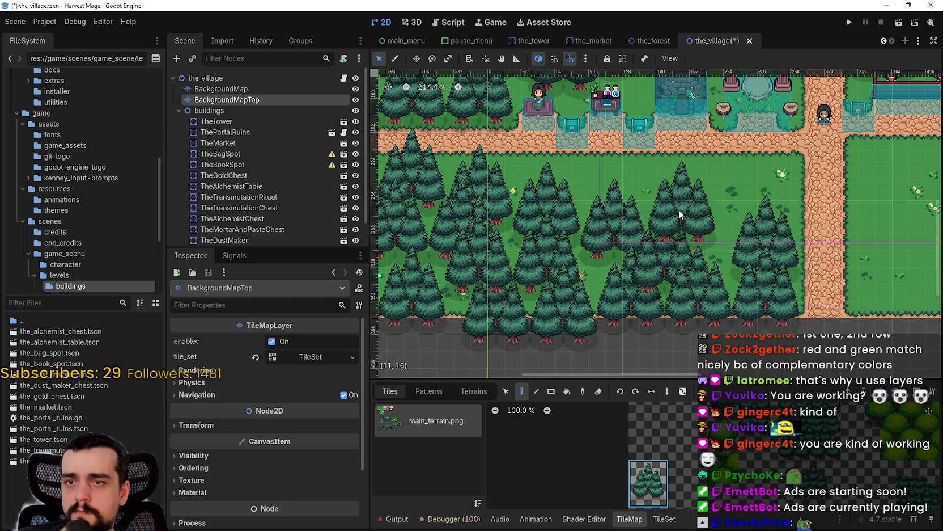
scroll(667, 235, "right", 5)
scroll(624, 232, "up", 2)
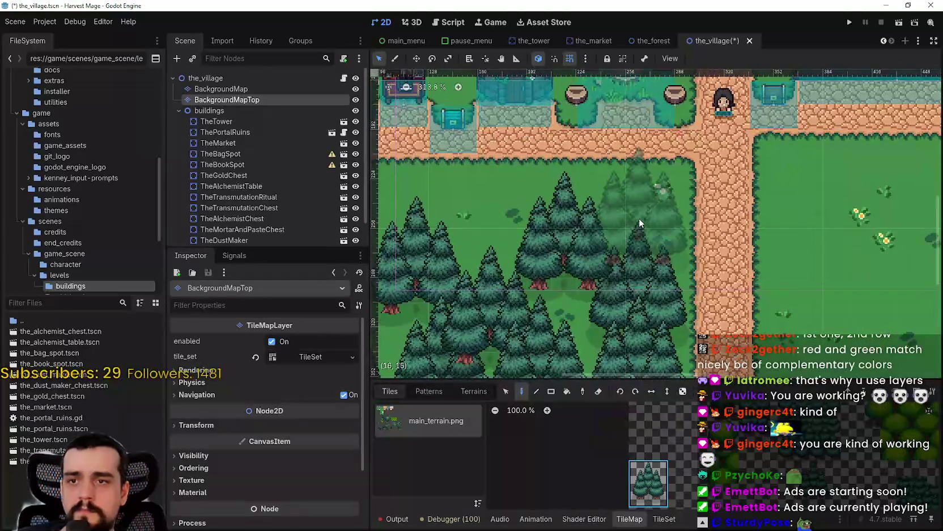
Stamp four pine clusters into the middle gaps of the forest south of the road
scroll(640, 224, "down", 1)
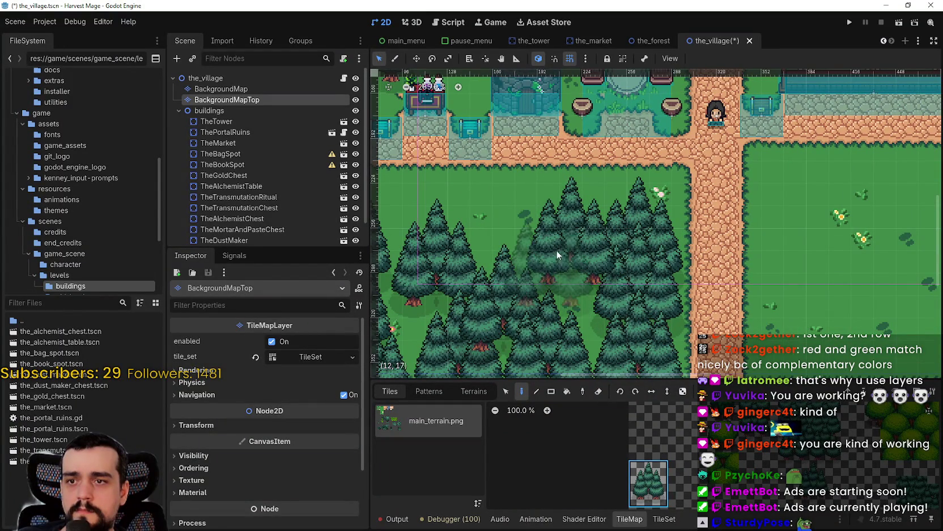
left_click(575, 249)
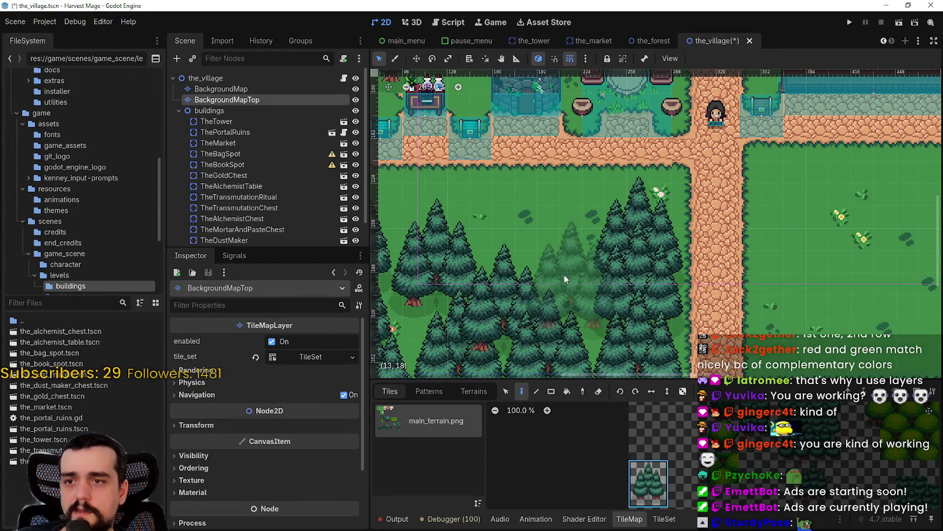
left_click_drag(564, 278, 622, 238)
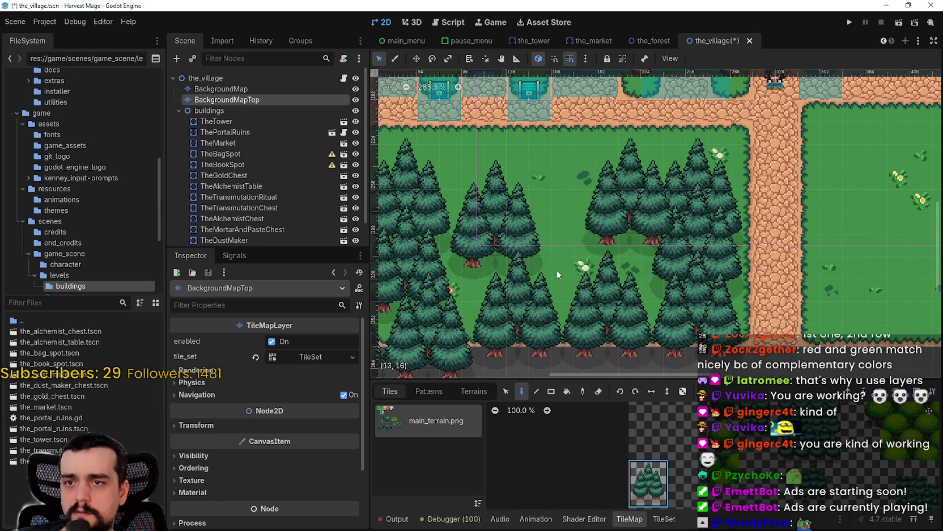
left_click(596, 235)
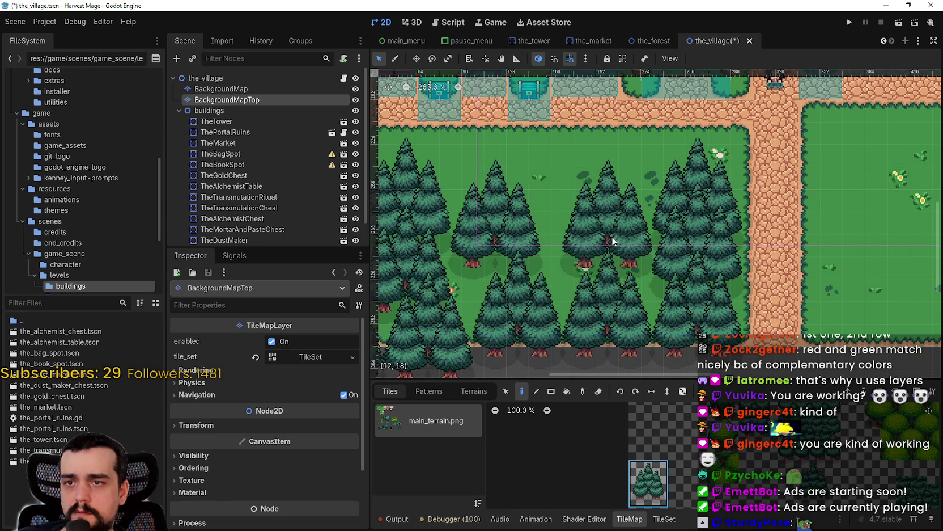
left_click(606, 224)
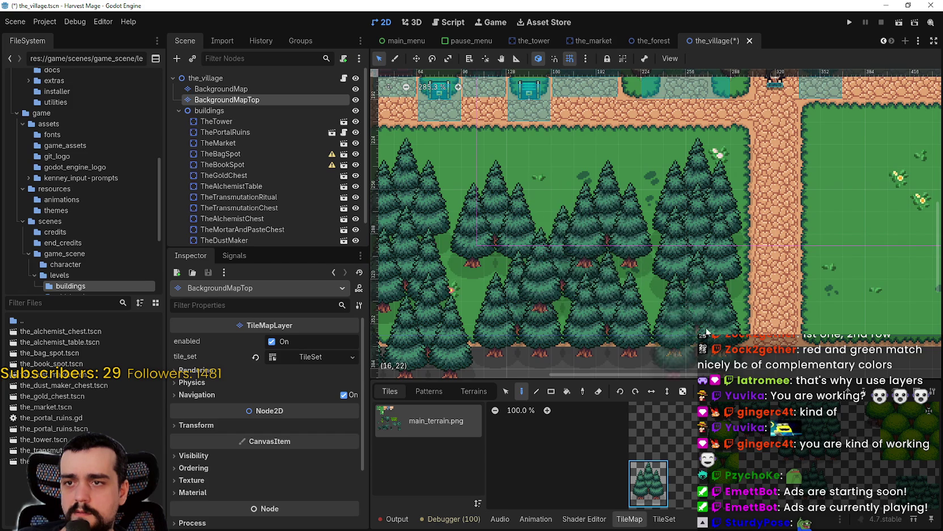
left_click(580, 211)
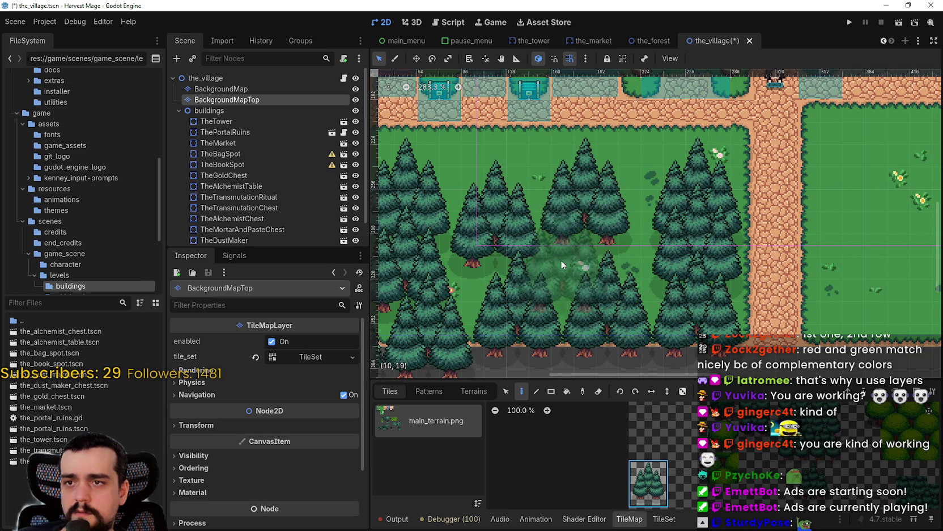
scroll(617, 258, "down", 2)
scroll(684, 247, "down", 2)
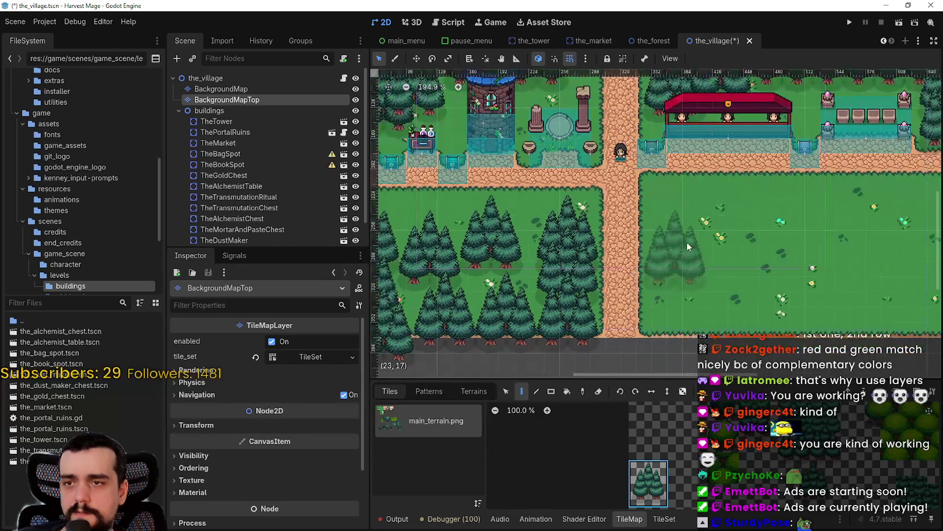
Paint a row of trees along the field's bottom and stamp clusters in its upper left
scroll(652, 216, "right", 3)
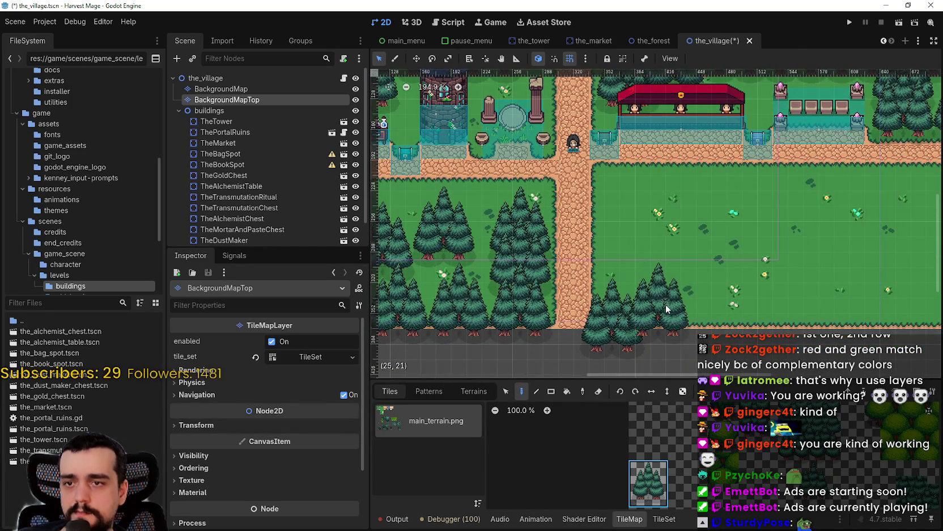
scroll(662, 304, "right", 3)
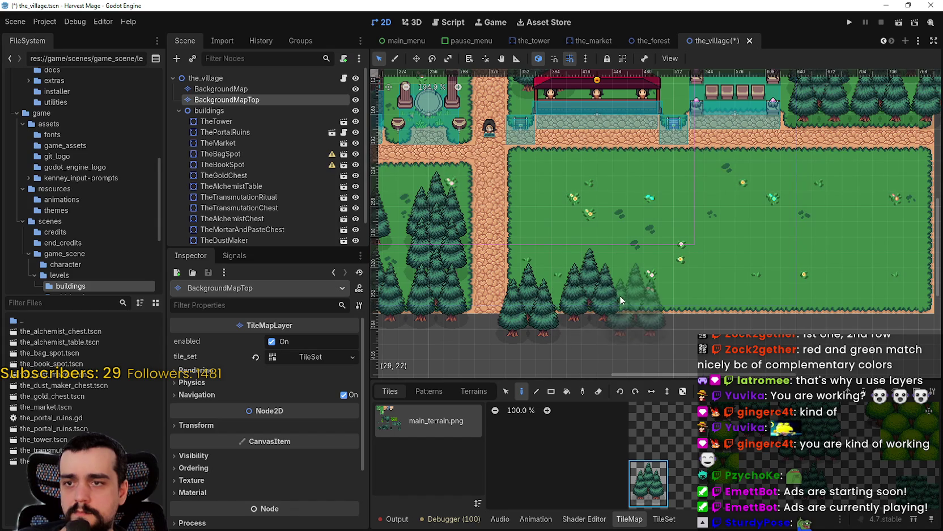
left_click_drag(639, 306, 698, 301)
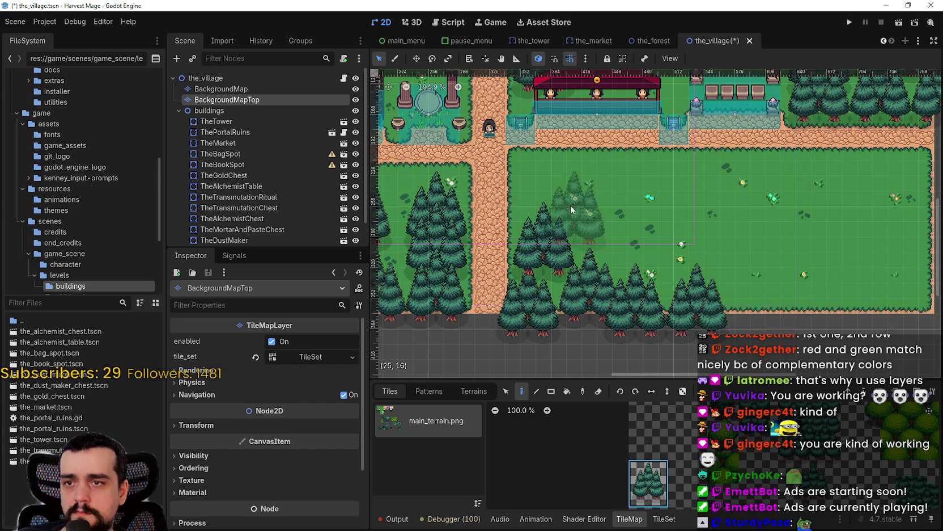
scroll(592, 252, "up", 5)
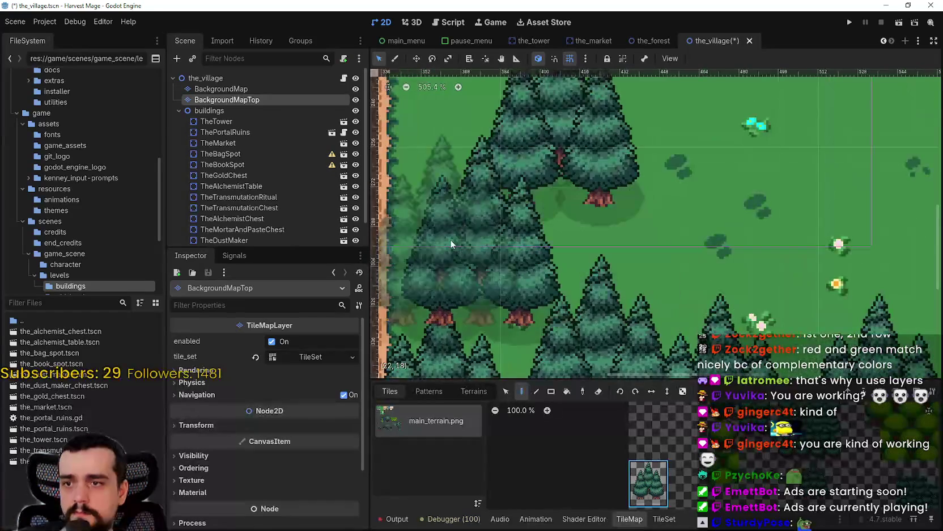
scroll(521, 244, "down", 4)
scroll(690, 217, "down", 4)
scroll(665, 232, "down", 1)
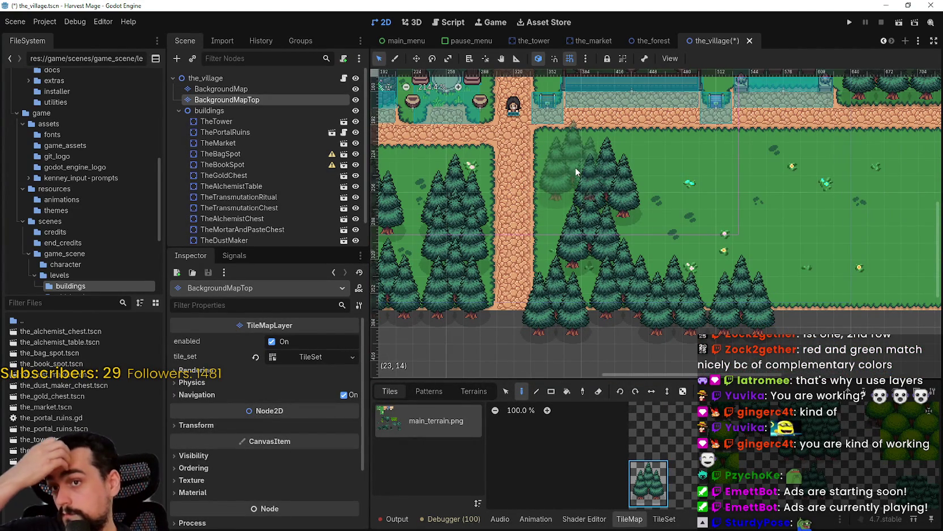
scroll(744, 189, "up", 1)
mouse_move(745, 190)
left_mouse_down()
mouse_move(752, 250)
mouse_move(735, 334)
mouse_move(666, 215)
mouse_move(608, 212)
left_mouse_up()
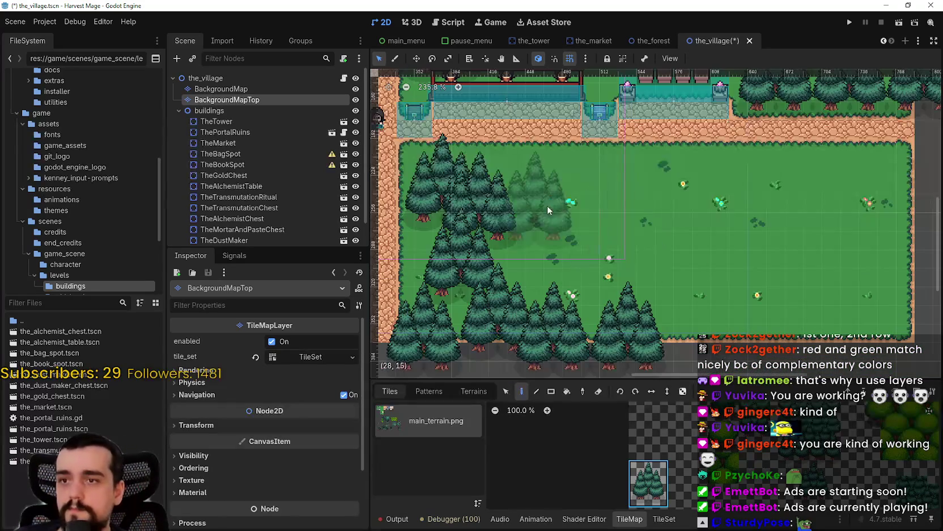
left_click(554, 193)
left_click(555, 258)
Stamp more pine clusters across the field below the market and along its right edge
mouse_move(653, 235)
left_mouse_down()
mouse_move(643, 252)
mouse_move(561, 229)
left_mouse_up()
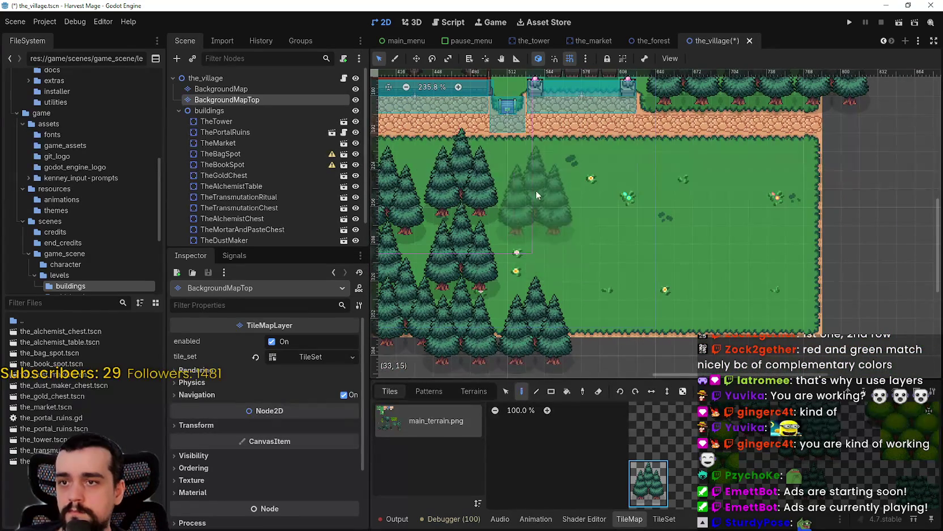
left_click(543, 217)
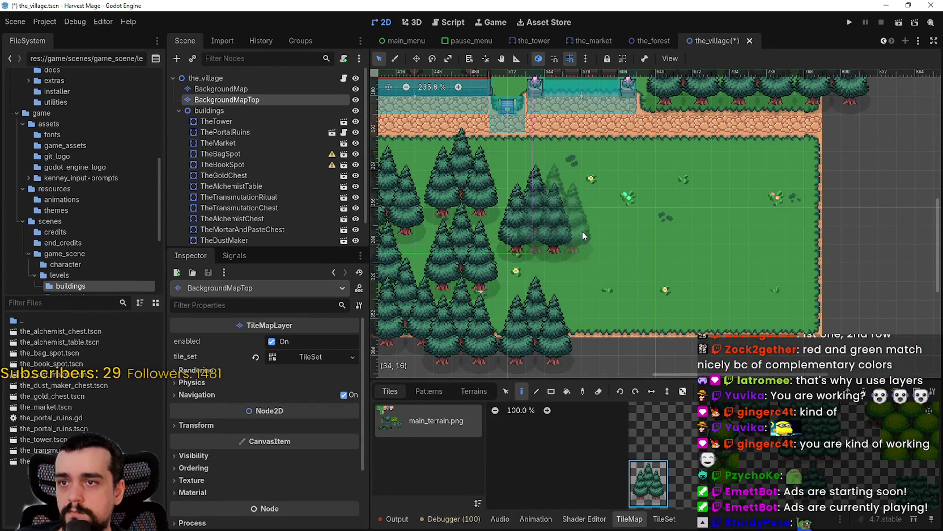
left_click(600, 272)
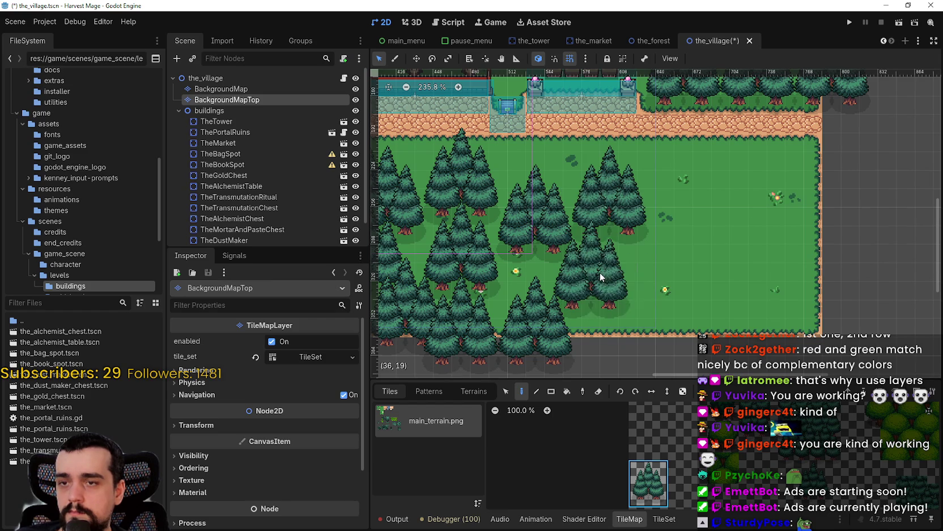
left_click(690, 274)
left_click_drag(702, 251, 722, 308)
scroll(722, 308, "down", 1)
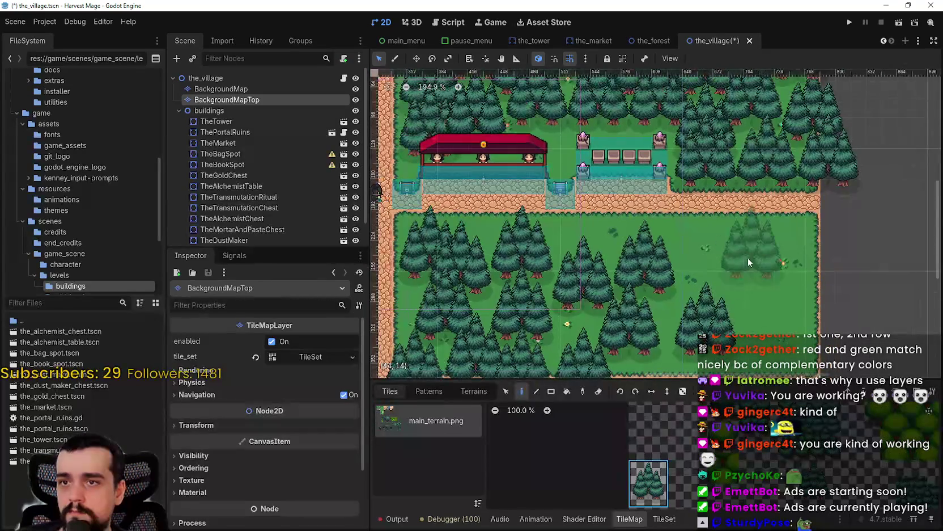
left_click_drag(755, 277, 693, 308)
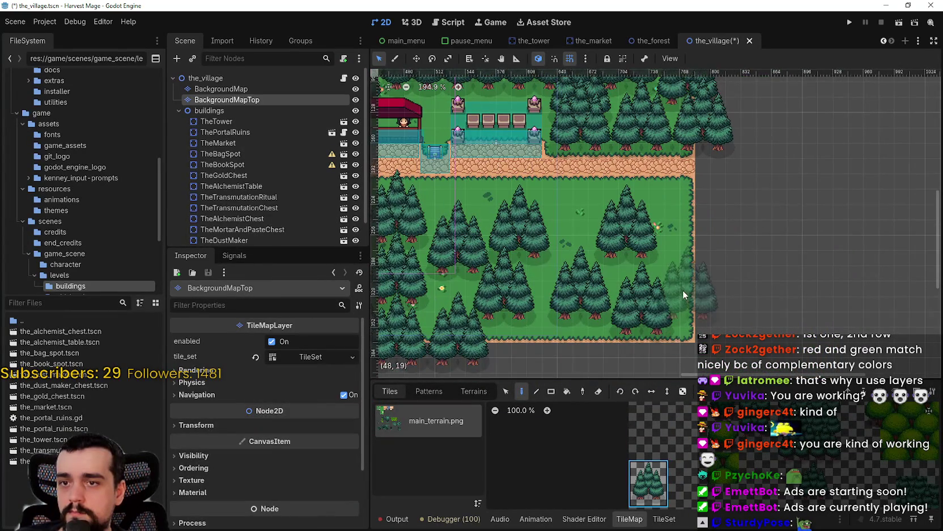
scroll(685, 260, "up", 1)
scroll(747, 250, "down", 2)
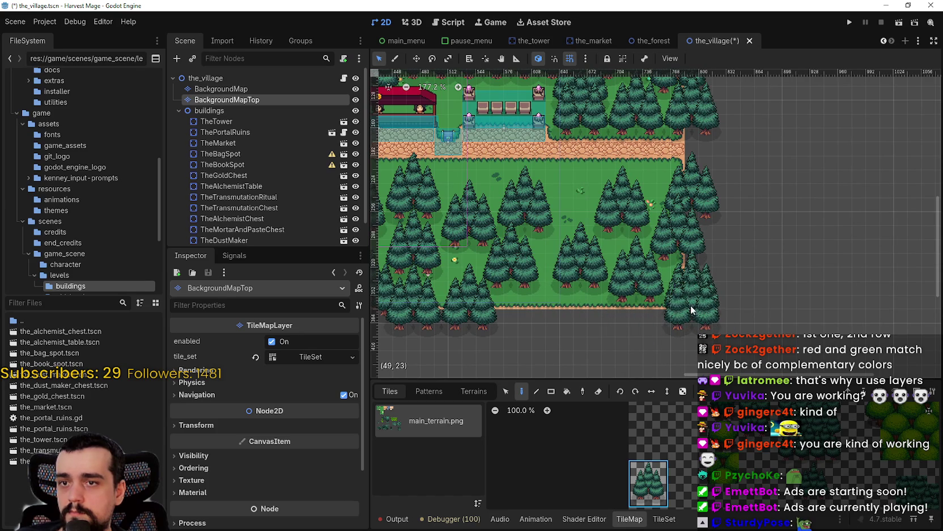
left_click(575, 303)
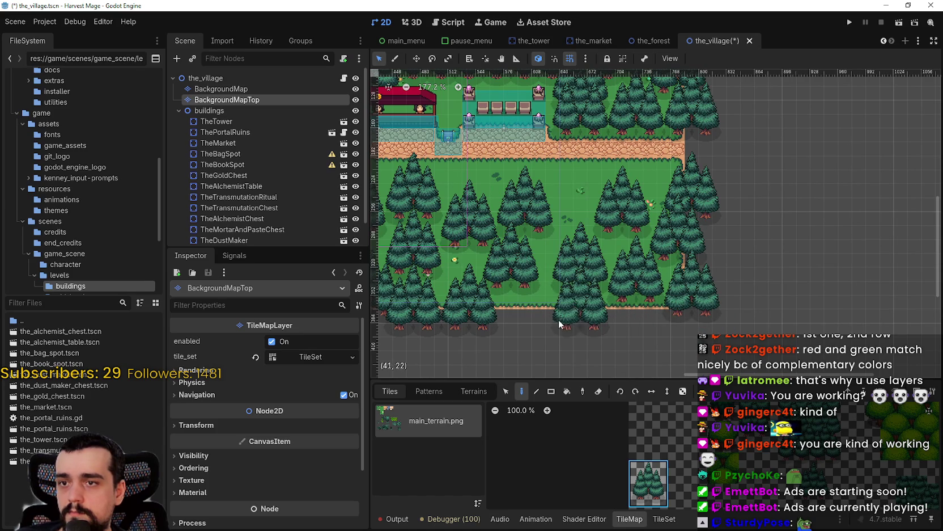
scroll(567, 283, "down", 1)
left_click_drag(510, 238, 649, 277)
Save the_village.tscn with Ctrl+S and run the game with F5
key("ctrl+s")
scroll(649, 277, "down", 3)
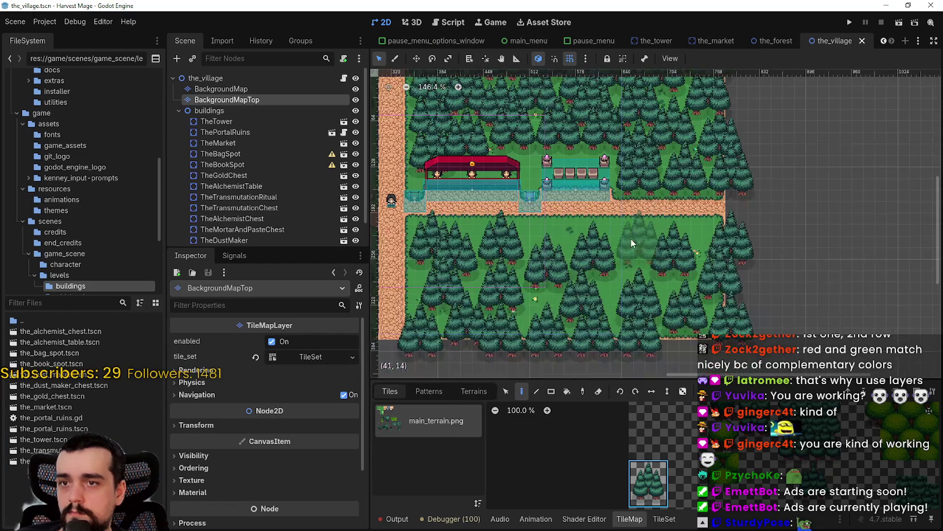
left_click_drag(474, 194, 738, 212)
scroll(738, 213, "down", 1)
key("F5")
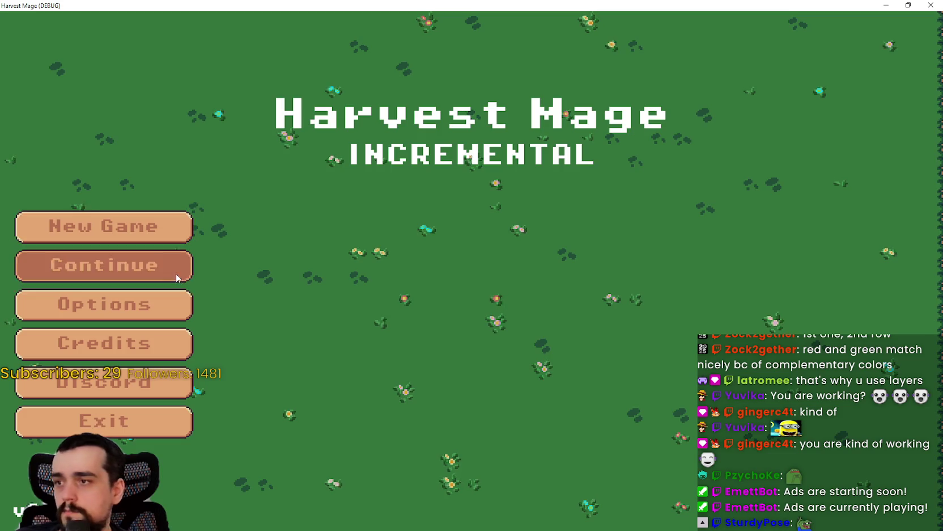
Continue the saved game, walk the character right and left, then stop it with F8
left_click(178, 275)
key("d")
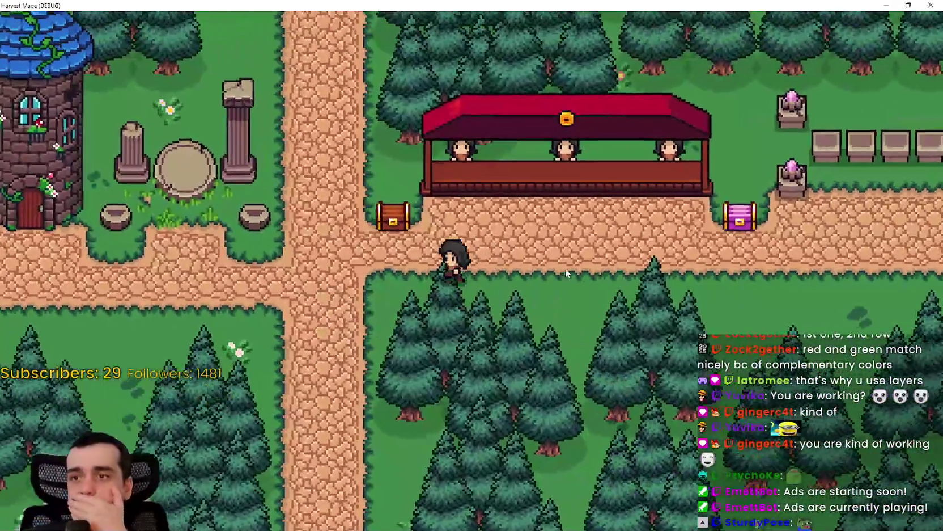
key("a")
key("d")
key("F8")
scroll(199, 405, "down", 2)
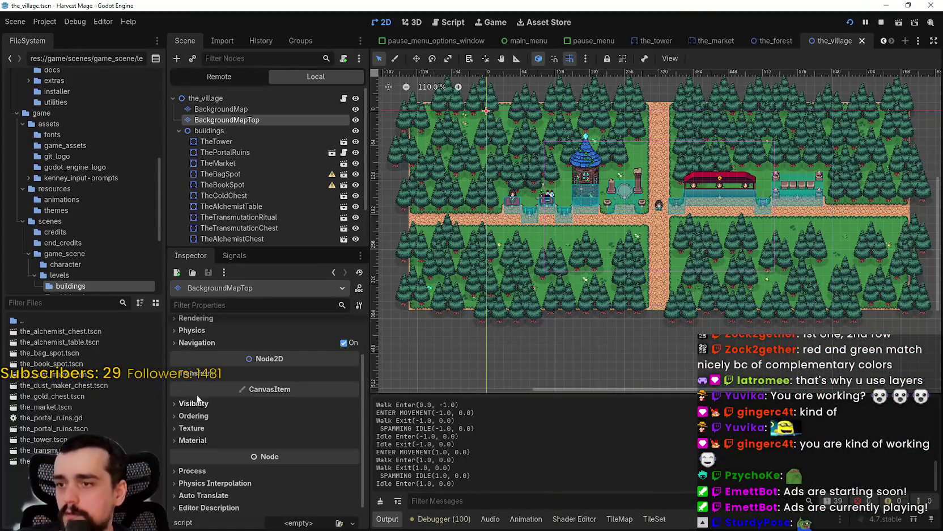
Enable Y-sort under CanvasItem Ordering on BackgroundMapTop and save the scene
left_click(199, 373)
left_click(199, 373)
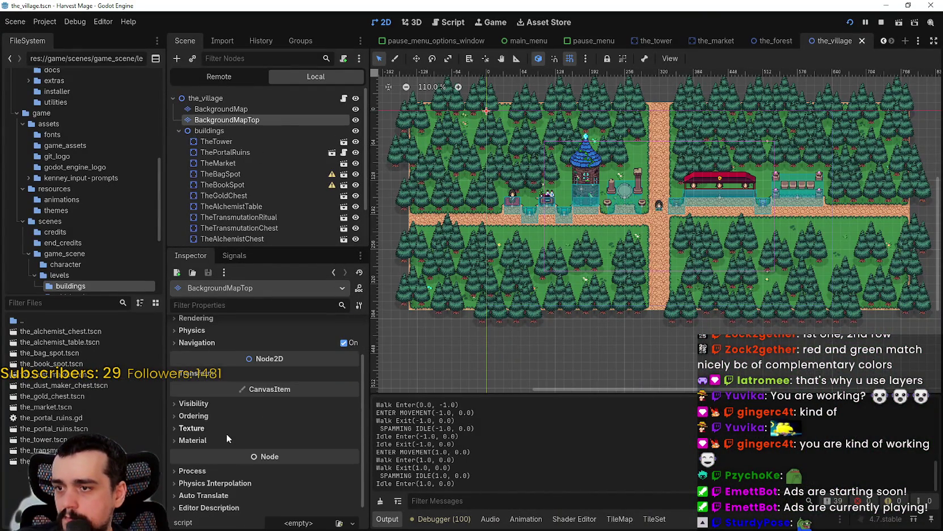
scroll(226, 433, "down", 1)
left_click(193, 400)
left_click(195, 390)
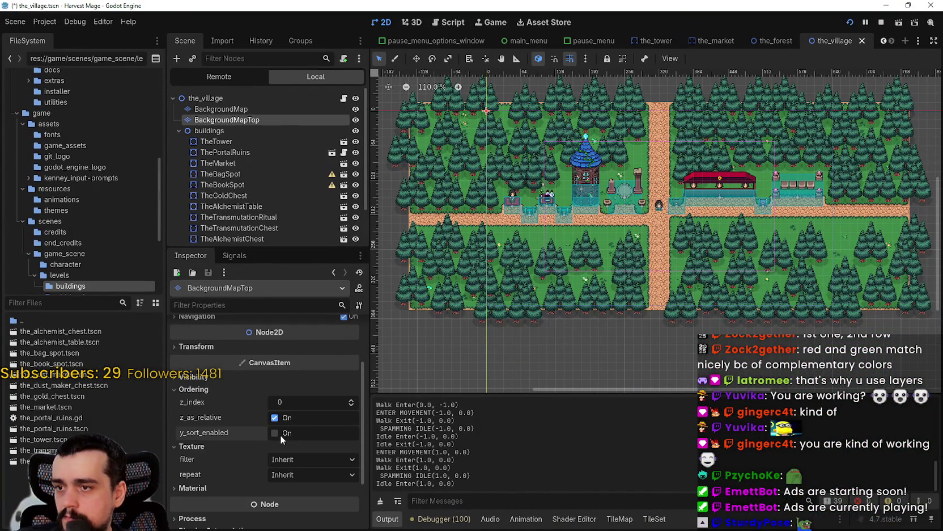
left_click(275, 433)
scroll(614, 225, "up", 3)
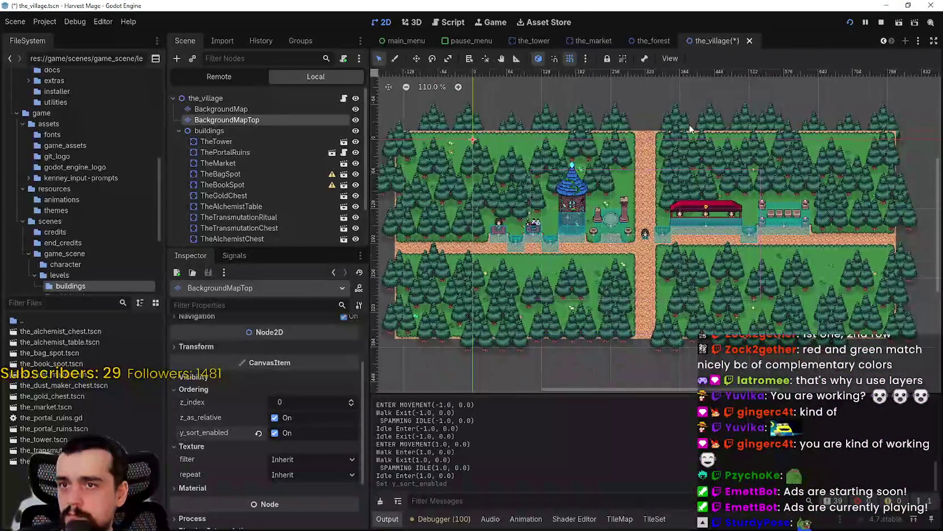
key("ctrl+s")
scroll(542, 273, "up", 1)
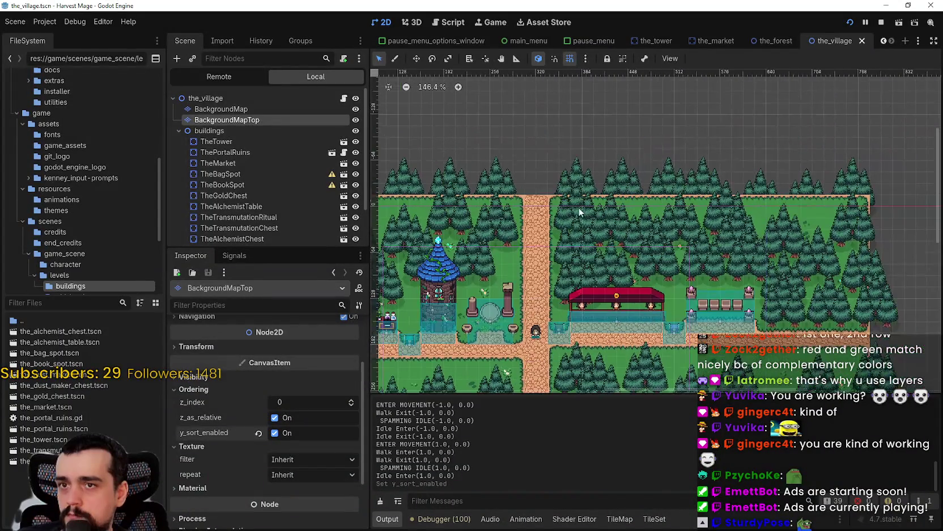
Run the game and walk through the trees and across the clearing to the pillars
key("F5")
key("Right")
key("Down")
key("Left")
key("Up")
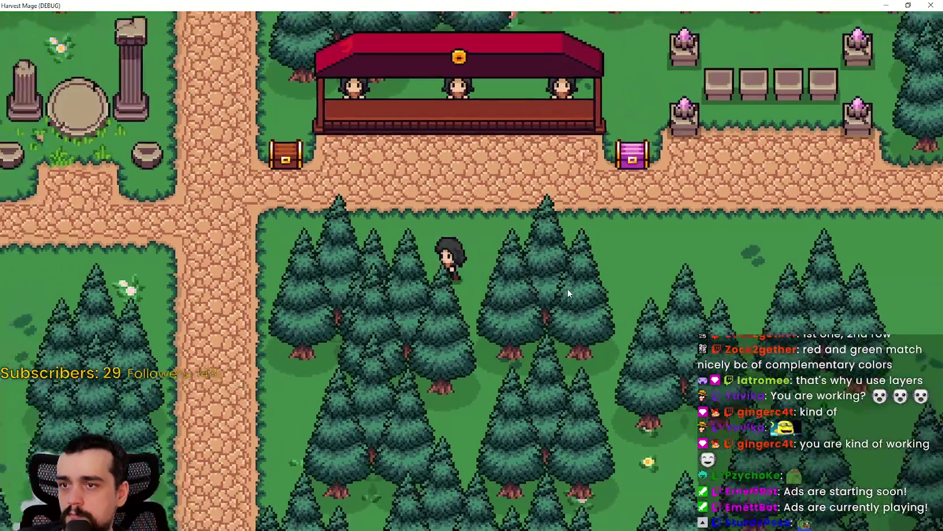
key("Up")
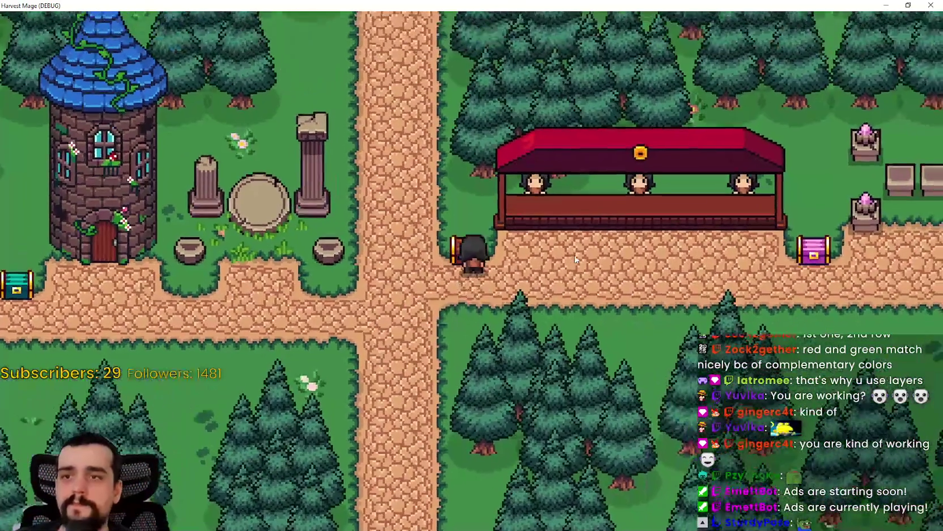
key("Left")
key("Right")
key("Down")
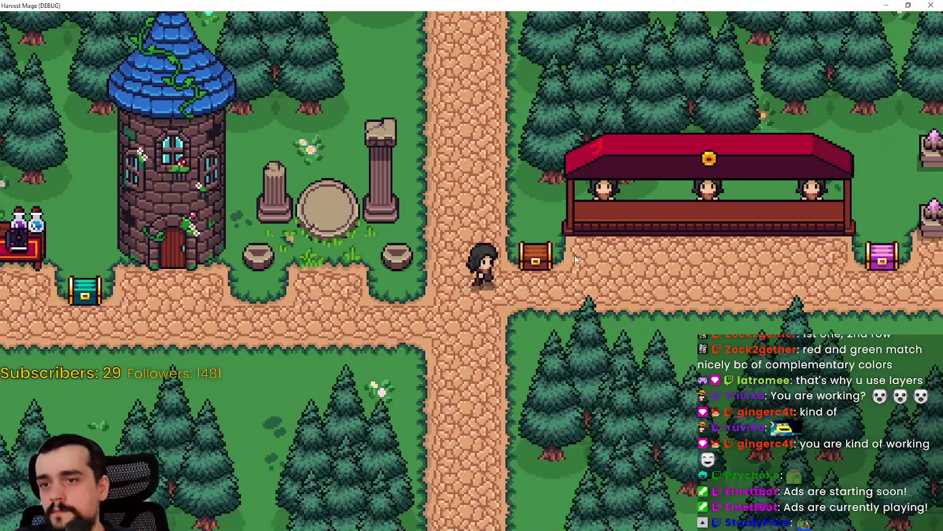
key("Right")
key("Down")
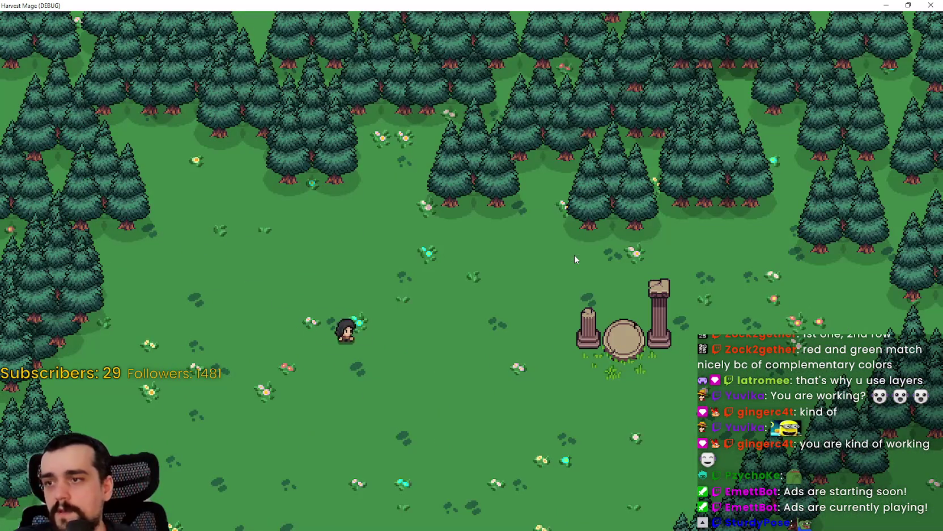
Walk left past the tower chests, then right along the path to the market stall
key("Left")
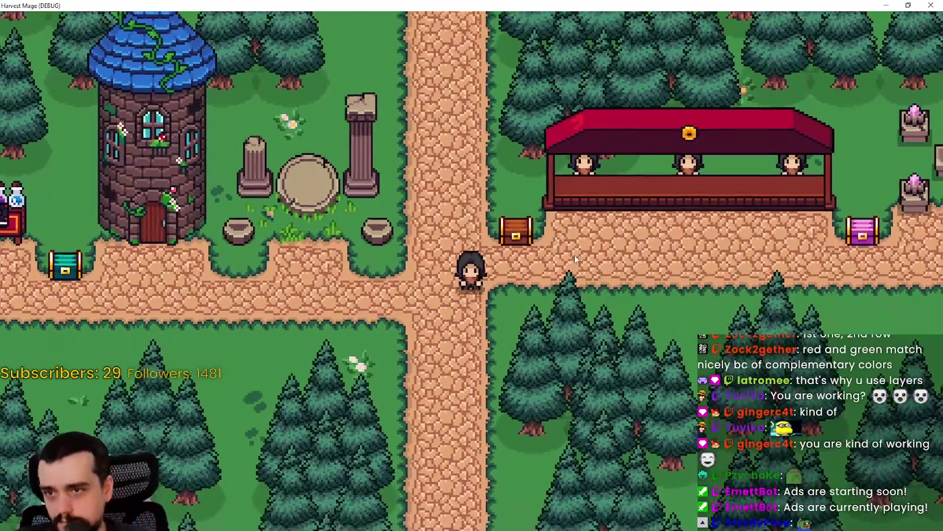
key("Down")
key("Left")
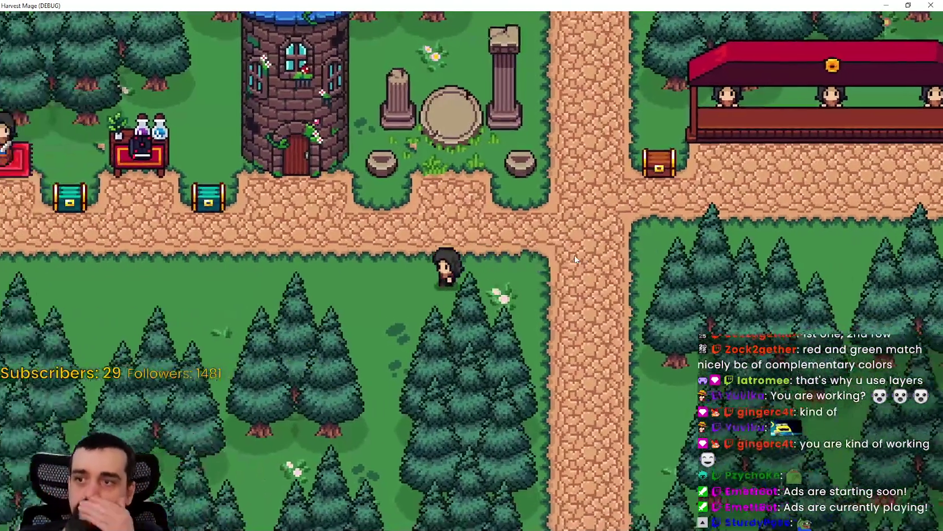
key("Left")
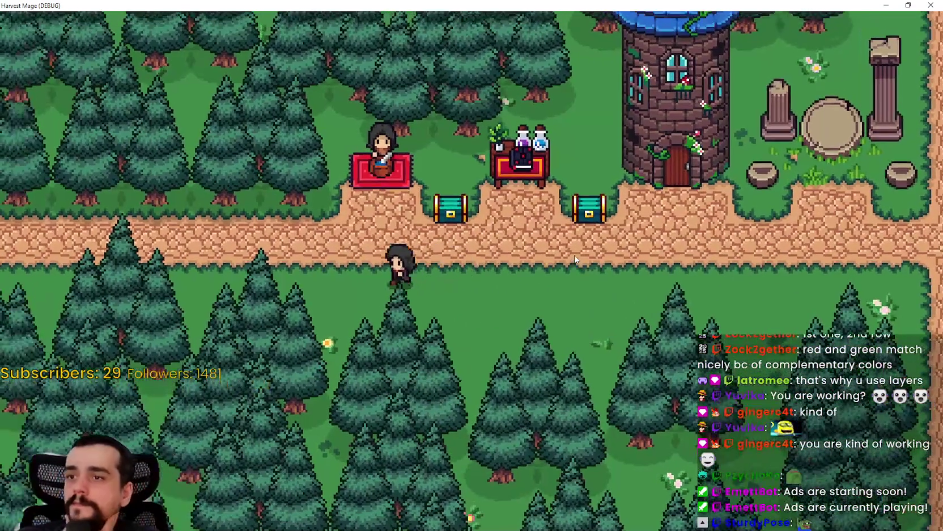
key("Right")
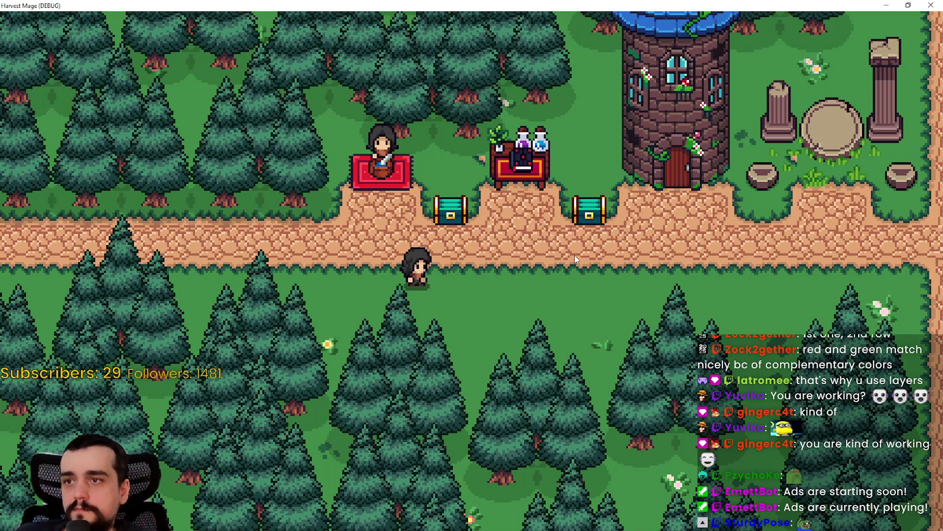
key("Right")
key("Right")
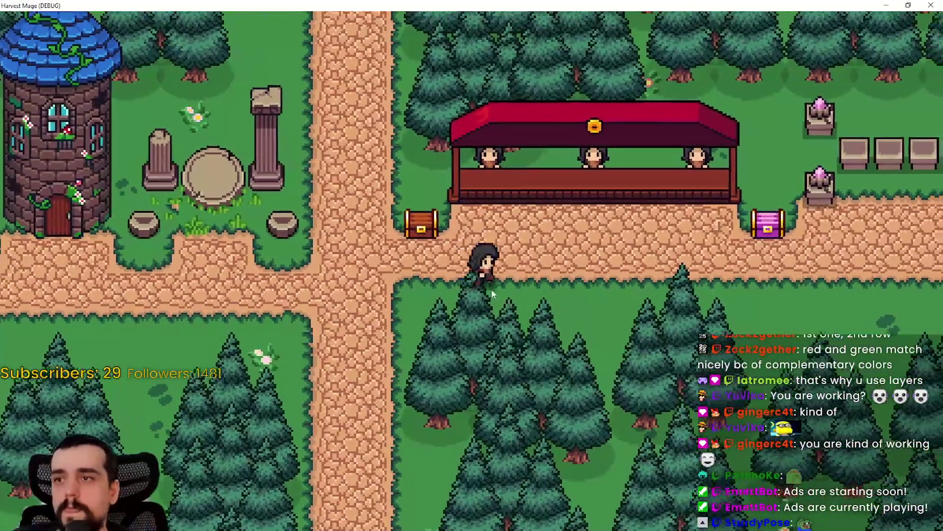
key("Left")
key("Right")
key("Down")
key("Down")
key("Right")
key("Up")
key("Down")
Stop the running game, relaunch it, and maximize the new game window
key("Up")
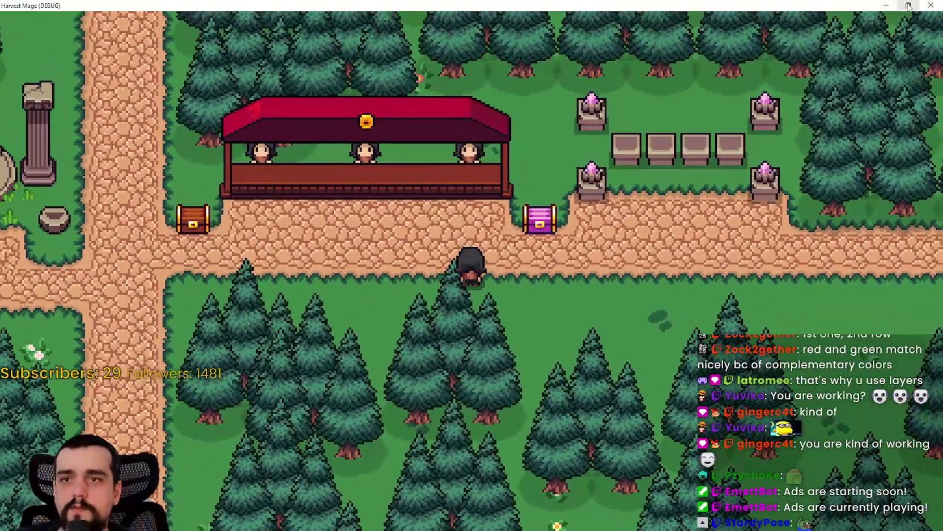
left_click(931, 5)
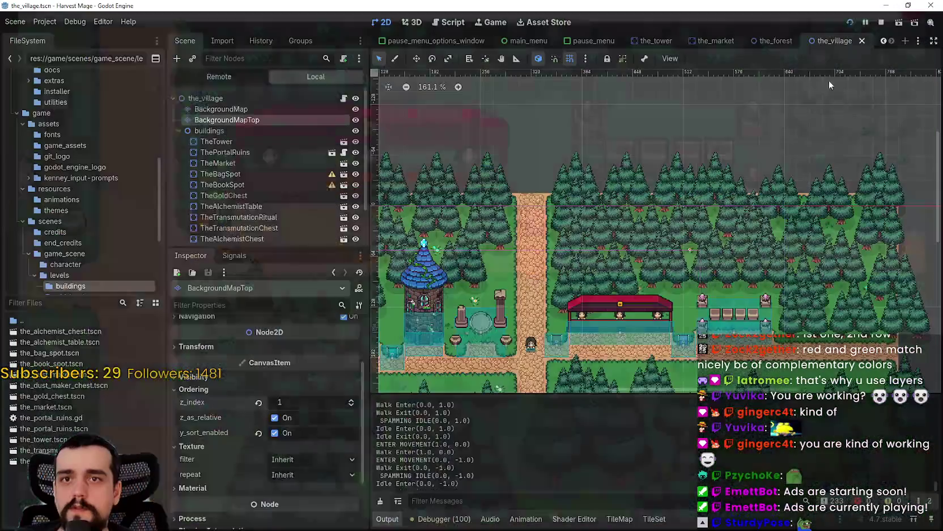
left_click(852, 25)
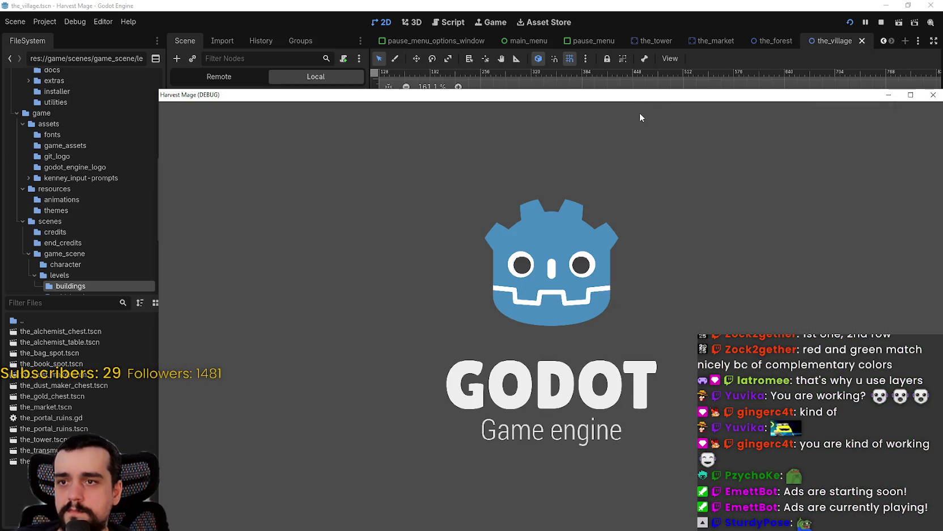
left_click(824, 13)
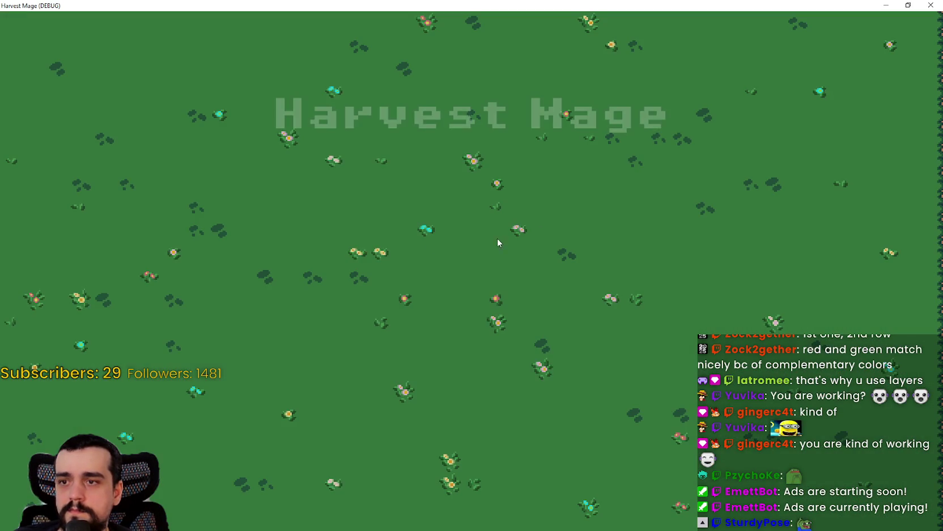
Continue the saved game and walk right along the village path toward the pedestals
left_click(136, 272)
key("d")
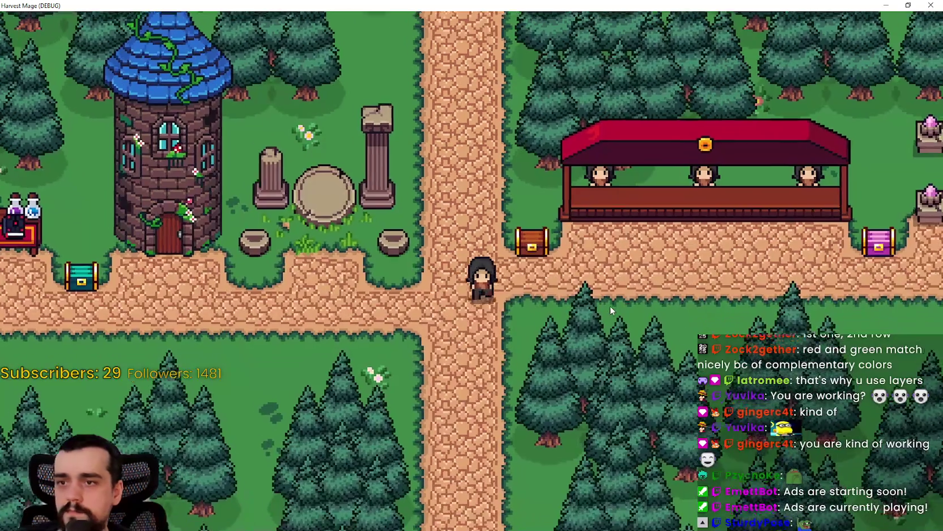
key("s")
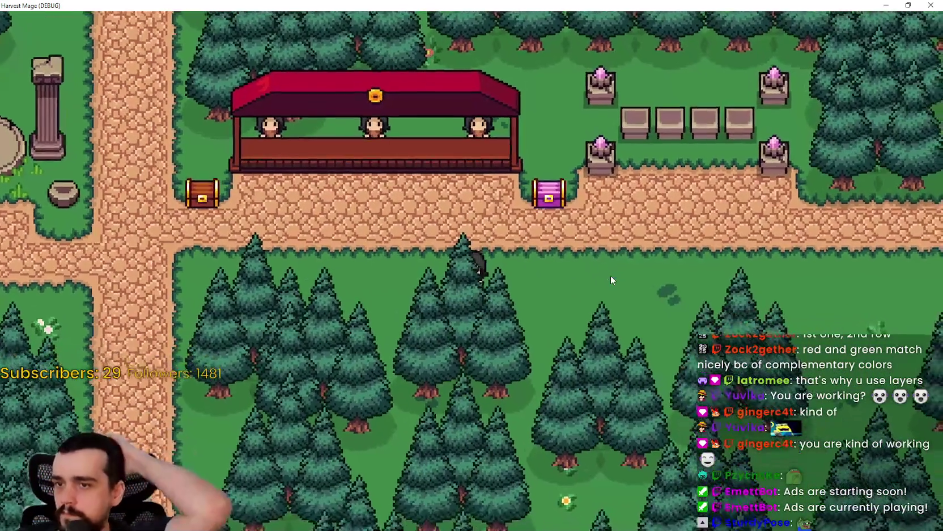
key("w")
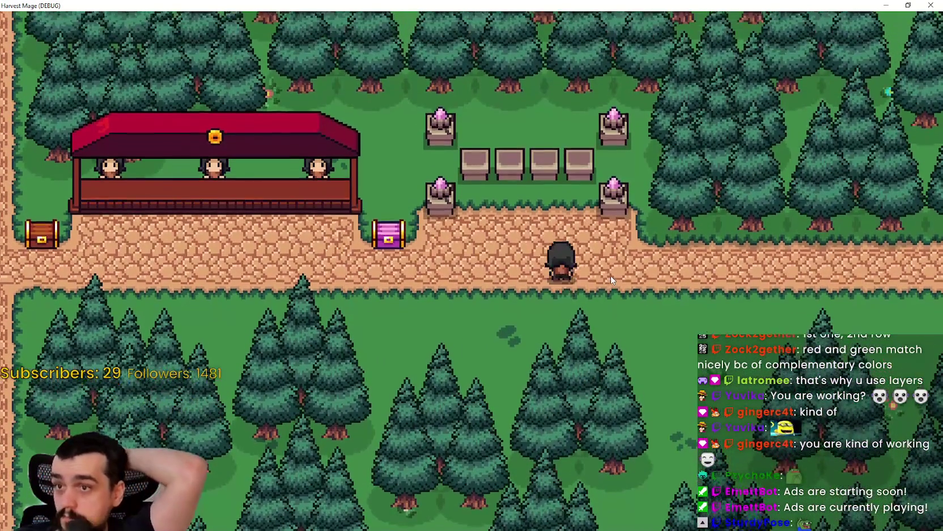
key("a")
key("d")
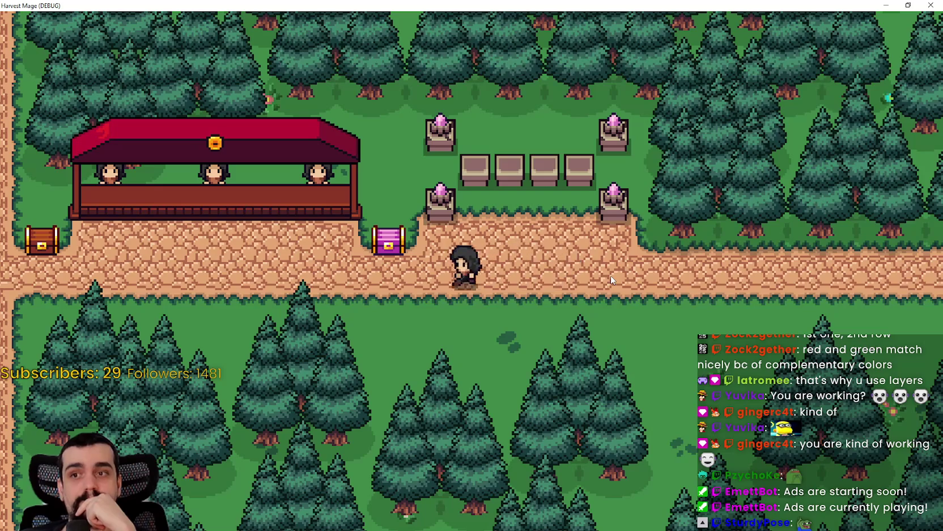
Walk past the tower crossroads and the market, then west to the chests by the alchemist table
key("a")
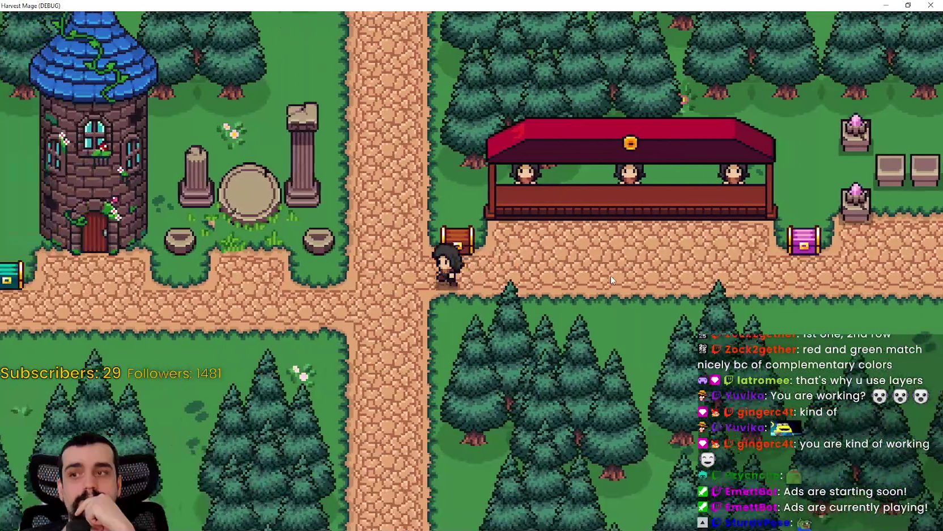
key("w")
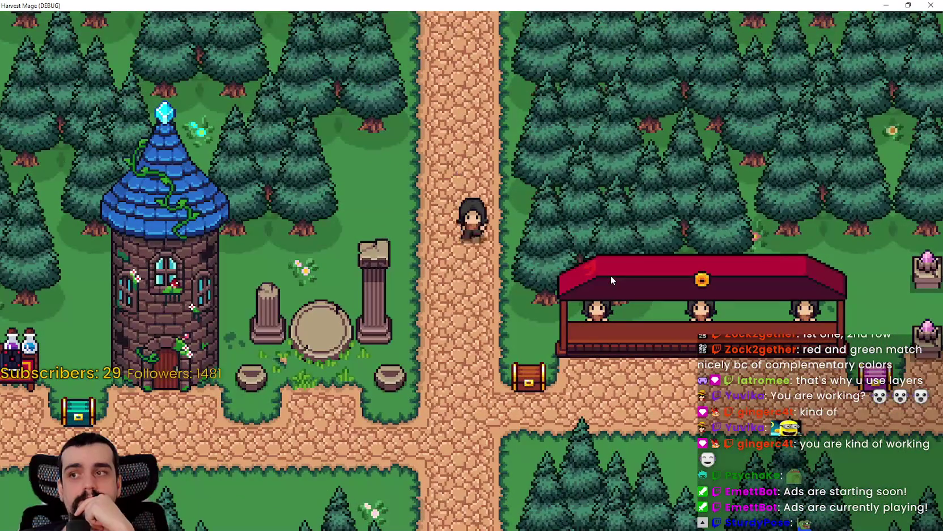
key("s")
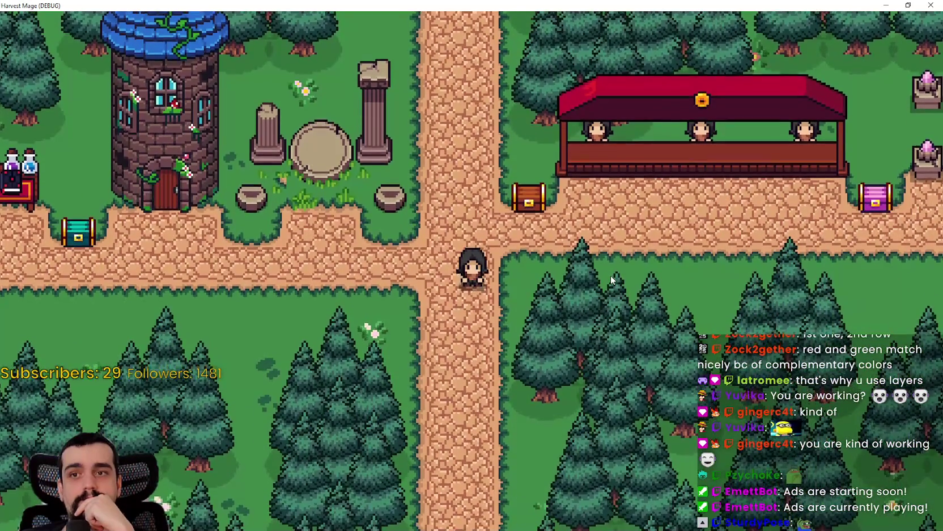
key("d")
key("d")
key("w")
key("a")
key("a")
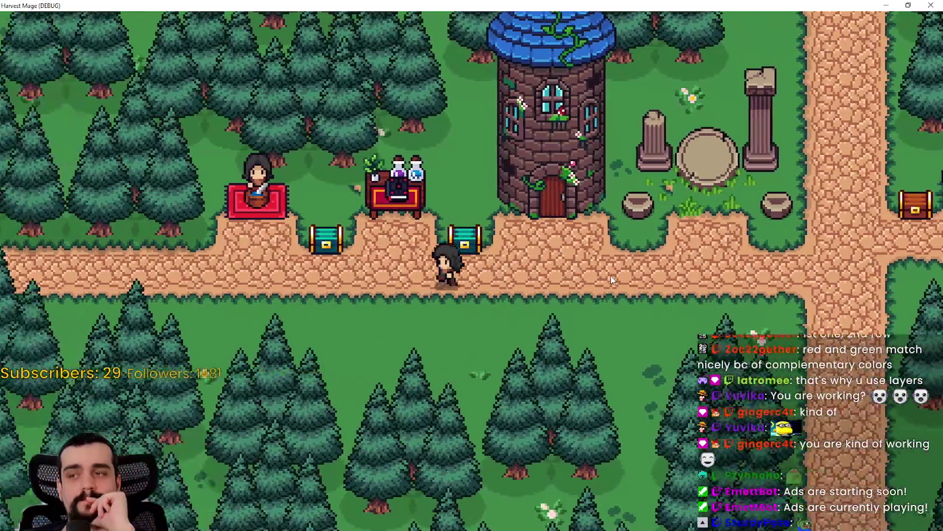
key("a")
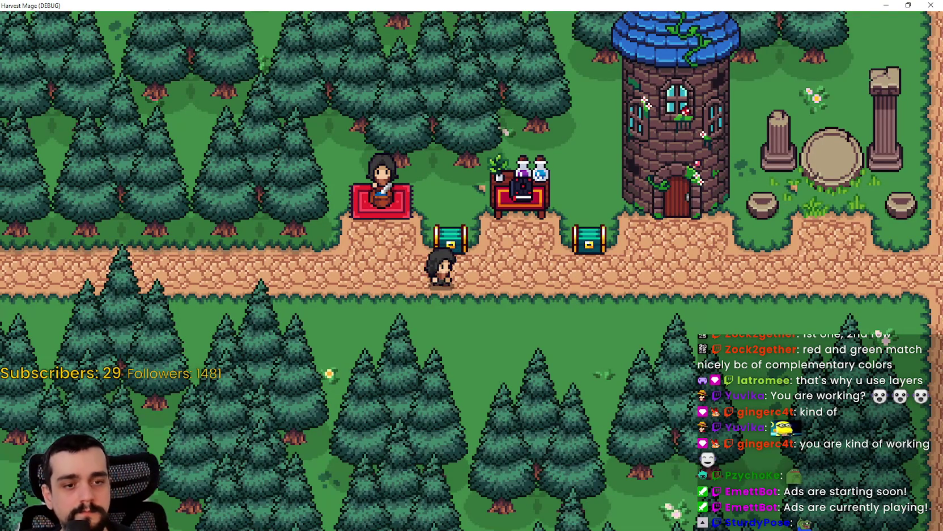
key("alt+Tab")
Go up to the Farm RPG asset pack, enter Exterior, and open chest.png in Aseprite
scroll(737, 255, "up", 10)
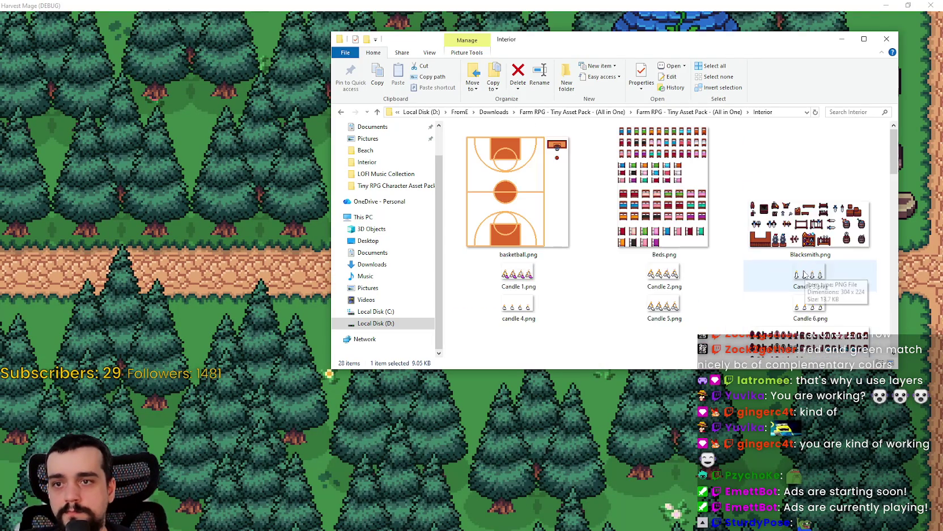
left_click(691, 114)
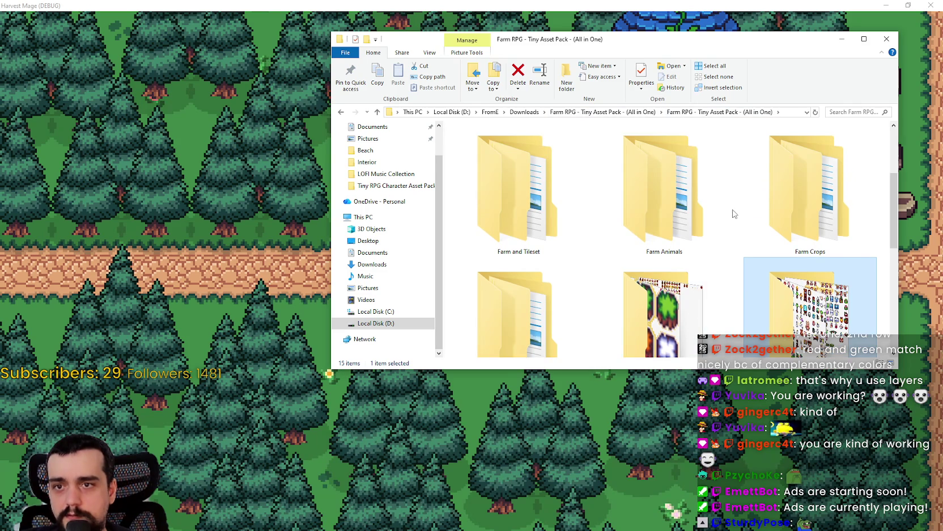
scroll(732, 221, "down", 5)
scroll(727, 242, "up", 5)
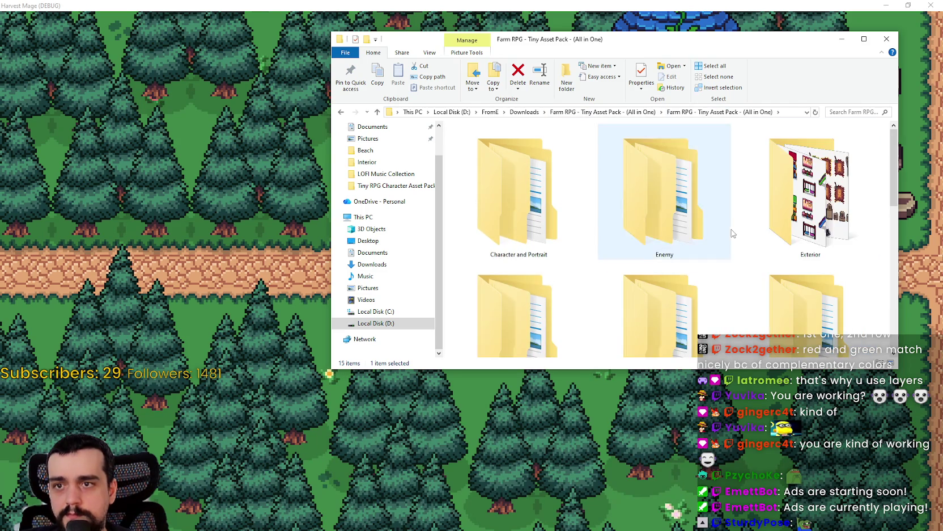
scroll(723, 236, "up", 1)
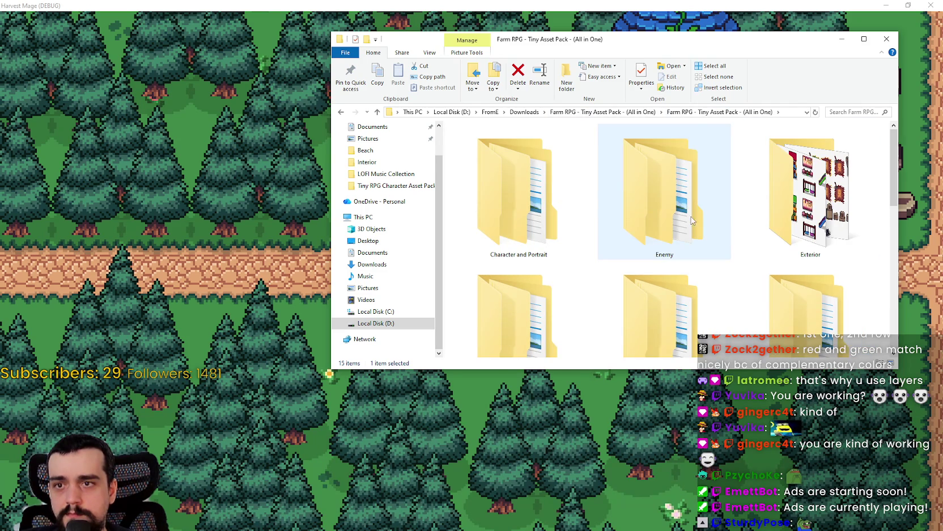
scroll(692, 220, "down", 4)
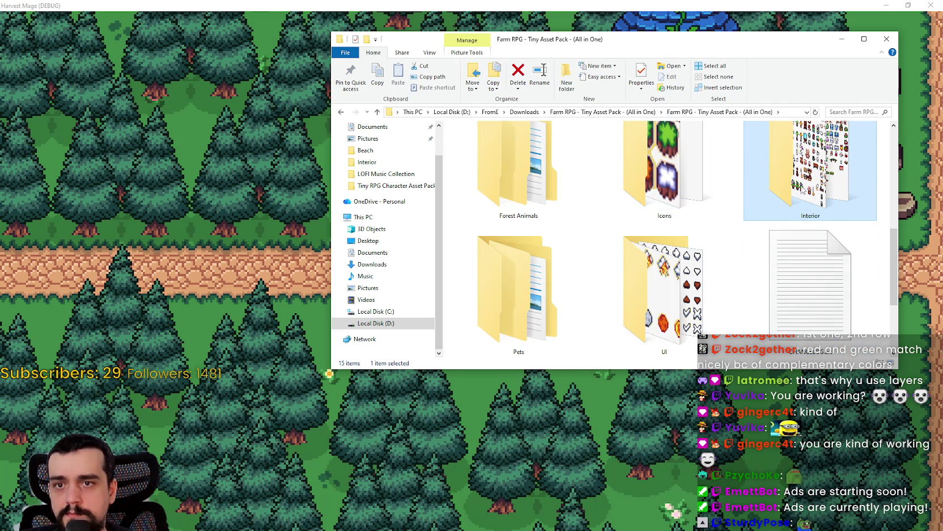
scroll(782, 216, "up", 4)
double_click(788, 202)
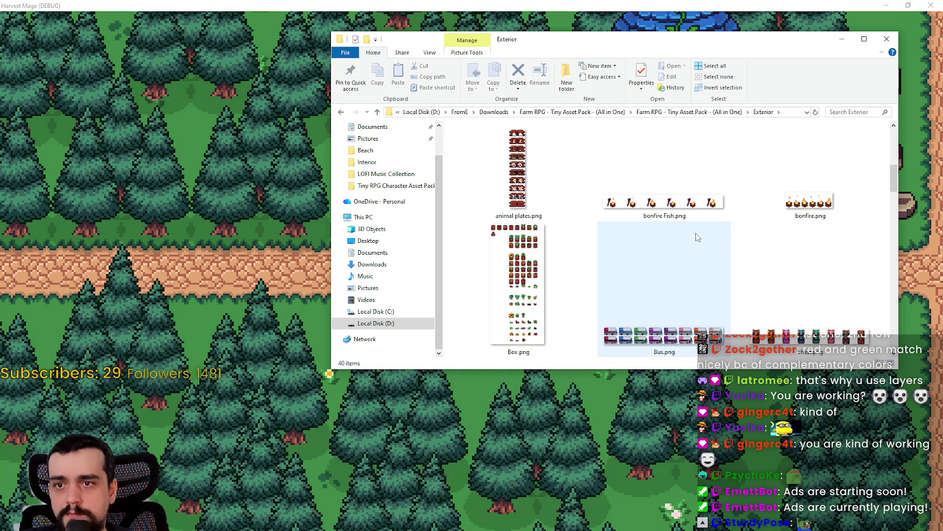
scroll(772, 234, "down", 2)
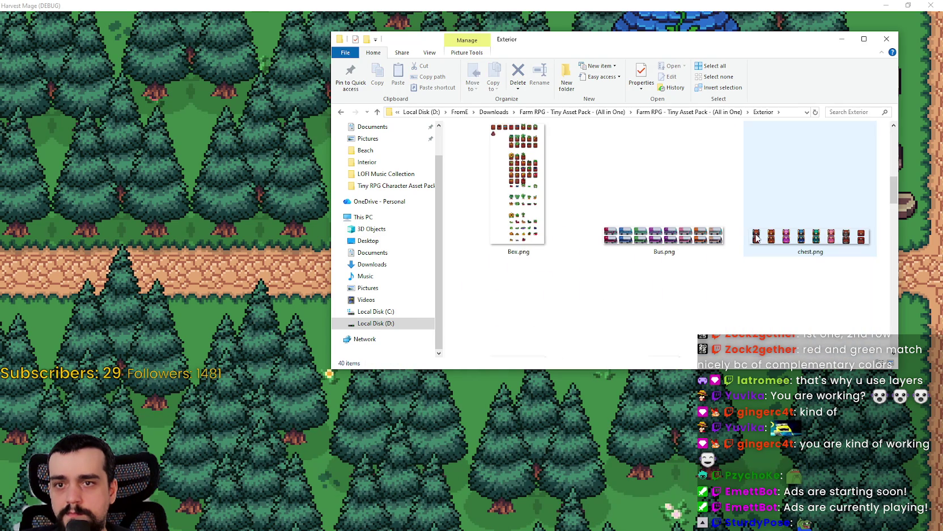
double_click(786, 230)
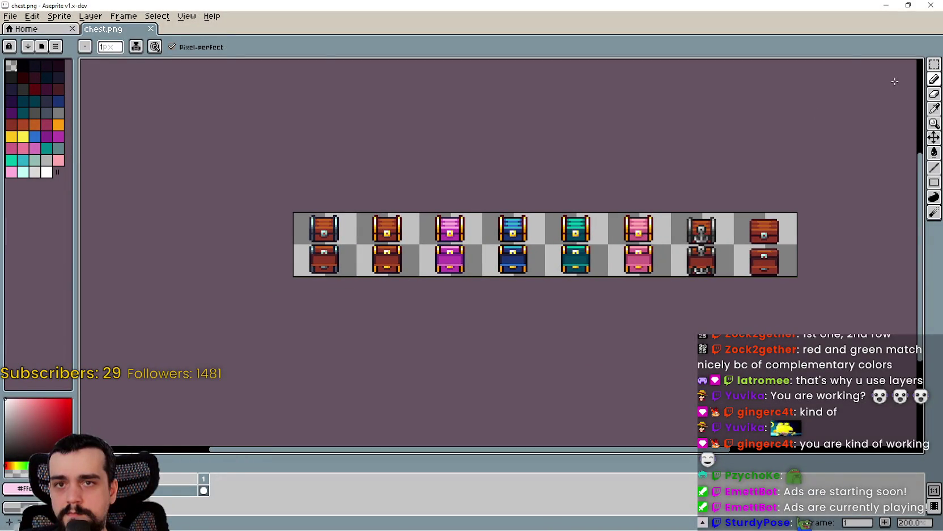
Select the Rectangular Marquee tool and zoom over the chest.png sheet of coloured chests
left_click(935, 64)
scroll(575, 269, "up", 1)
scroll(575, 268, "down", 1)
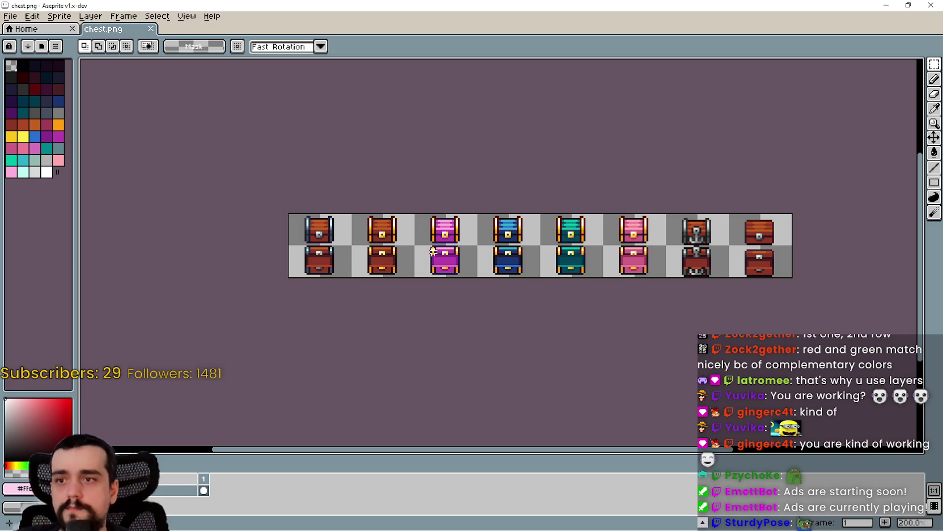
key("alt+Tab")
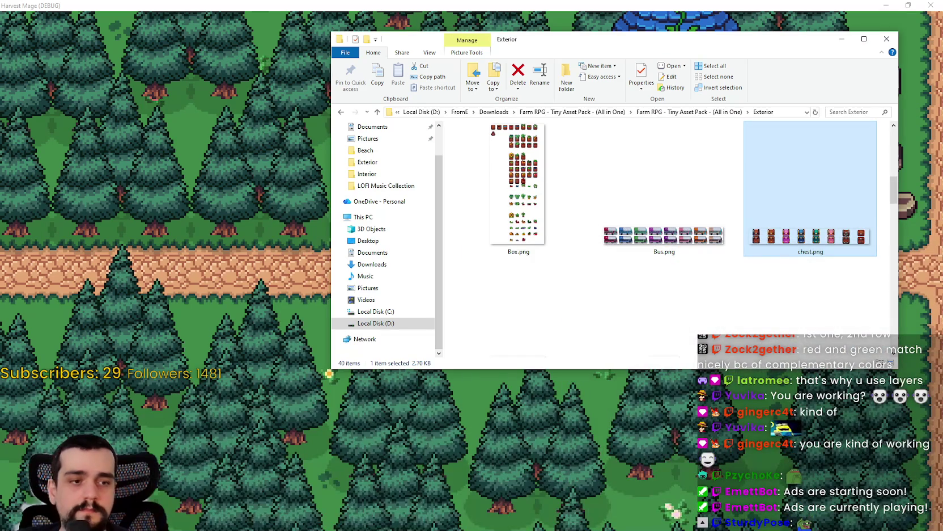
key("alt+Tab")
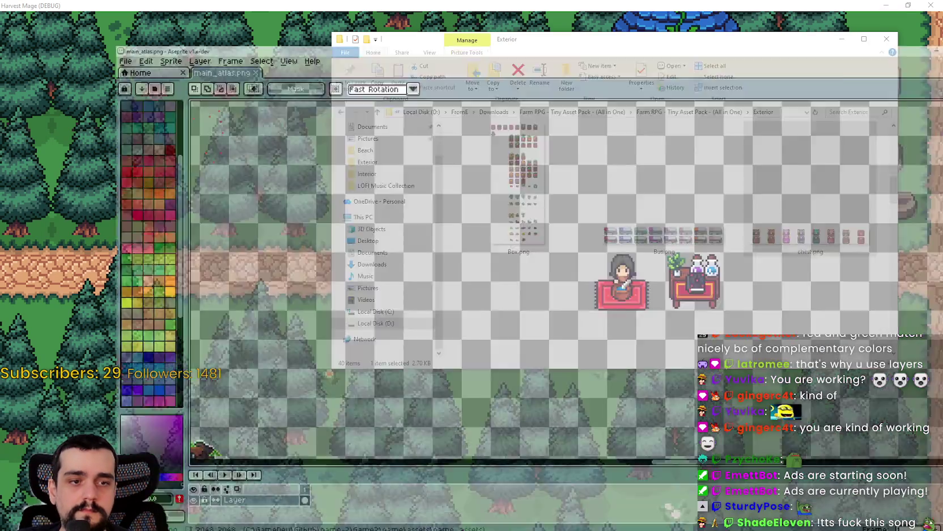
Zoom and pan main_atlas.png until the chest rows and gem pedestals are in view
key("ctrl+w")
scroll(518, 253, "up", 4)
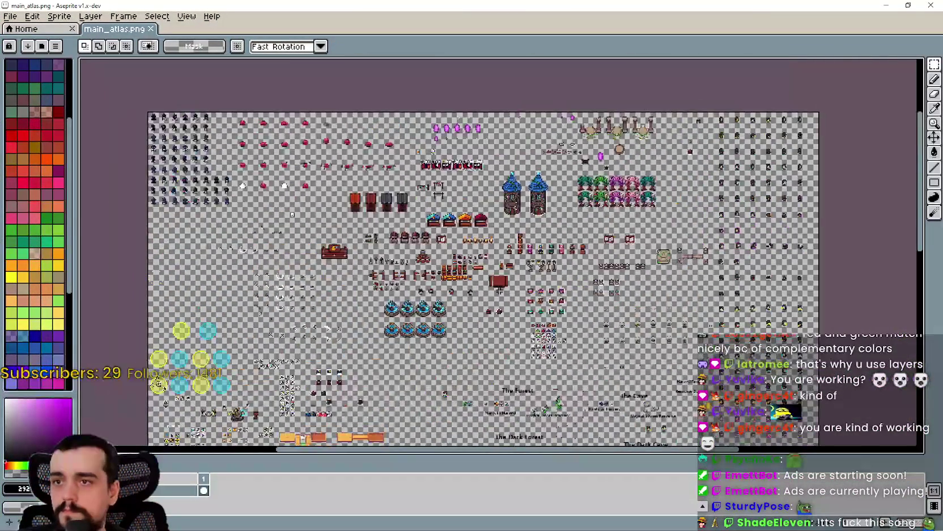
scroll(558, 254, "up", 5)
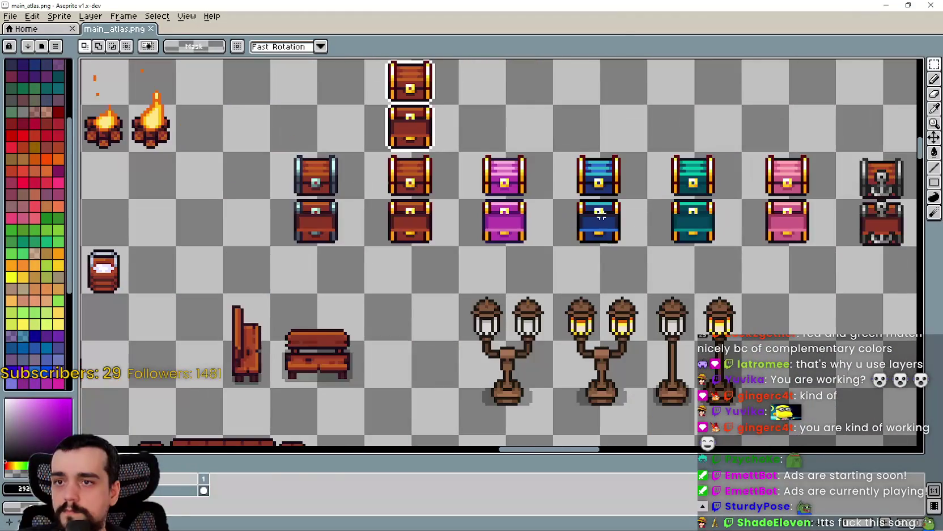
scroll(566, 284, "down", 5)
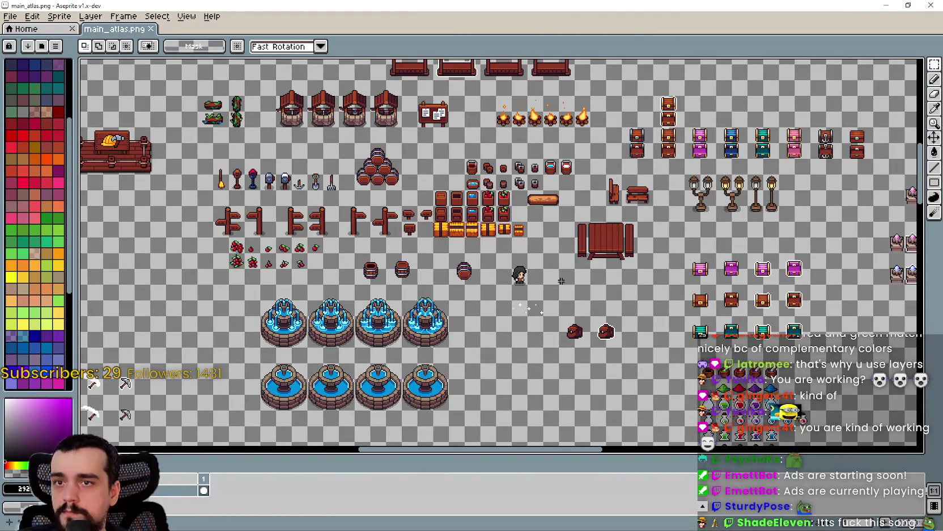
scroll(561, 281, "up", 4)
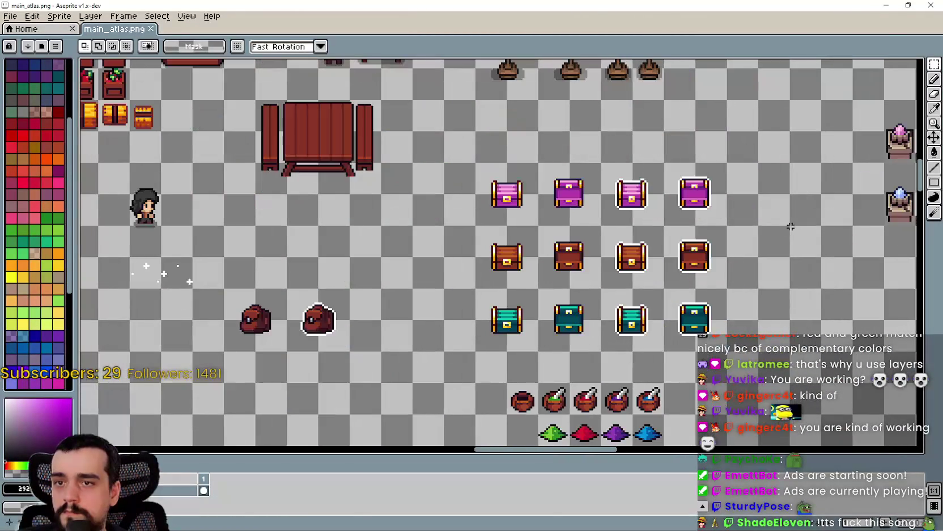
mouse_move(790, 226)
left_mouse_down()
mouse_move(621, 231)
mouse_move(670, 187)
mouse_move(679, 198)
mouse_move(638, 321)
mouse_move(667, 299)
left_mouse_up()
Paste the pair of blue chests beside the pink chests and position the top one
scroll(434, 226, "up", 1)
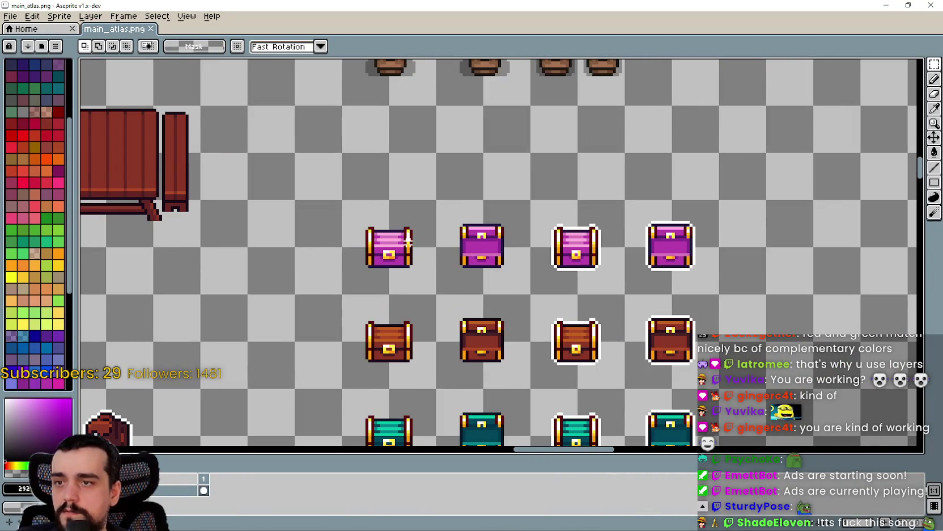
key("ctrl+v")
left_click_drag(495, 280, 288, 217)
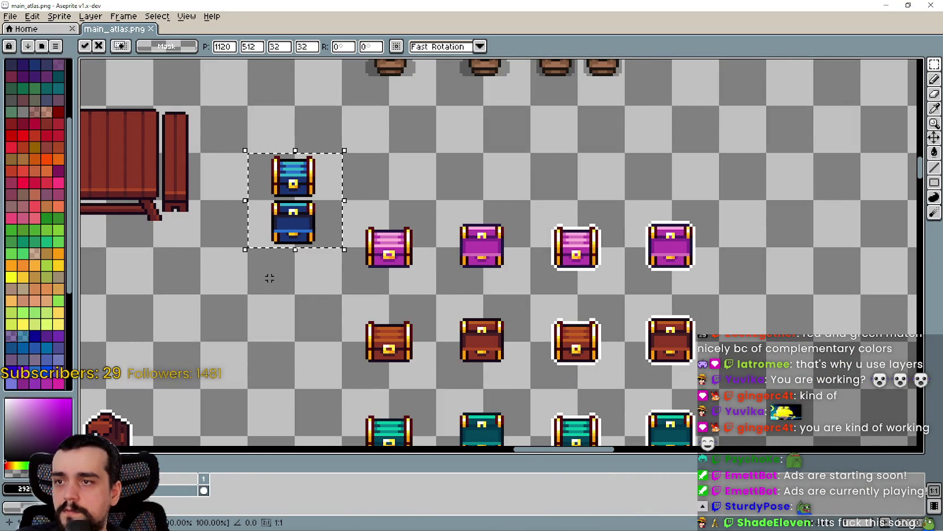
key("Return")
mouse_move(304, 177)
left_mouse_down()
mouse_move(411, 158)
mouse_move(397, 166)
left_mouse_up()
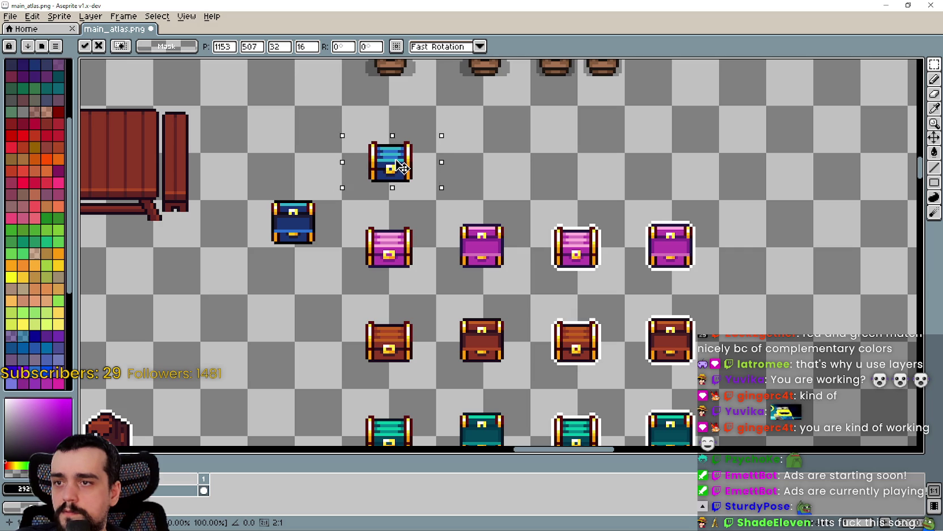
scroll(401, 160, "up", 2)
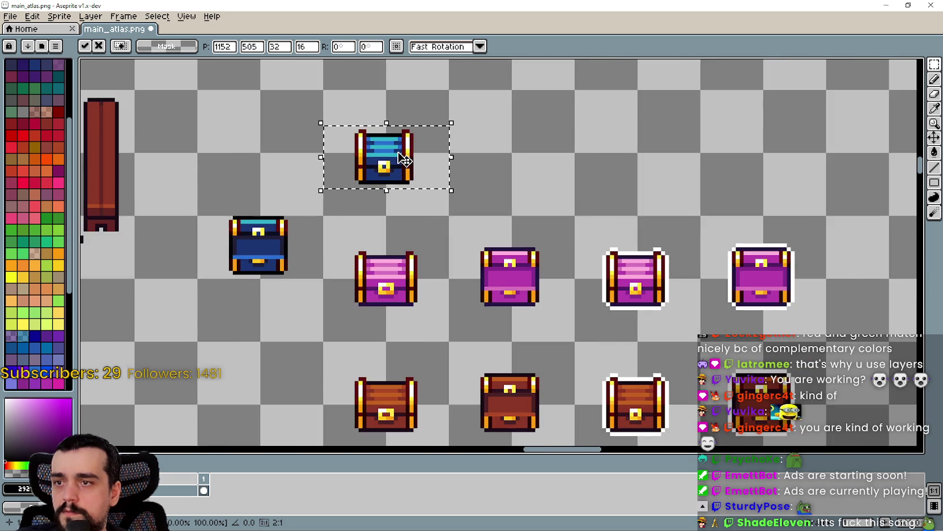
left_click_drag(388, 176, 393, 175)
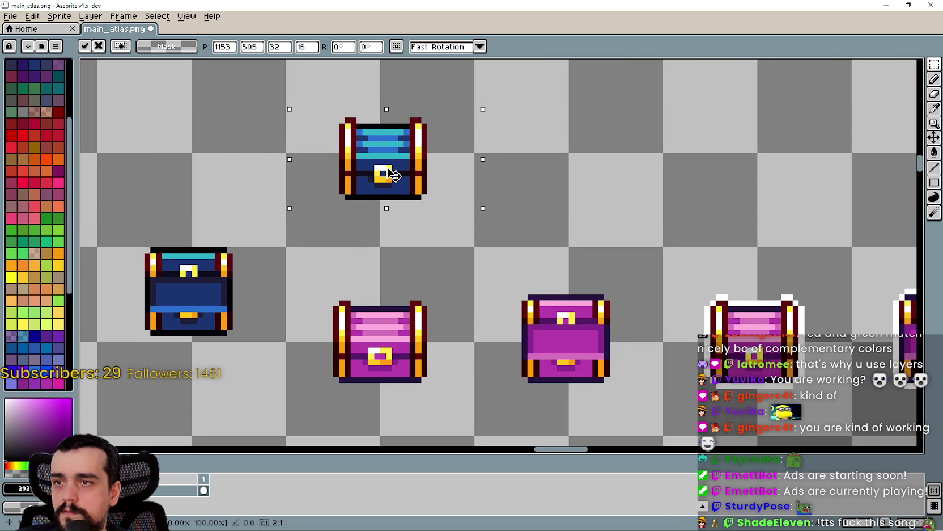
key("Return")
key("ctrl+z")
scroll(371, 315, "down", 1)
Duplicate the two magenta chests from the lower row one row higher
left_click_drag(369, 335, 397, 292)
left_click_drag(544, 346, 386, 295)
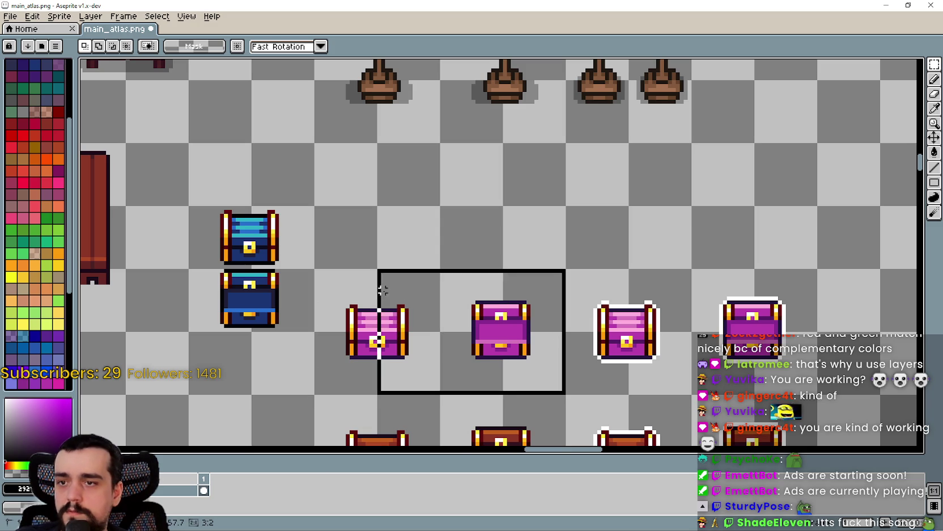
mouse_move(347, 365)
left_mouse_down()
mouse_move(563, 297)
mouse_move(552, 301)
mouse_move(490, 248)
mouse_move(488, 179)
left_mouse_up()
left_click(429, 322)
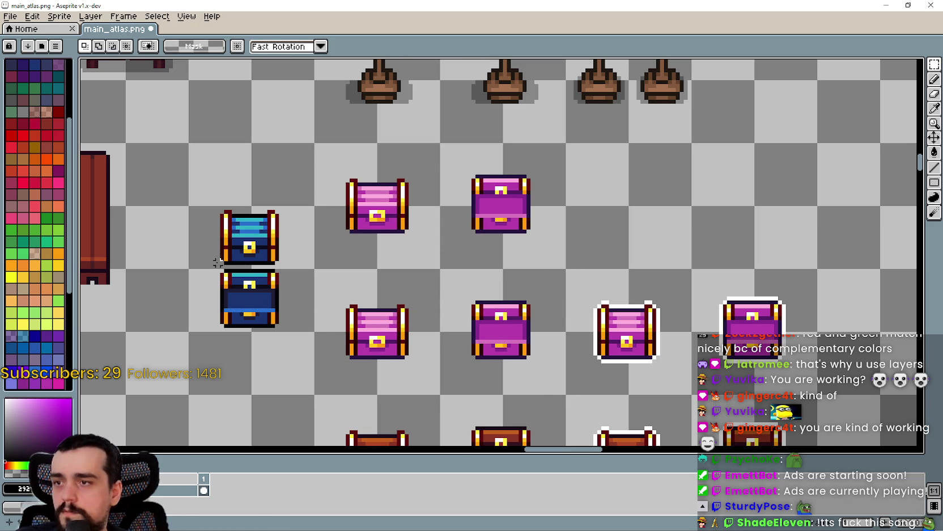
Fix the upper blue chest's pixels, closing the side gap and the stray latch pixel
left_click_drag(221, 254, 269, 221)
scroll(269, 221, "up", 2)
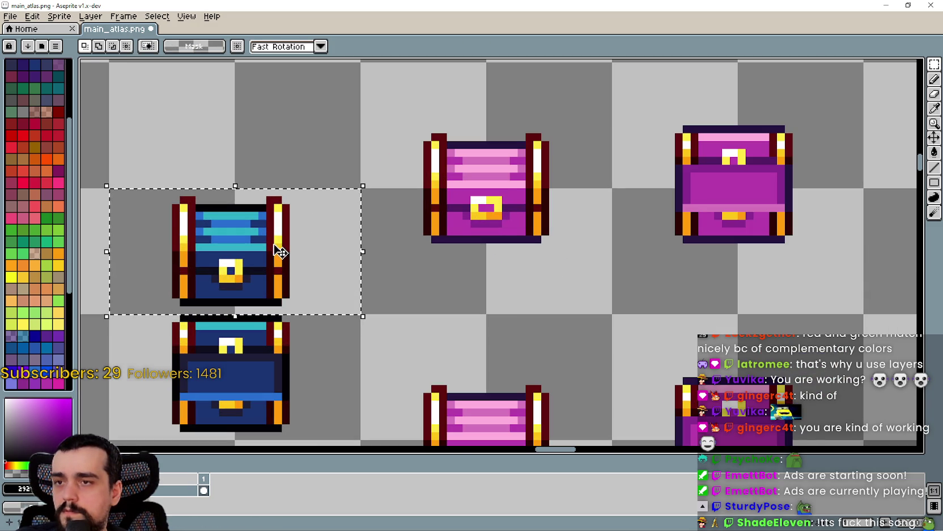
mouse_move(313, 181)
left_mouse_down()
mouse_move(237, 303)
mouse_move(250, 303)
mouse_move(264, 123)
left_mouse_up()
key("Return")
scroll(246, 295, "up", 2)
left_click_drag(245, 228, 229, 227)
left_click(227, 255)
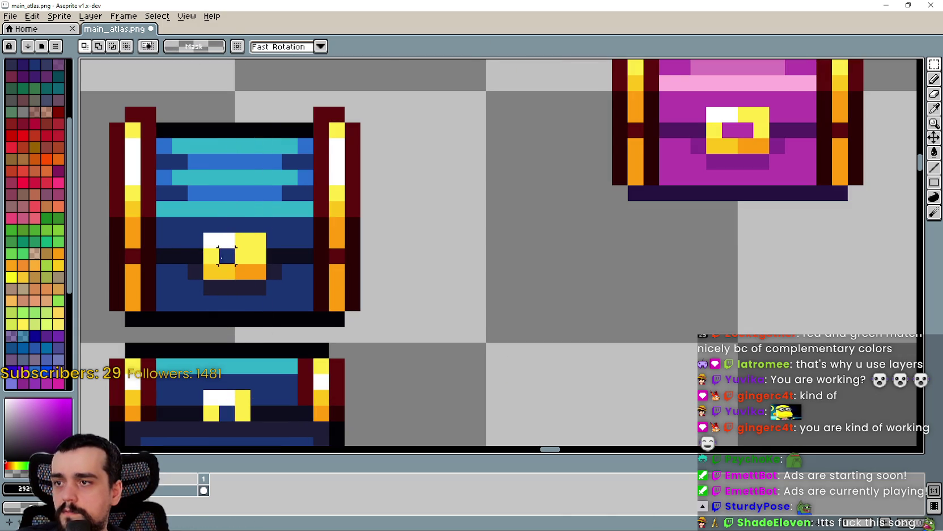
left_click(232, 264)
left_click(339, 272)
scroll(339, 272, "down", 3)
Move the upper blue chest up and right, then save main_atlas.png
left_click_drag(245, 289, 374, 215)
mouse_move(317, 253)
left_mouse_down()
mouse_move(396, 253)
mouse_move(502, 208)
left_mouse_up()
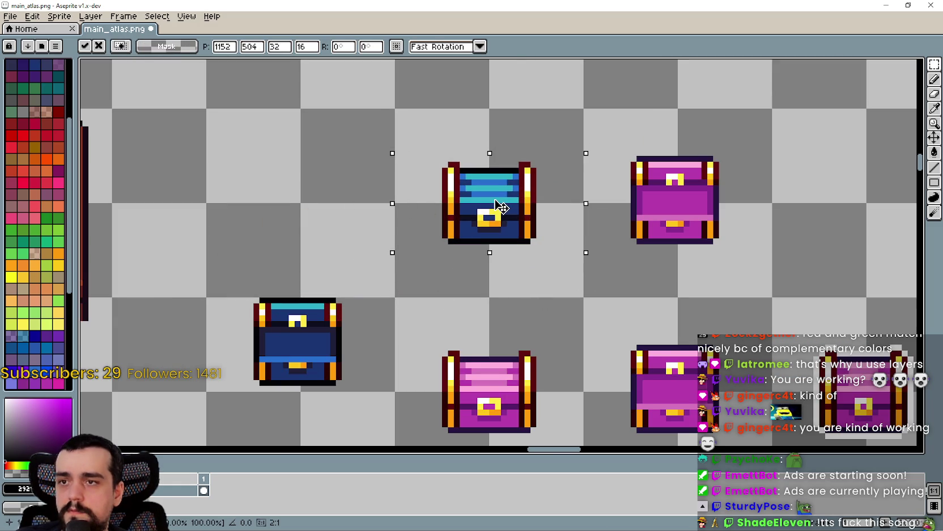
key("Return")
scroll(423, 290, "down", 1)
key("ctrl+s")
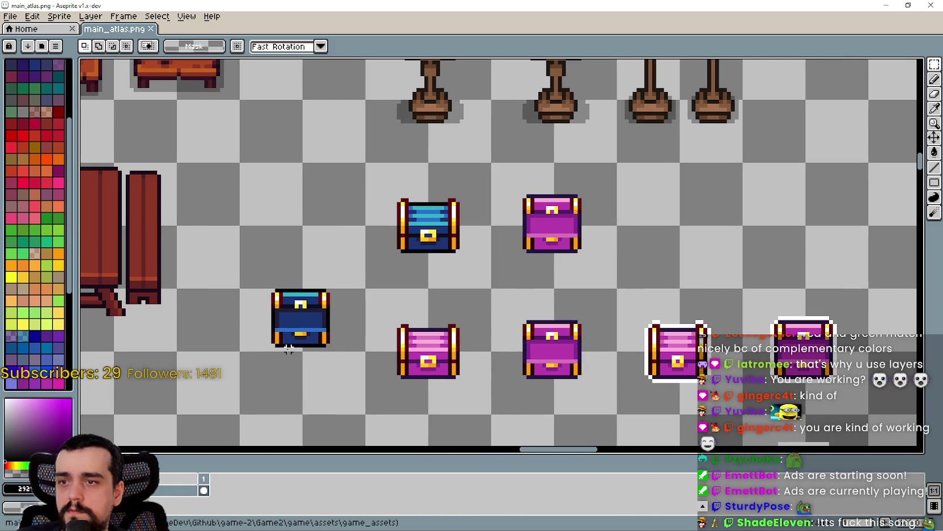
Move the closed blue chest onto the magenta chest's spot
mouse_move(310, 326)
left_mouse_down()
mouse_move(543, 225)
mouse_move(565, 230)
left_mouse_up()
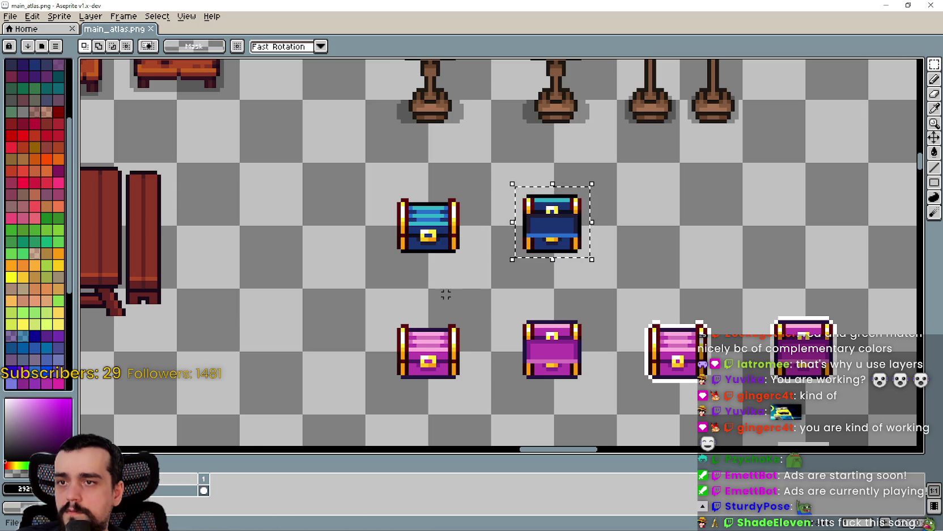
key("Return")
scroll(421, 285, "down", 2)
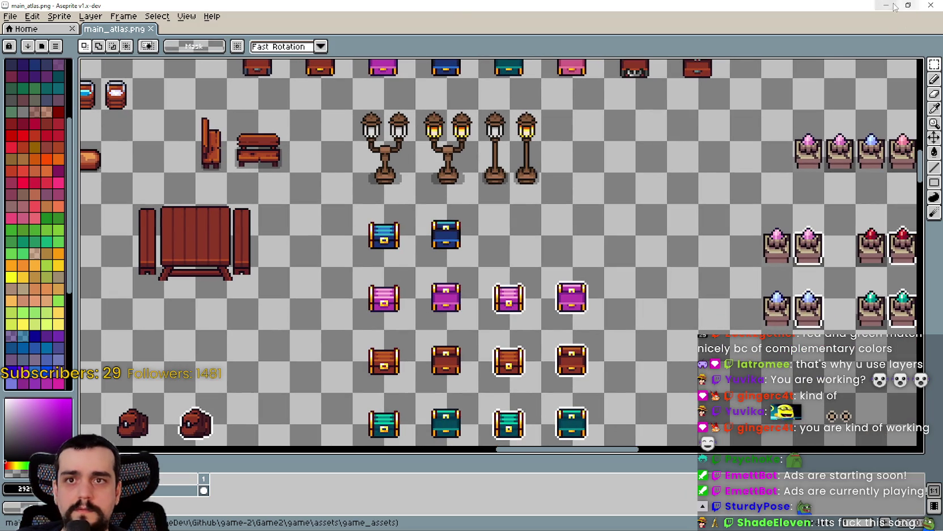
In Godot, select TheMortarAndPasteChest and peek at its scene before returning to the_village
left_click(886, 5)
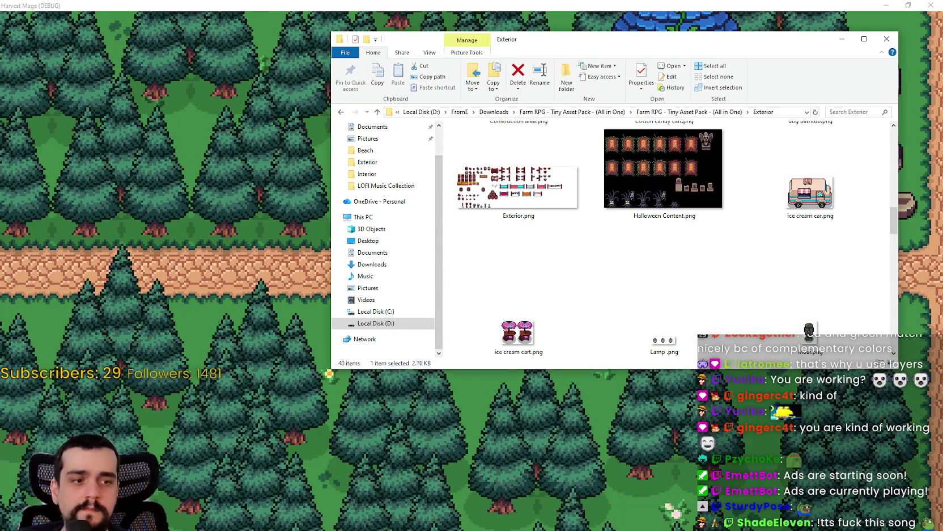
key("alt+Tab")
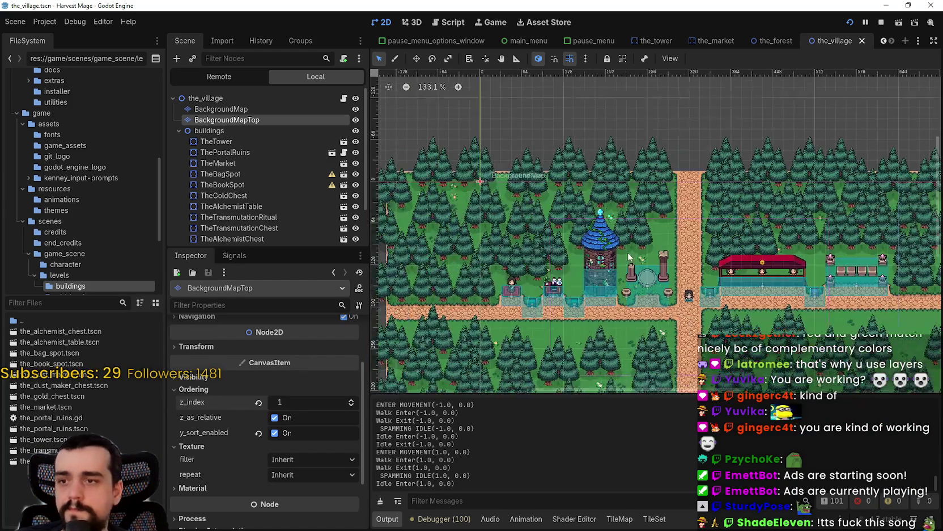
scroll(277, 204, "down", 3)
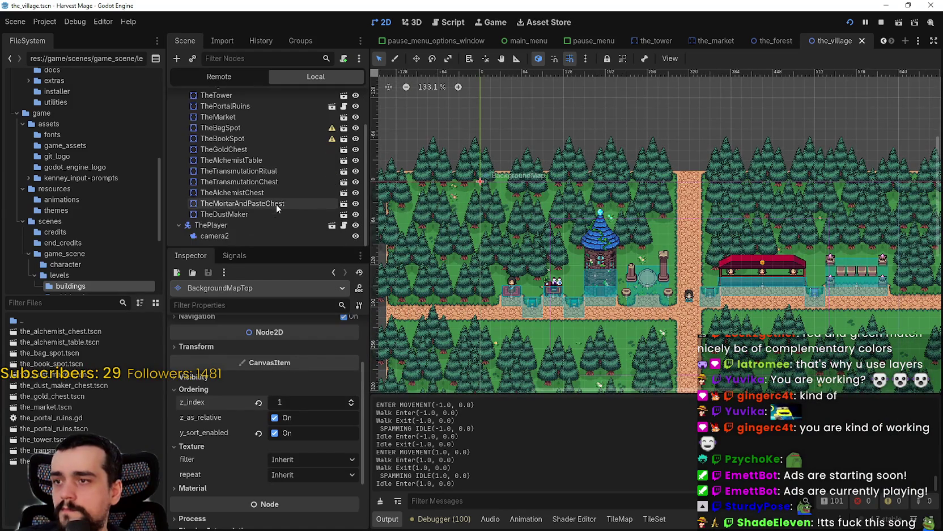
left_click(247, 203)
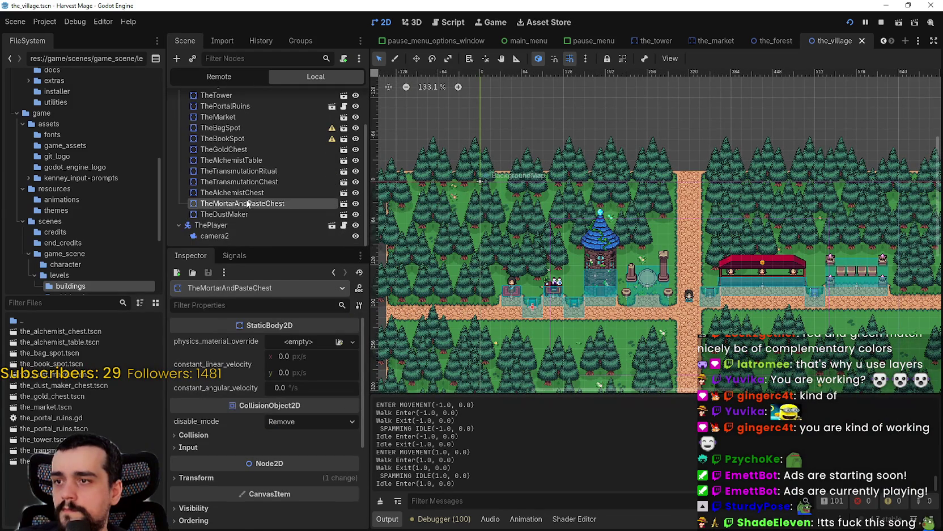
left_click(253, 193)
double_click(253, 193)
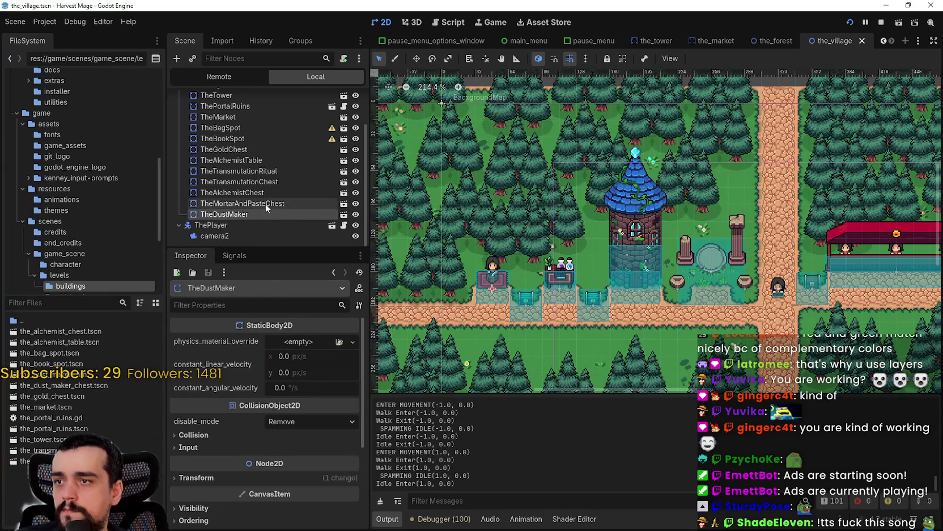
left_click(266, 204)
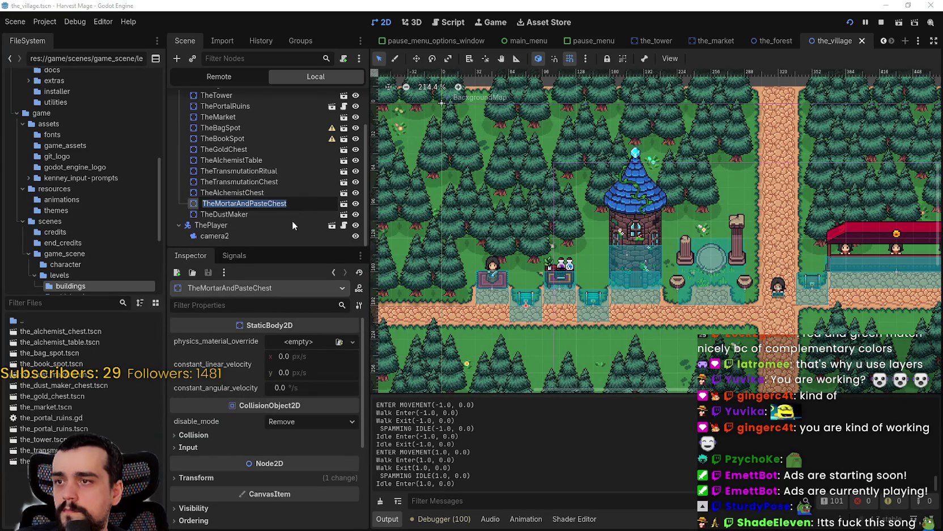
left_click(289, 204)
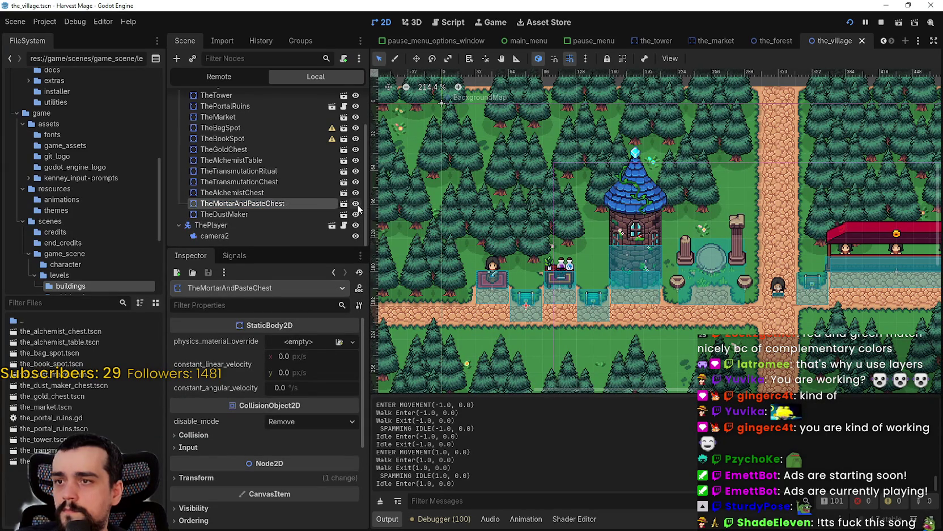
left_click(345, 214)
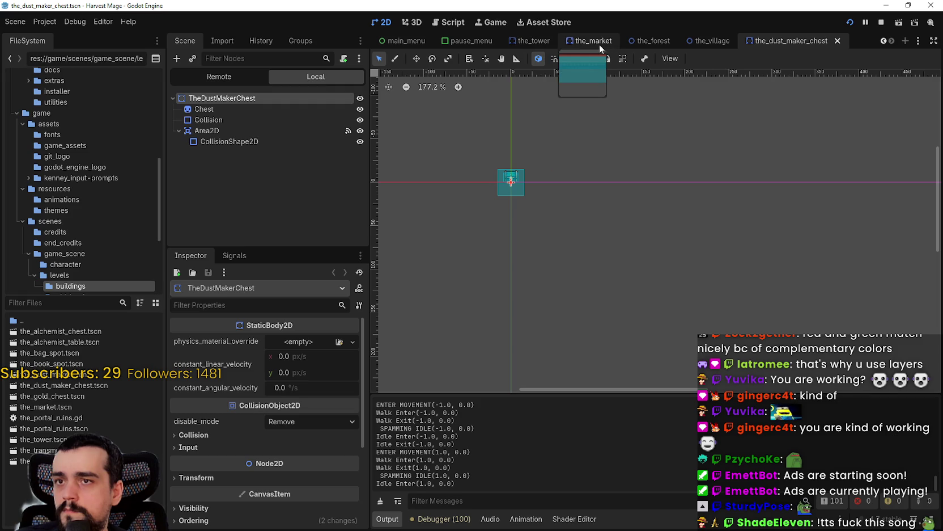
left_click(654, 41)
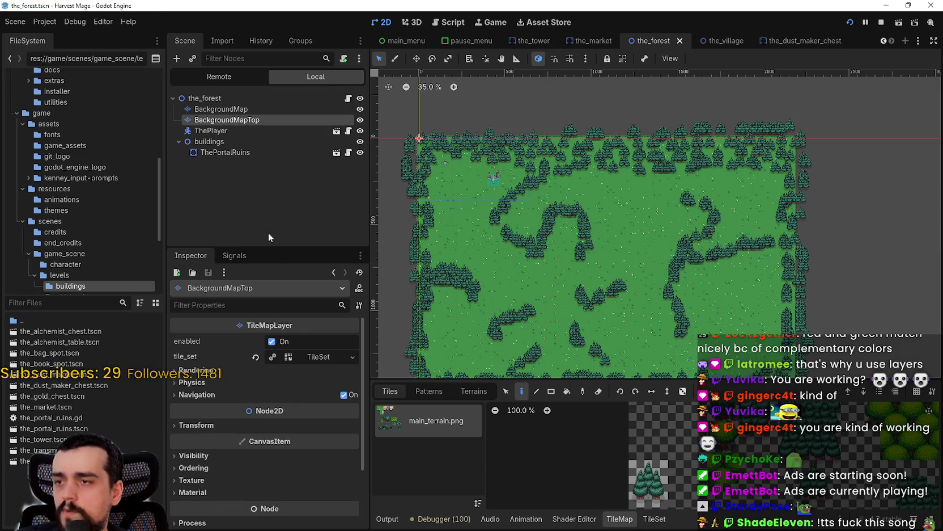
left_click(725, 41)
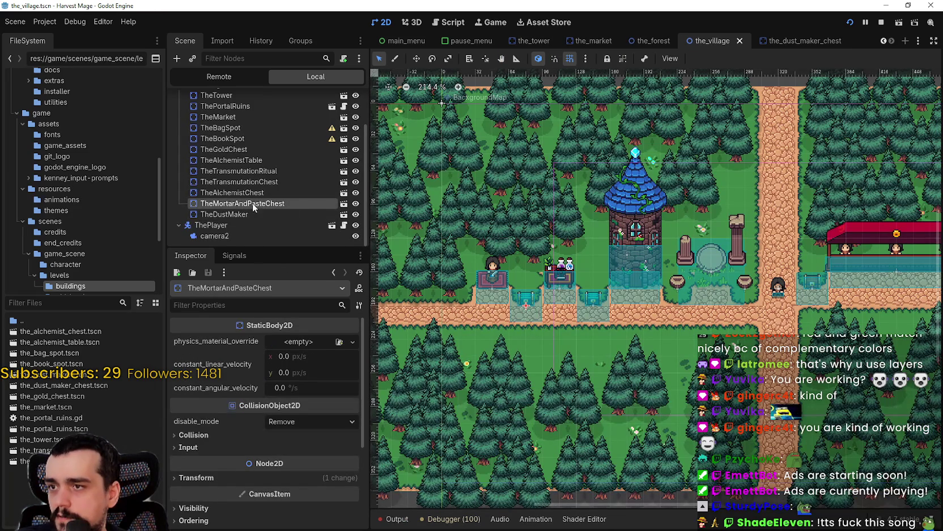
Rename the chest node from TheMortarAndPasteChest to TheDustMakerChest
double_click(306, 199)
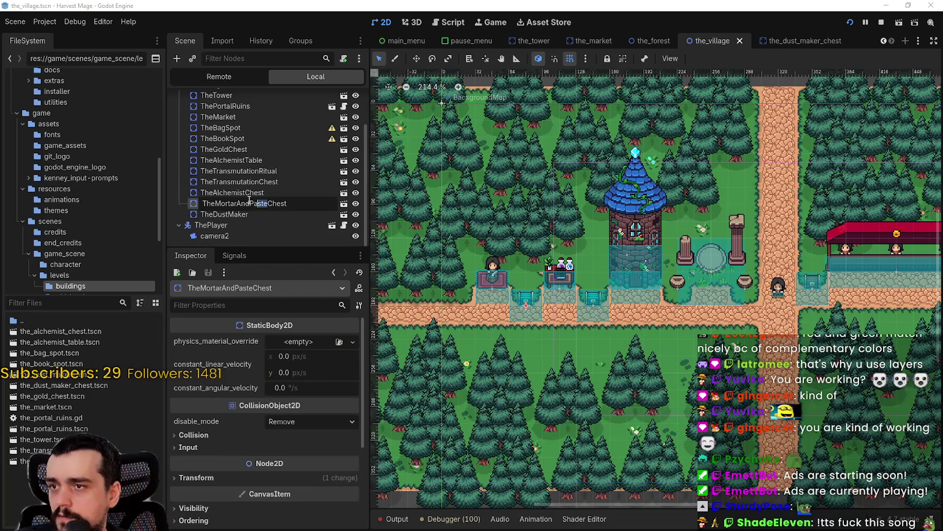
type("ustMaker")
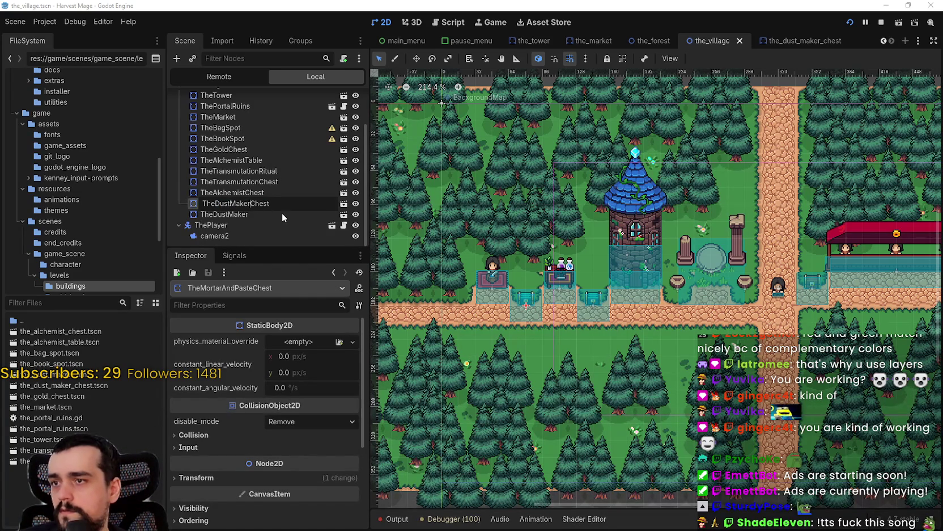
key("Return")
scroll(547, 277, "up", 3)
scroll(545, 281, "up", 1)
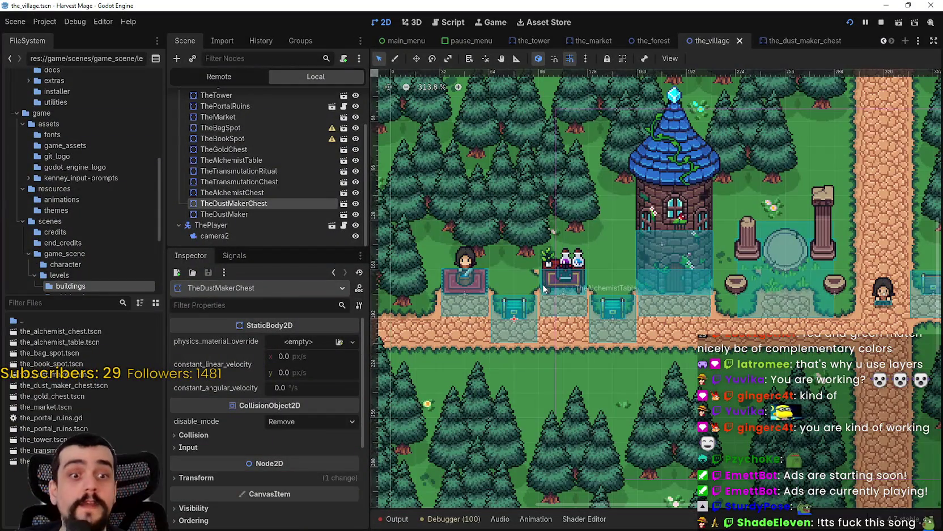
scroll(542, 284, "left", 1)
scroll(543, 272, "up", 2)
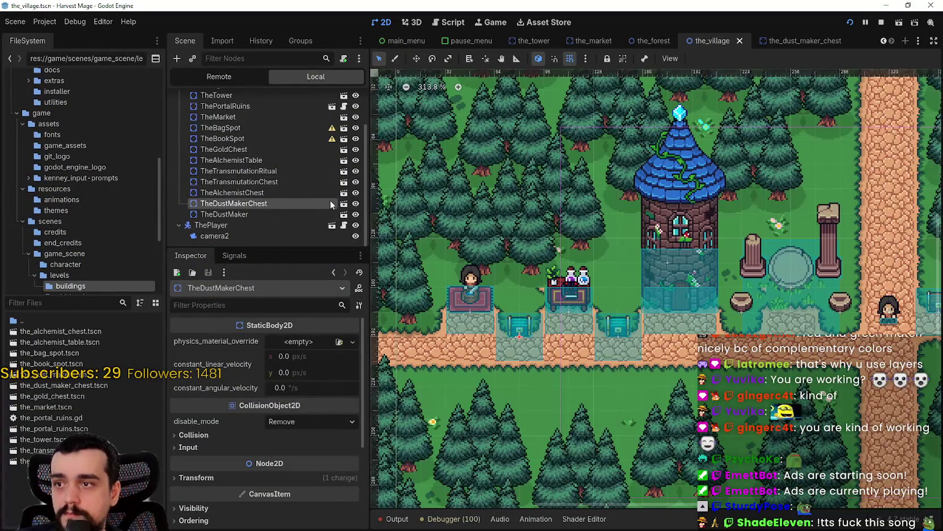
left_click(344, 203)
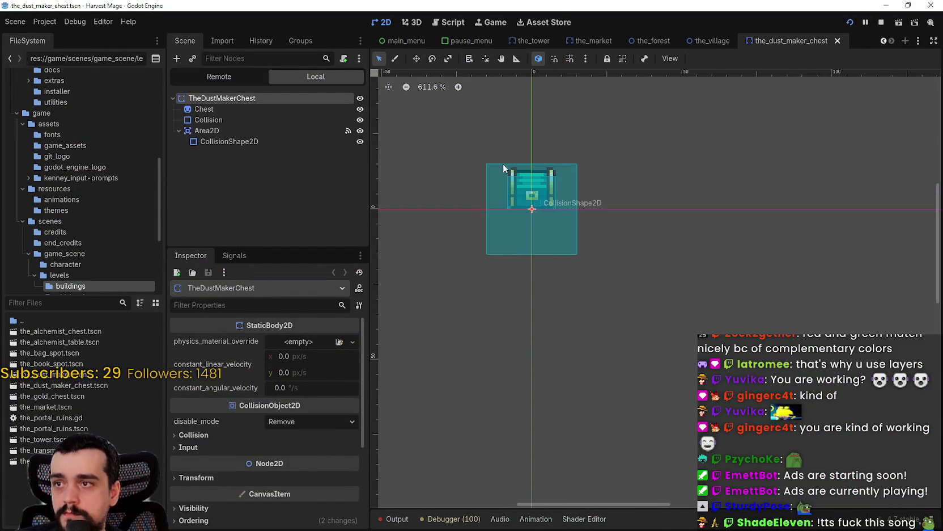
Shift the Chest sprite's region from the teal chest to the blue chest at y 496 and save
left_click(232, 108)
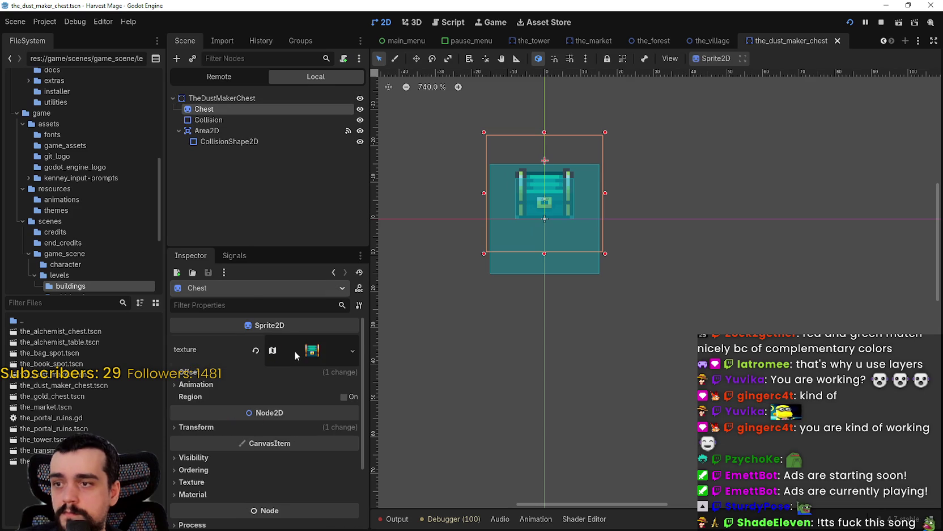
left_click(306, 292)
scroll(202, 411, "down", 2)
left_click(266, 504)
scroll(431, 213, "down", 5)
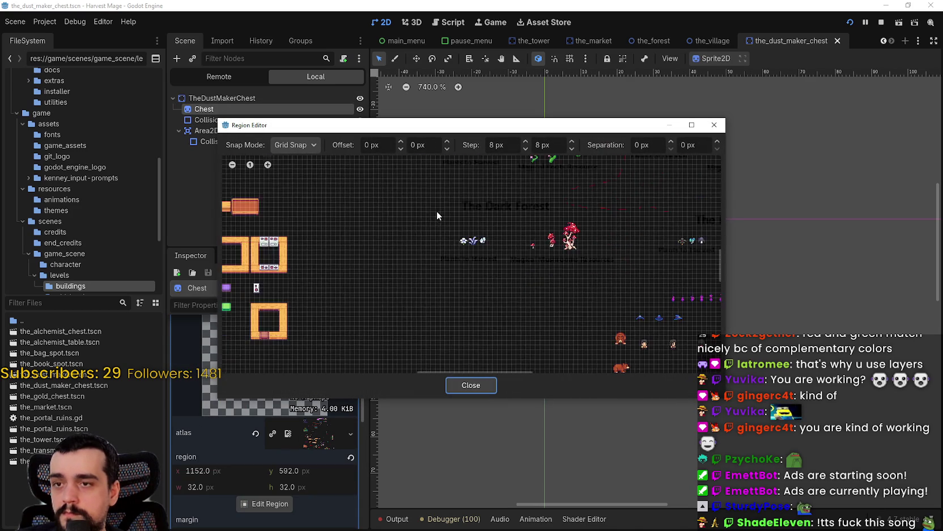
scroll(472, 180, "up", 6)
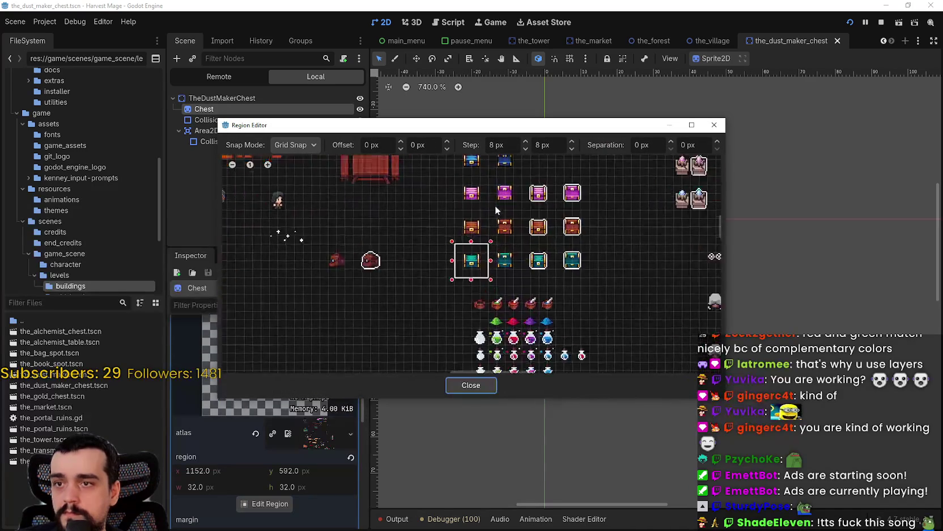
left_click_drag(437, 224, 472, 261)
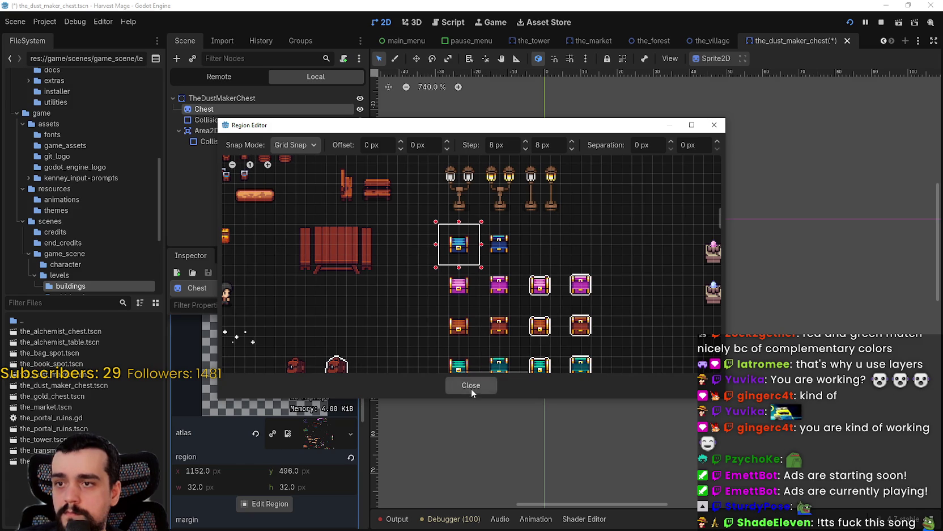
left_click(471, 386)
key("ctrl+s")
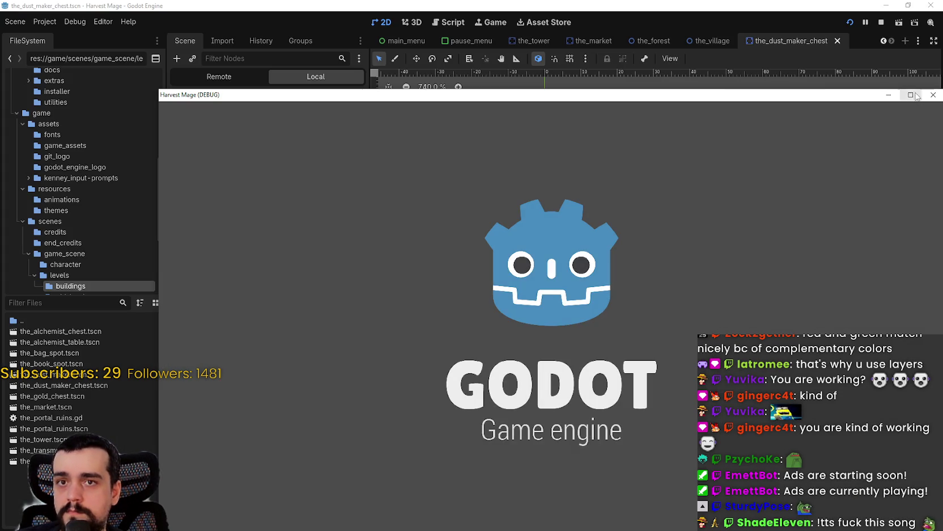
Maximize the game window, start the game, and walk left past the blue chests
left_click(915, 95)
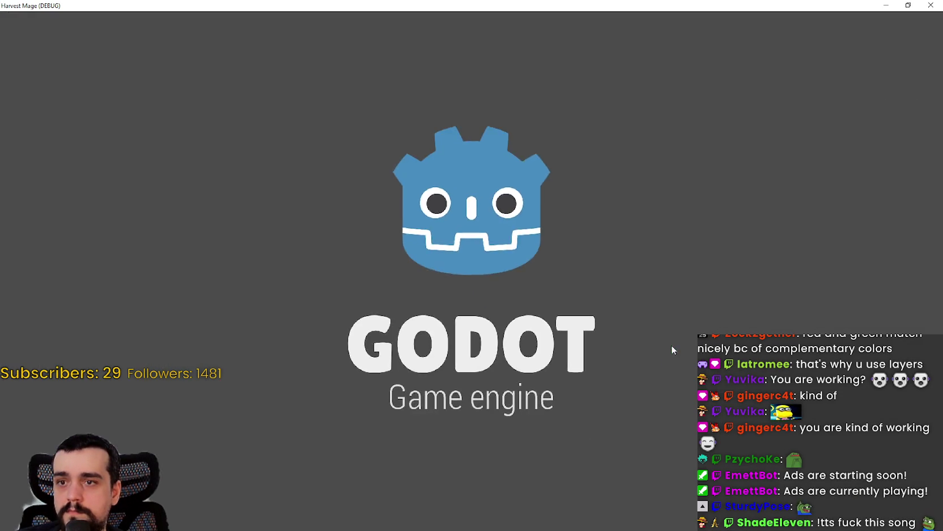
left_click(129, 267)
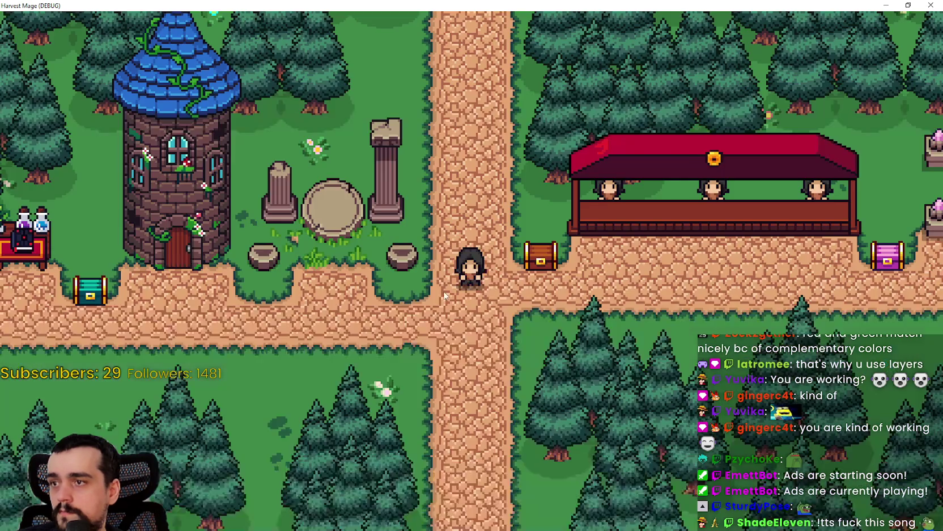
key("a")
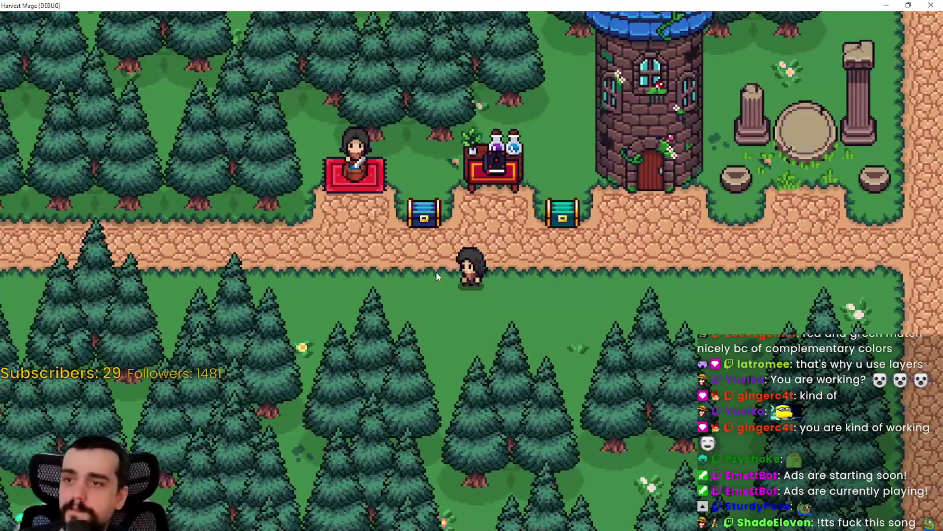
key("a")
Walk back right past the market stall, then return toward the purple chest
key("d")
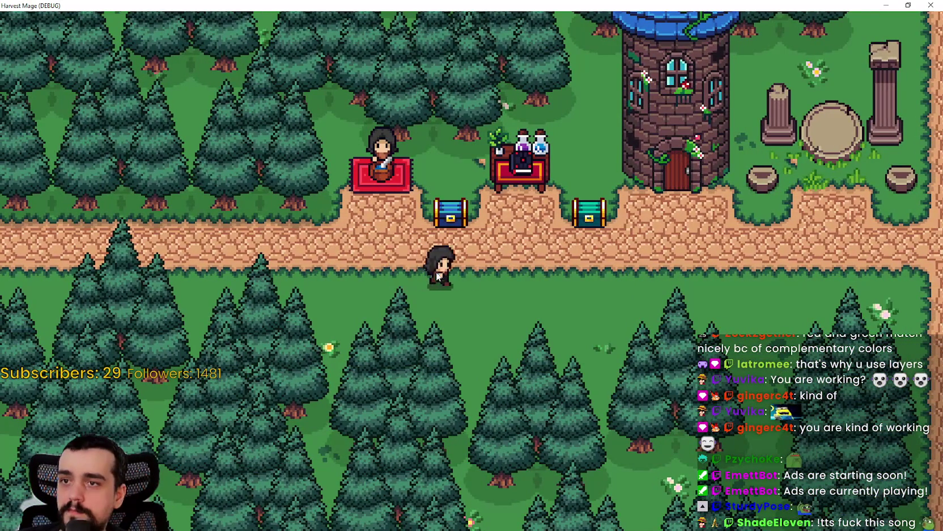
key("d")
key("w")
key("d")
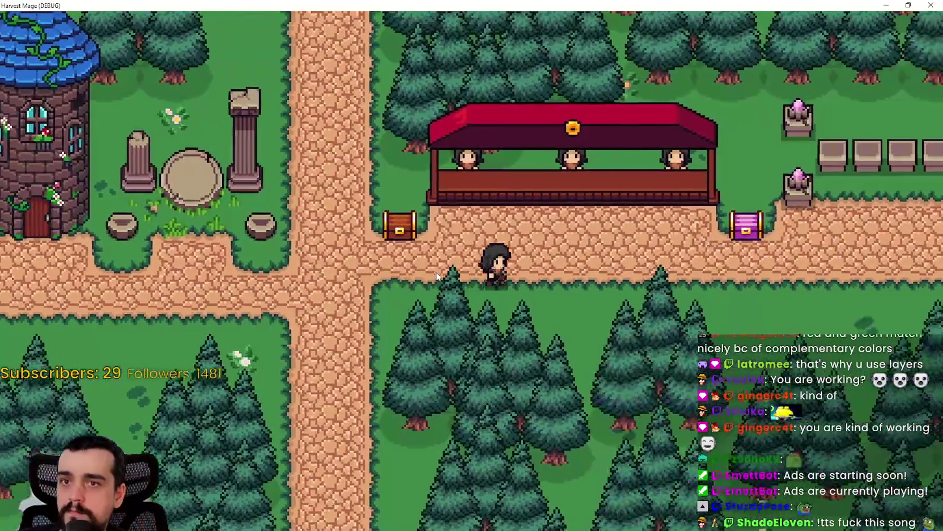
key("d")
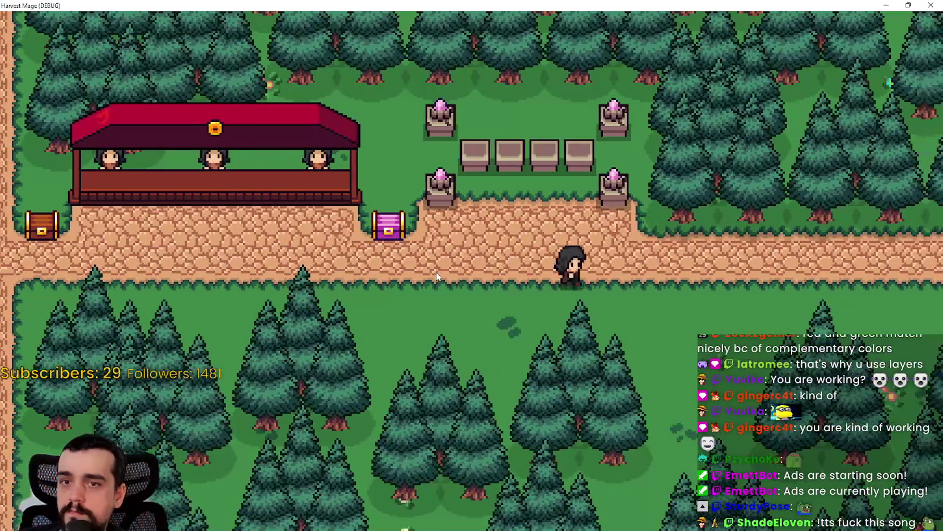
key("w")
key("a")
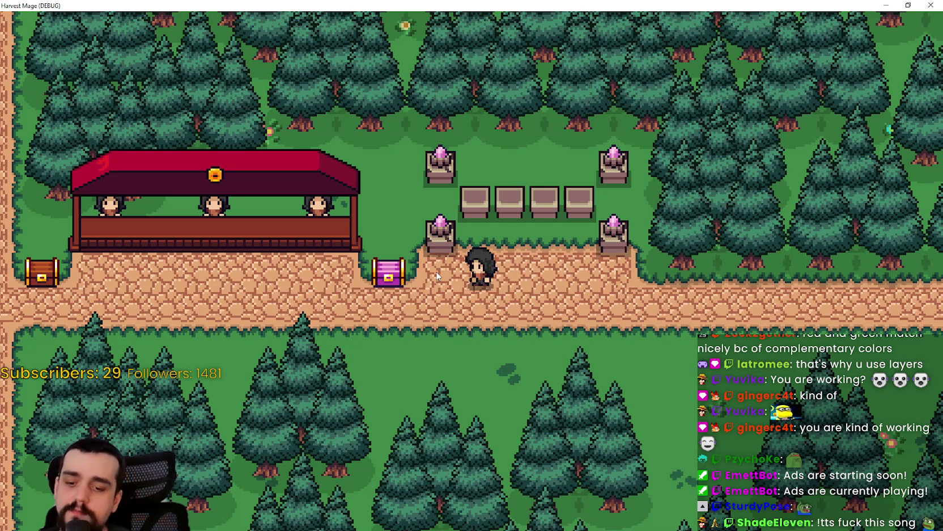
Walk left along the path to the shop counter, circle it, then head past the pink chest to the crossroads
key("a")
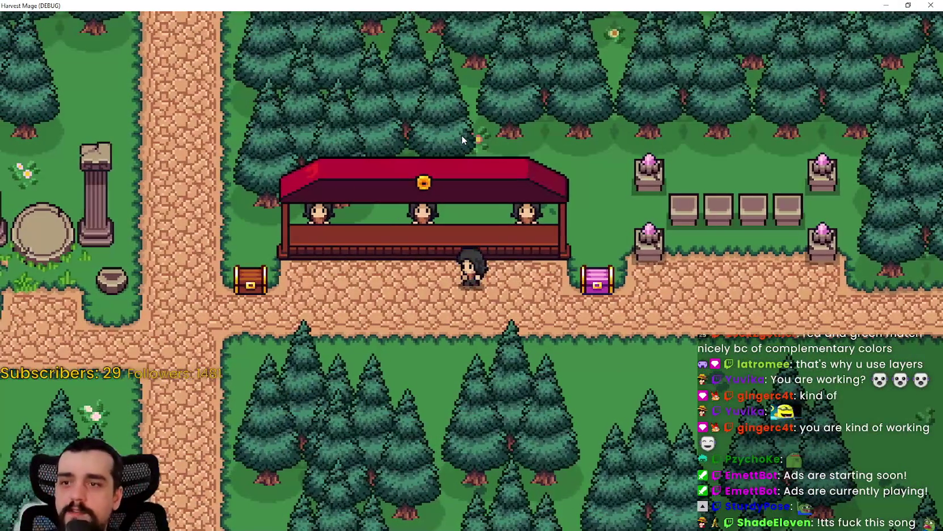
key("a")
key("w")
key("a")
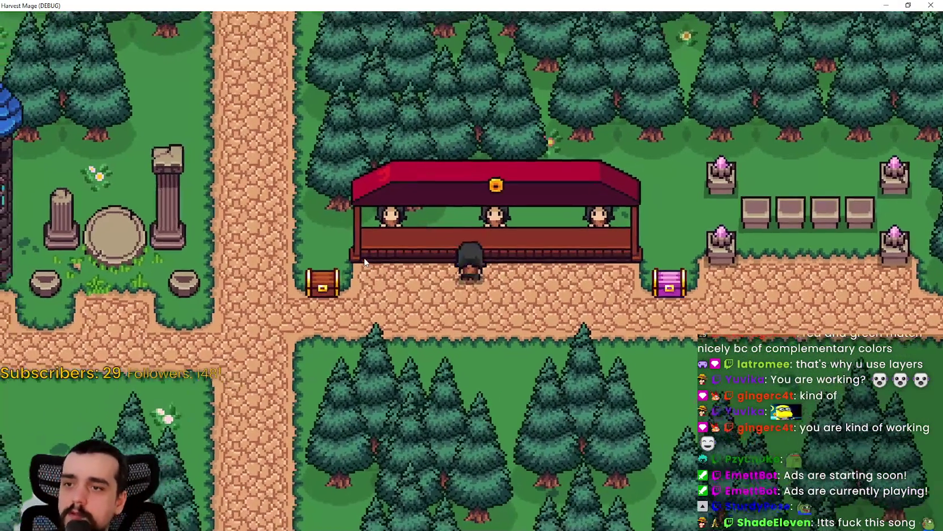
key("s")
key("w")
key("a")
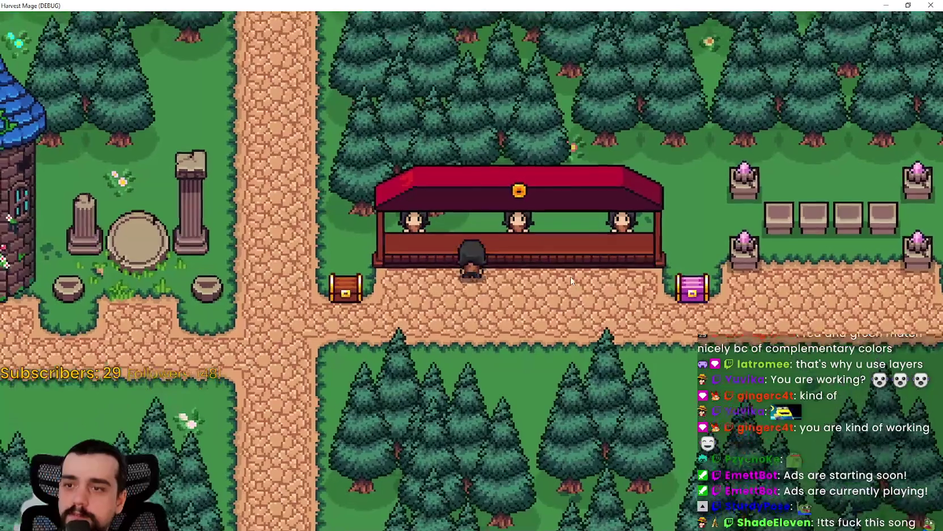
key("d")
key("s")
key("d")
key("w")
key("a")
key("d")
key("d")
key("s")
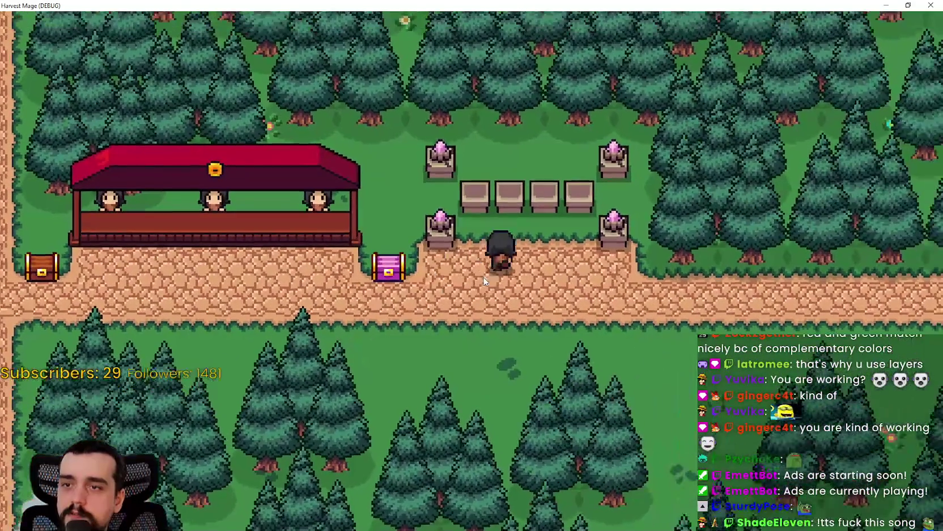
key("a")
key("a")
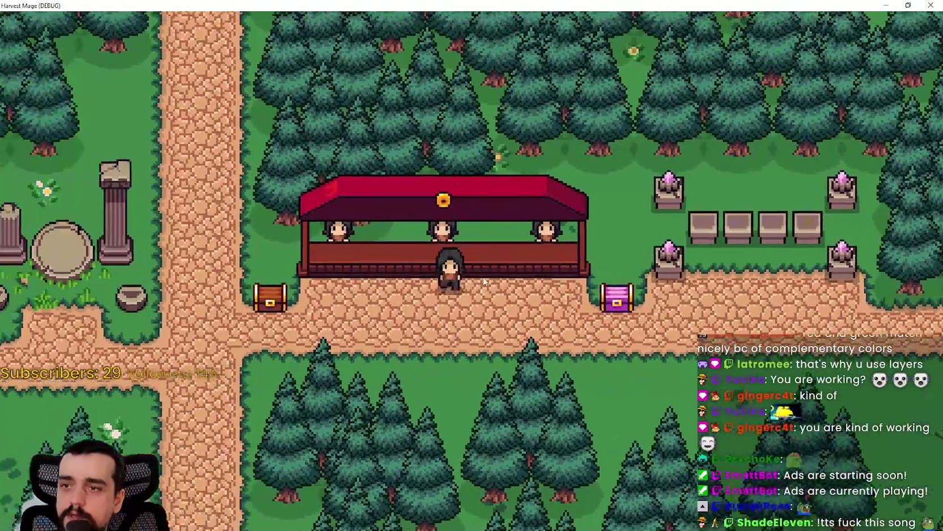
key("w")
key("a")
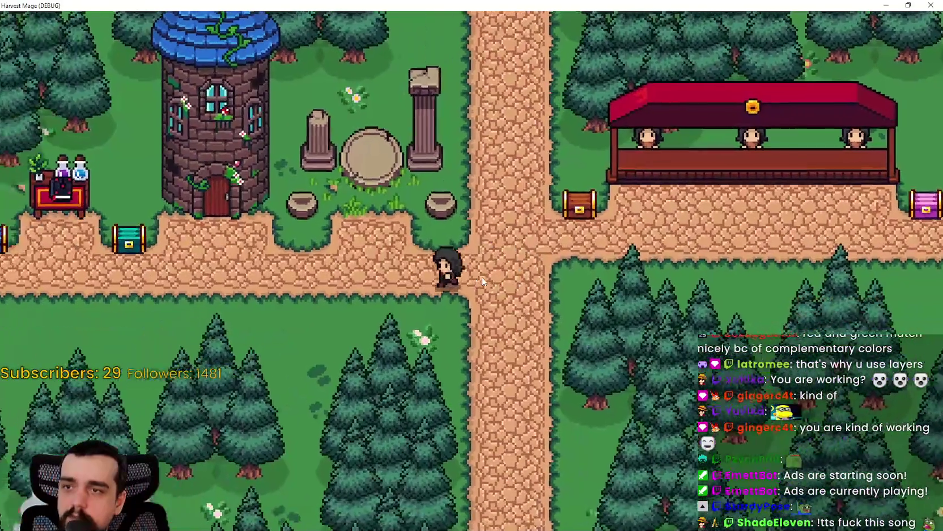
Cross the meadow back into the village to the blue chests, then return along the path
key("d")
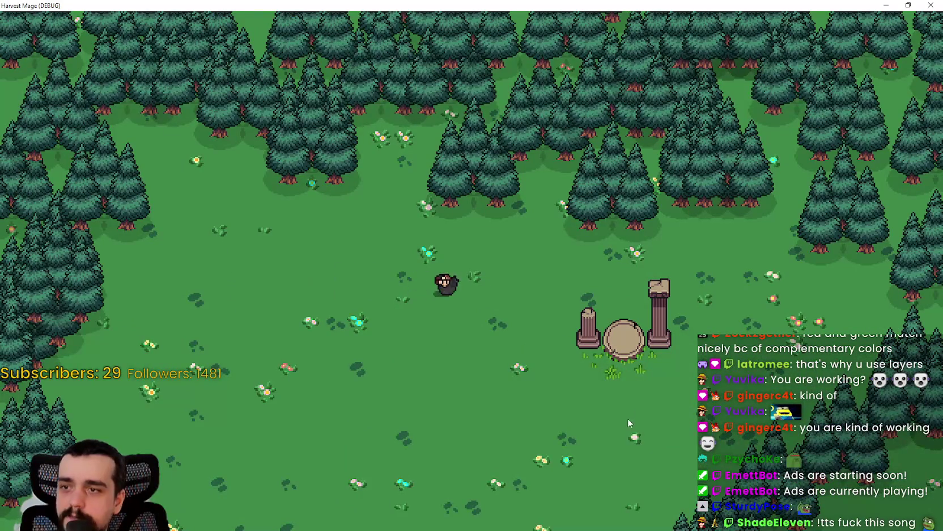
key("a")
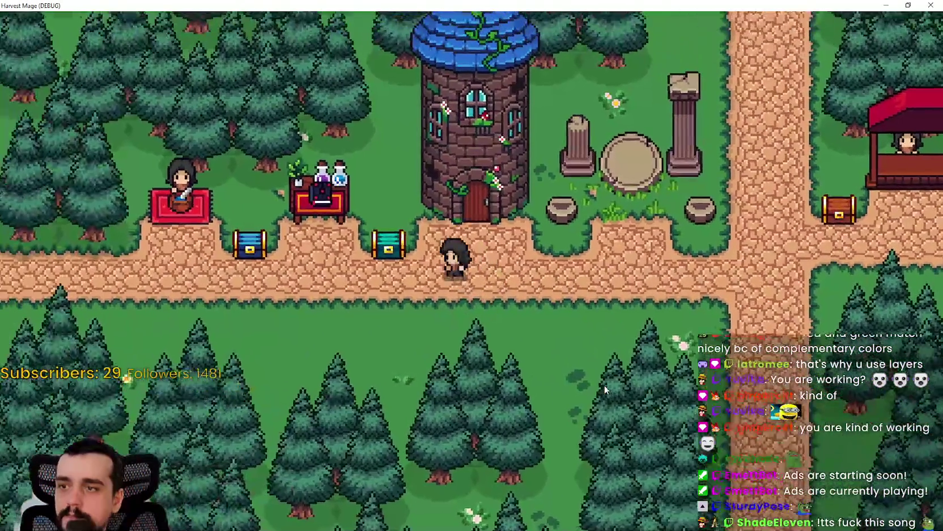
key("w")
key("w")
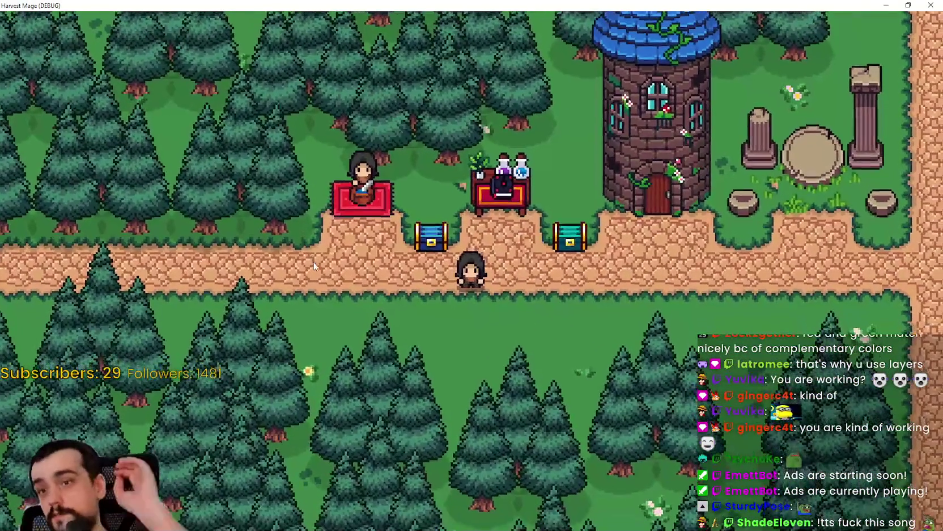
key("d")
key("s")
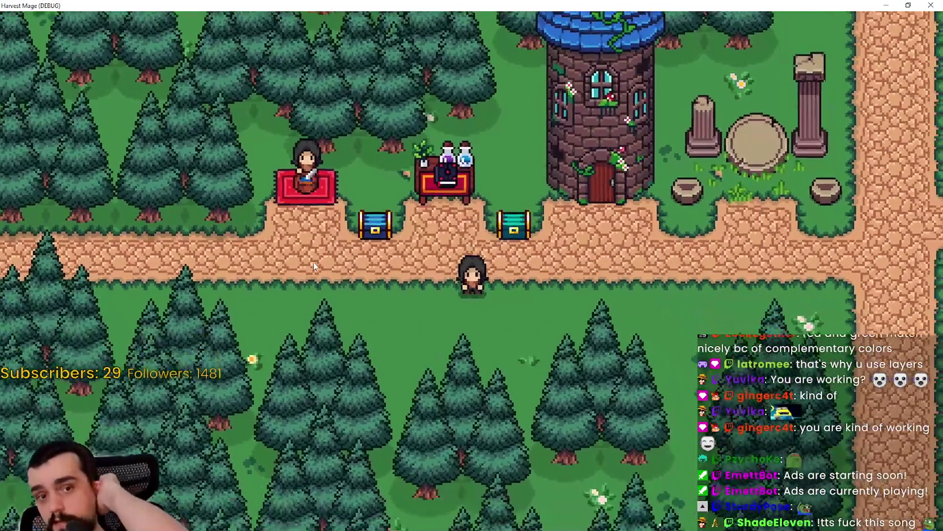
key("w")
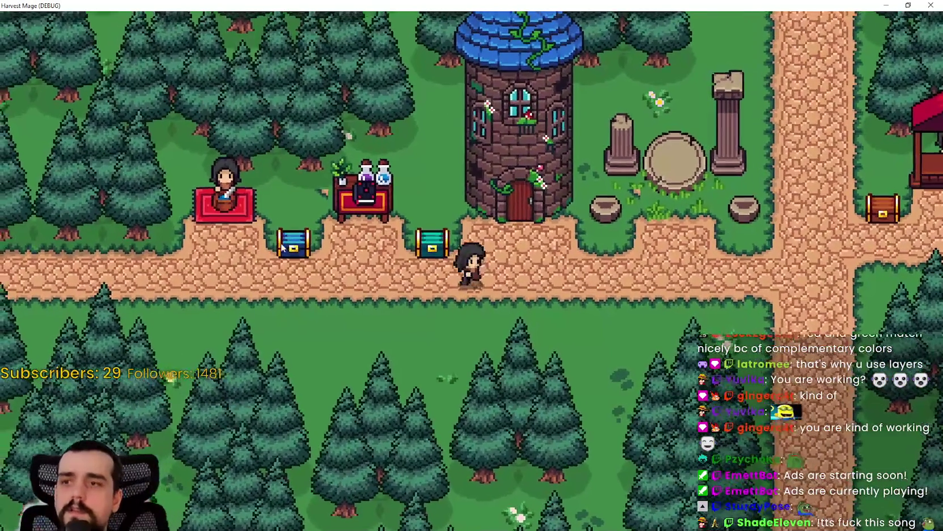
key("d")
key("d")
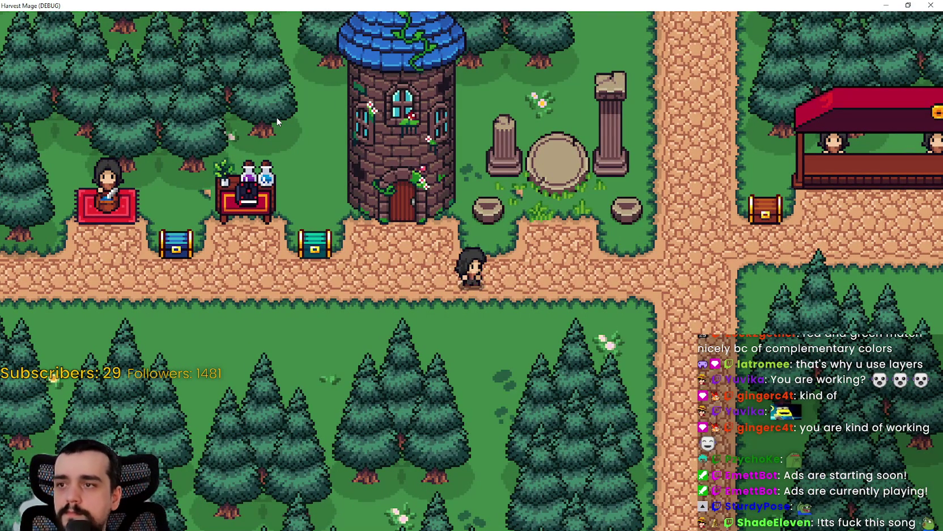
Walk right to the market stall, up toward the altar pedestals, then left past the brown chest
key("d")
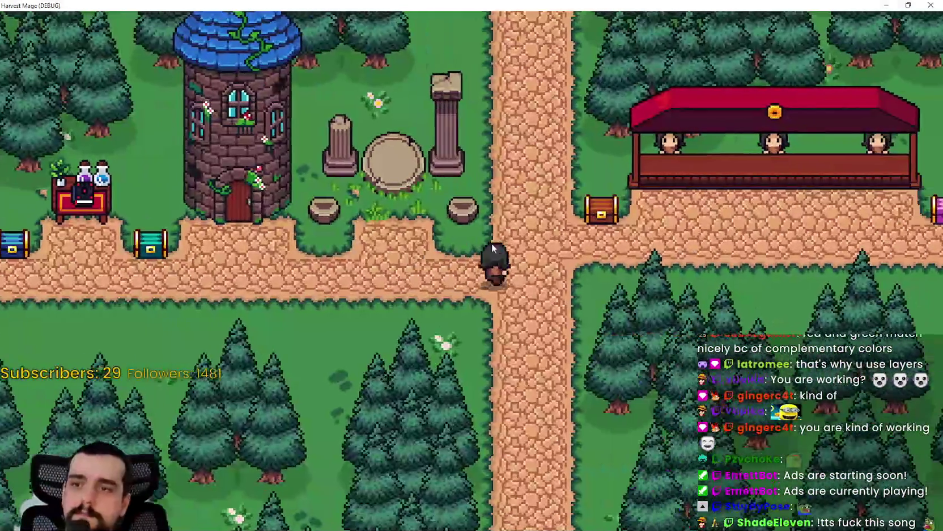
key("d")
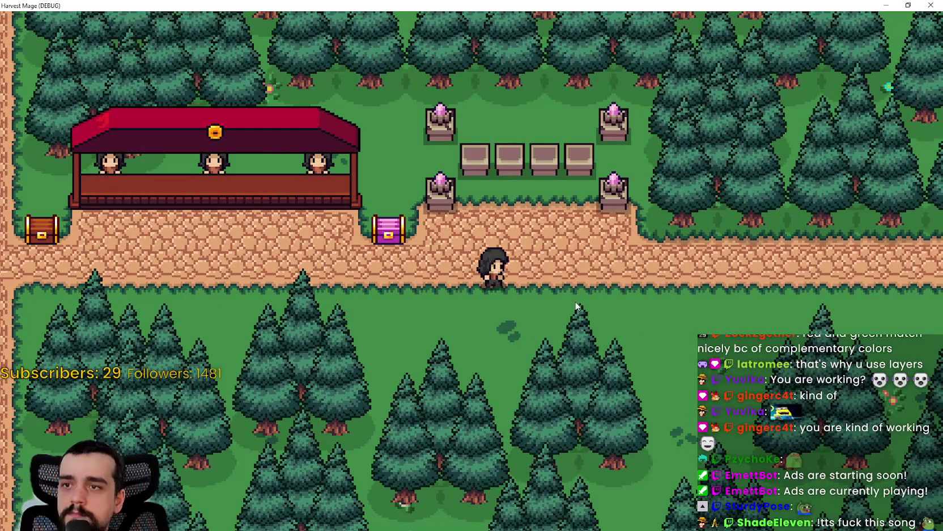
key("a")
key("d")
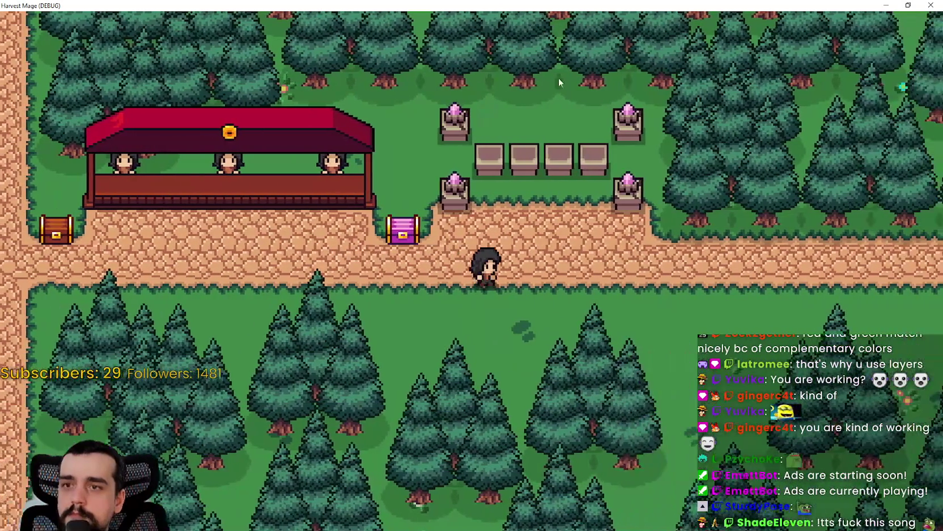
key("w")
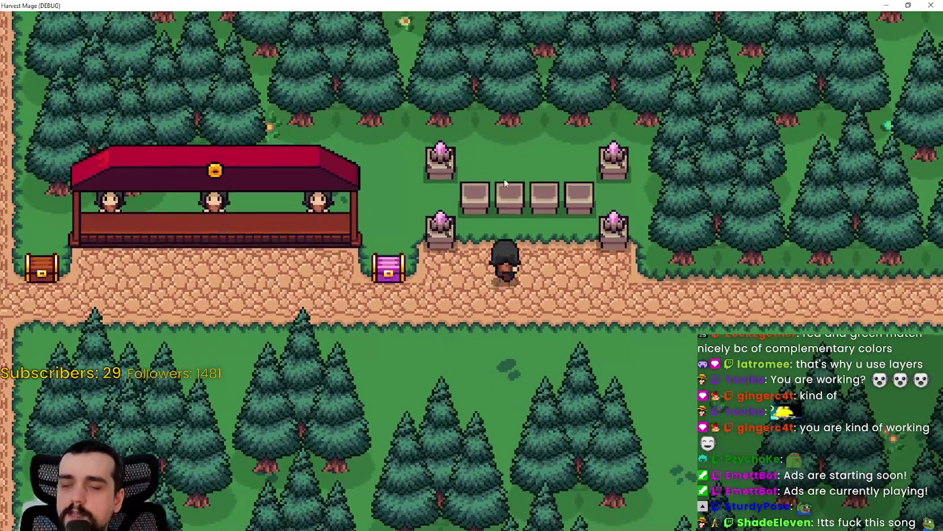
key("w")
key("s")
key("a")
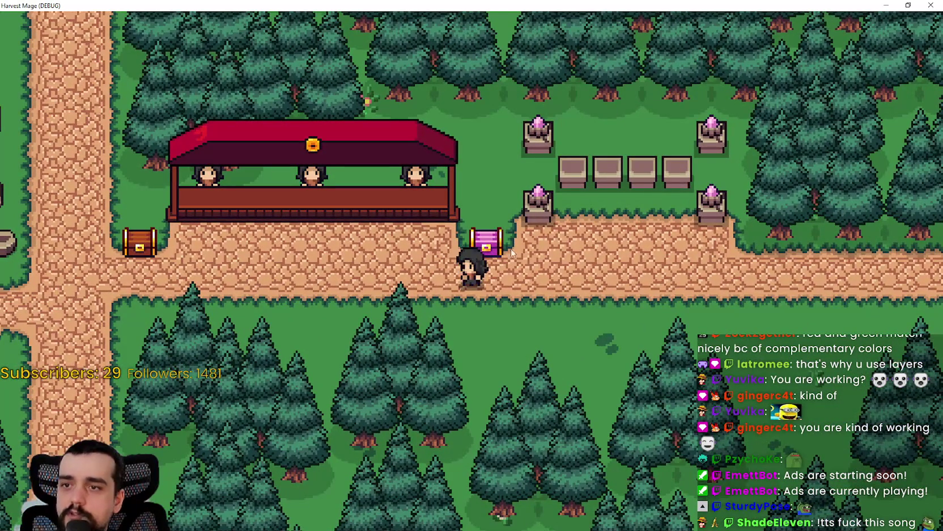
key("w")
key("a")
key("a")
key("s")
Pace back and forth past the pink chest, face it, then walk left to the brown-chest crossroads
key("d")
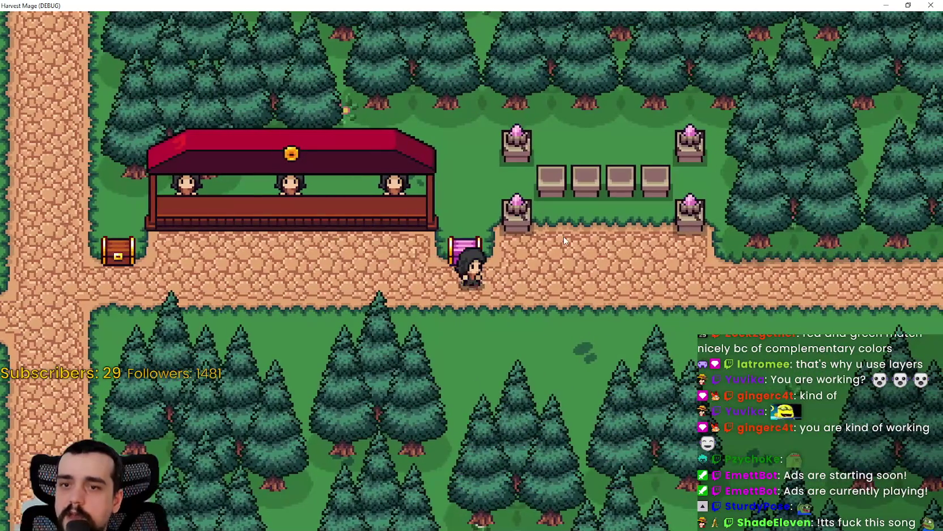
key("a")
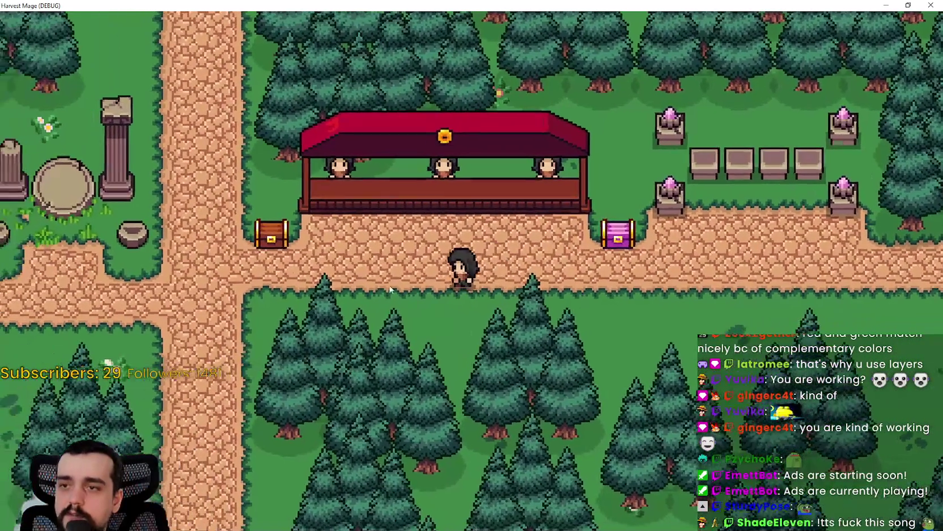
key("d")
key("w")
key("w")
key("d")
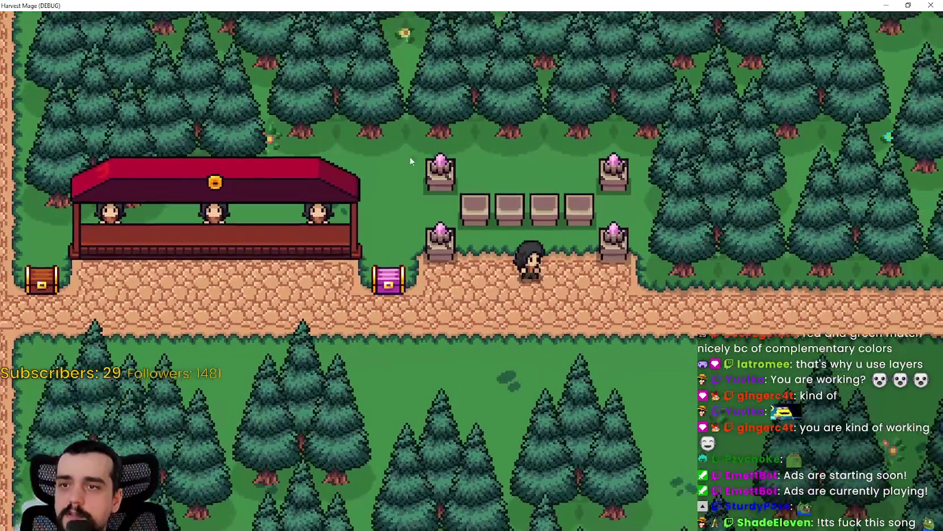
key("a")
key("a")
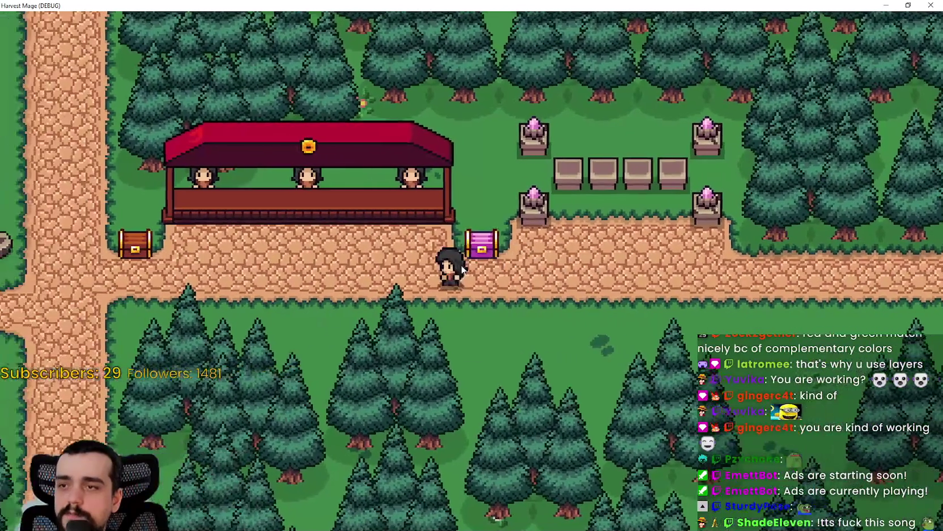
key("d")
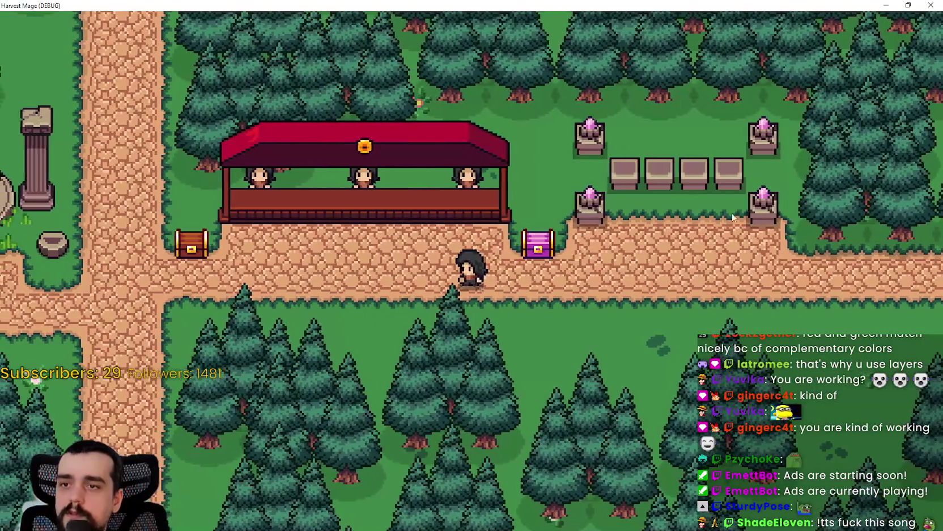
key("a")
key("a")
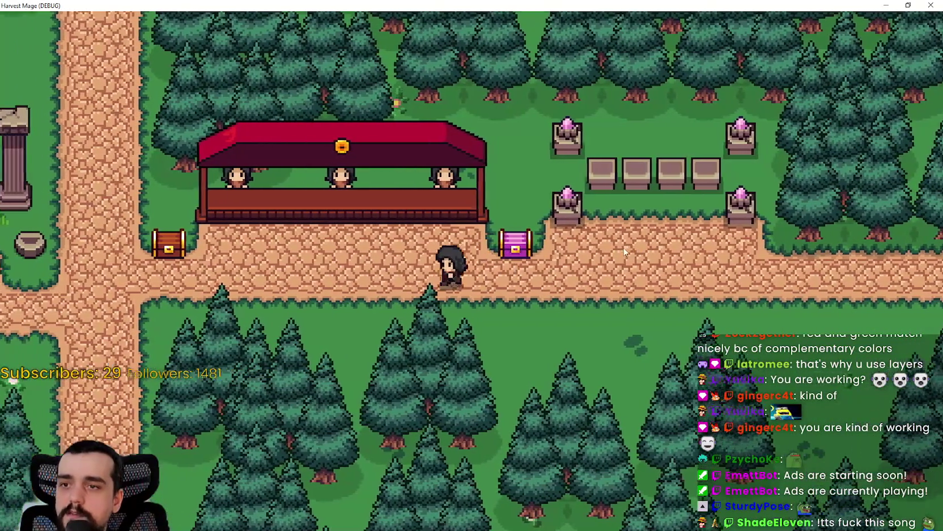
key("d")
key("w")
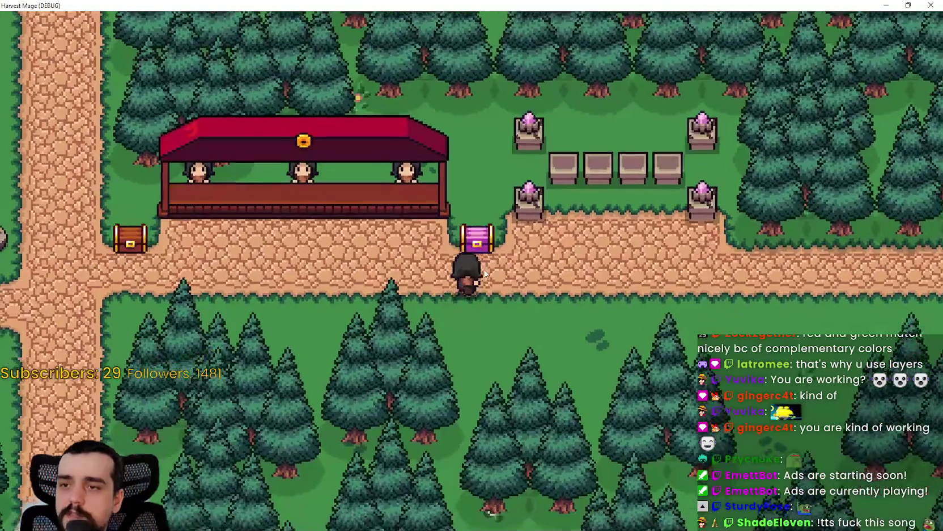
key("a")
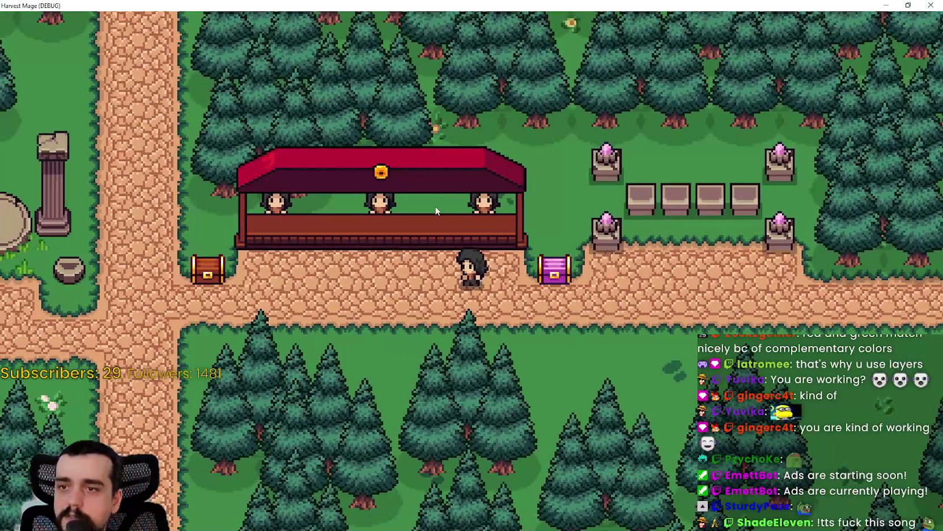
key("a")
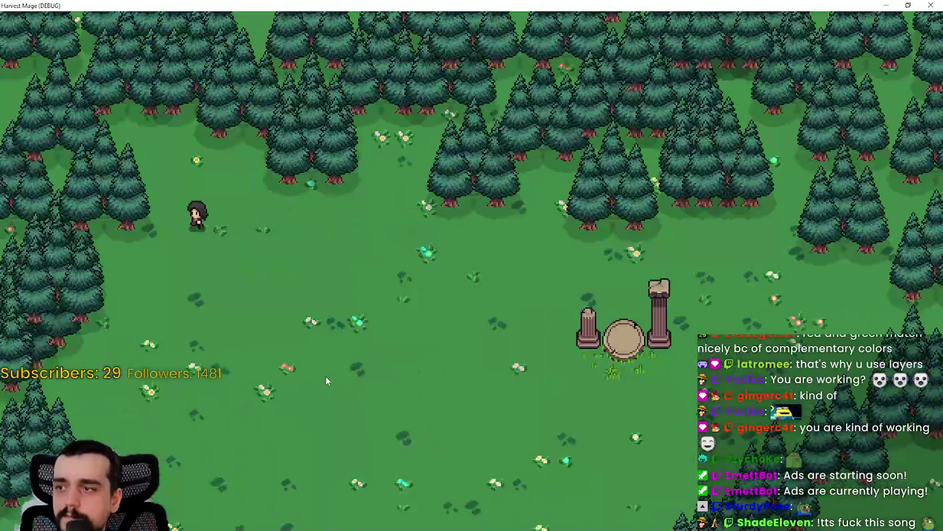
Walk down-right across the forest clearing and along the village path to the blue chests
key("s")
key("d")
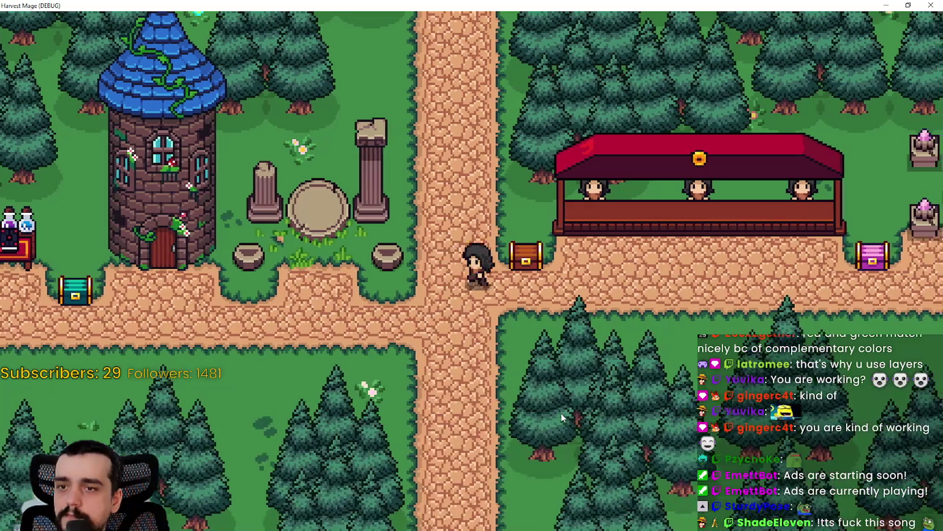
key("a")
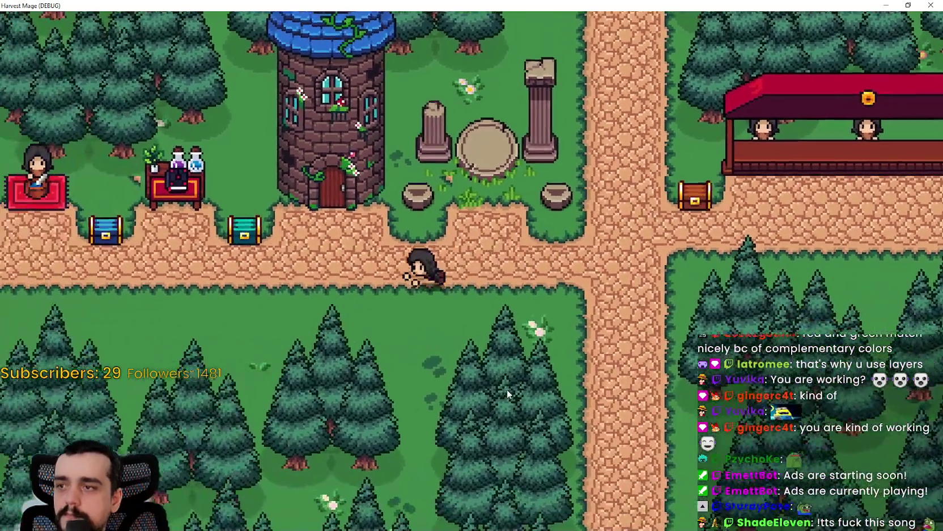
key("a")
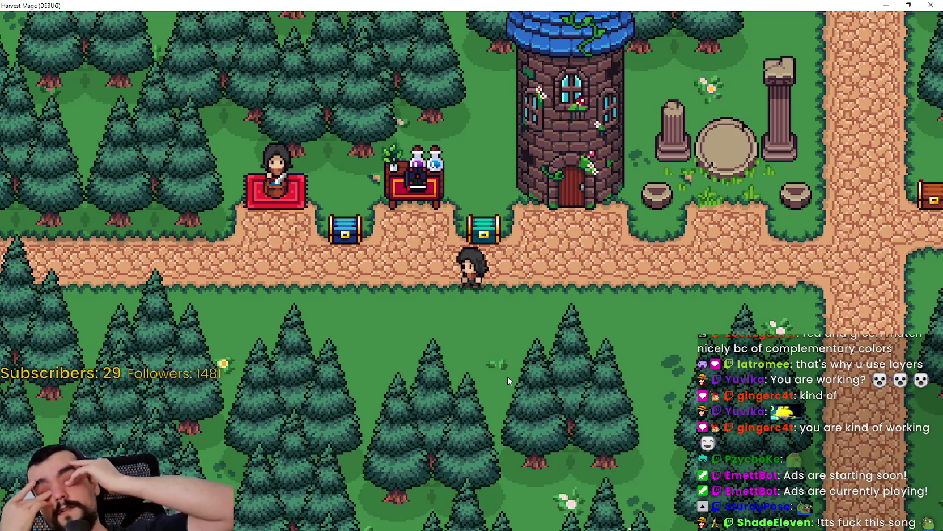
key("d")
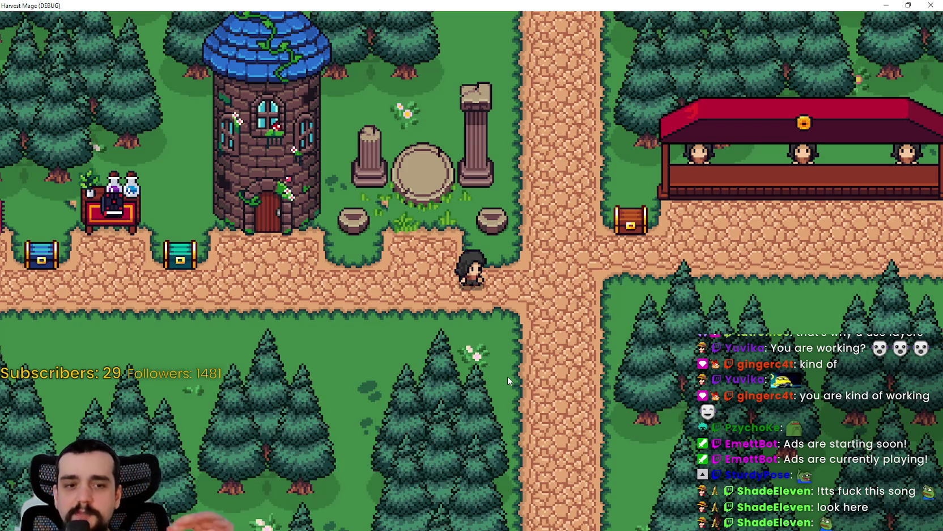
key("d")
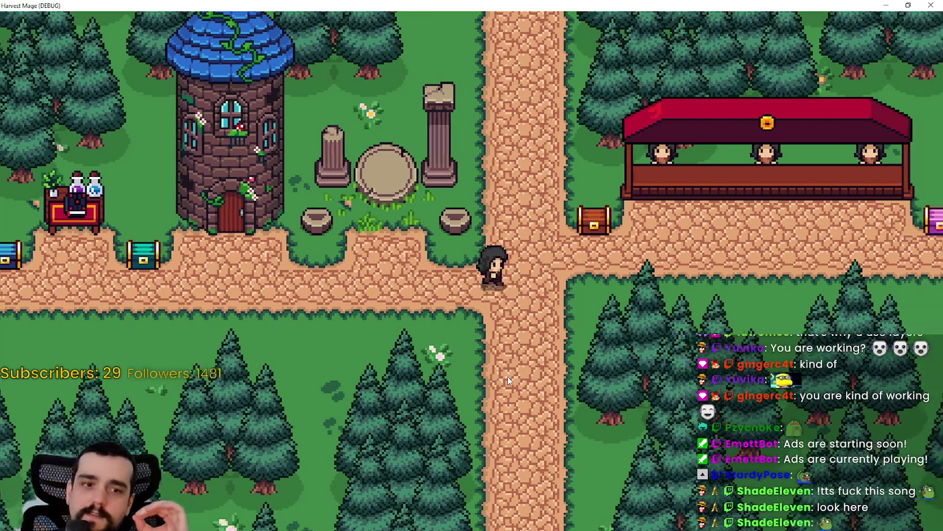
key("a")
key("a")
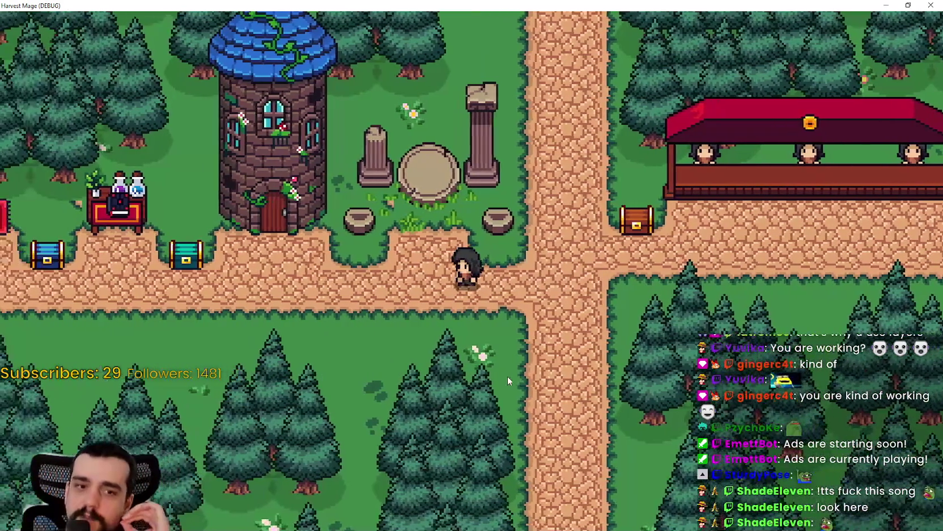
key("d")
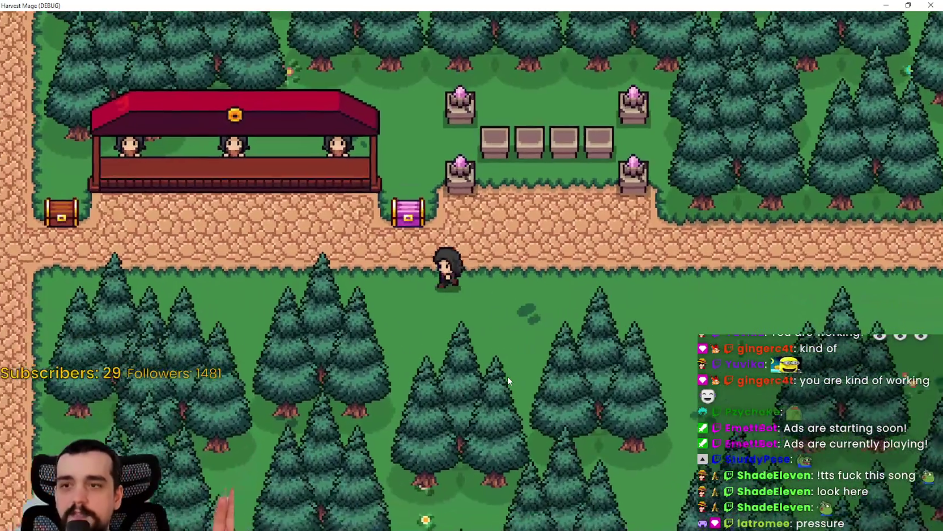
key("w")
key("a")
key("s")
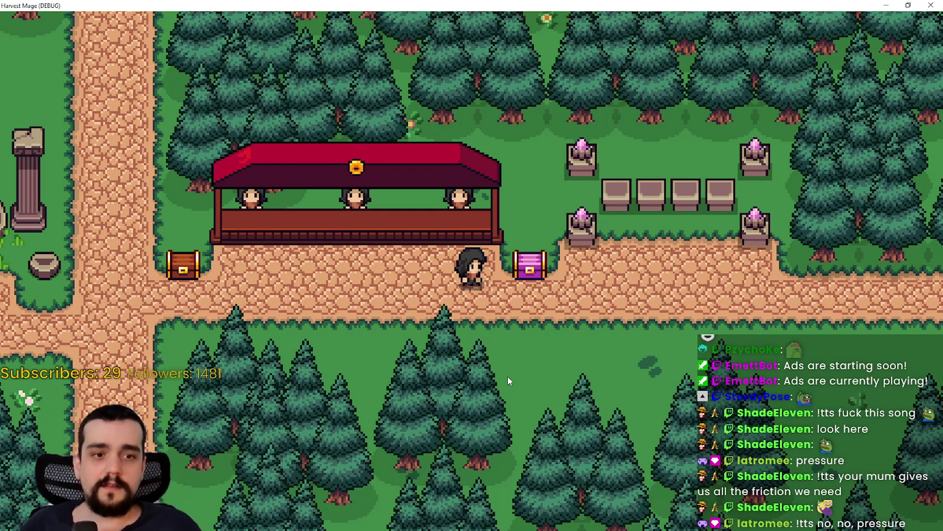
key("a")
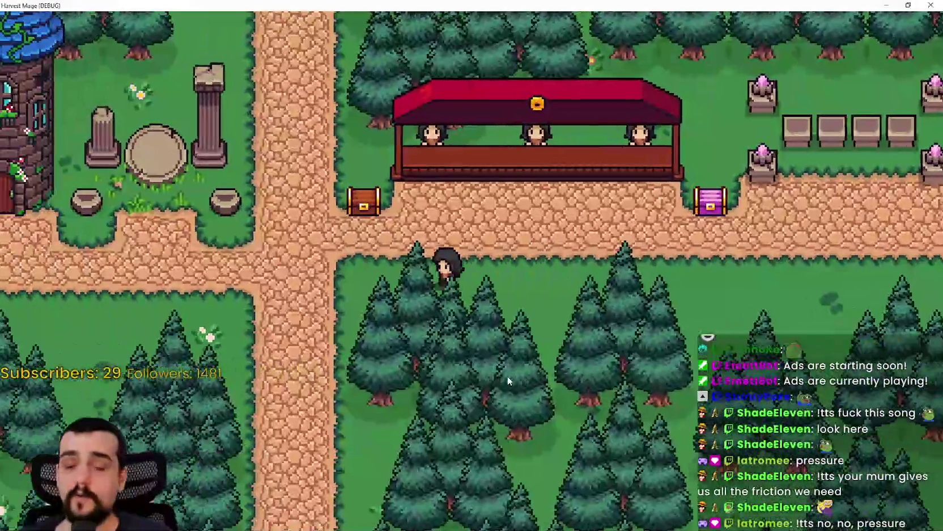
key("a")
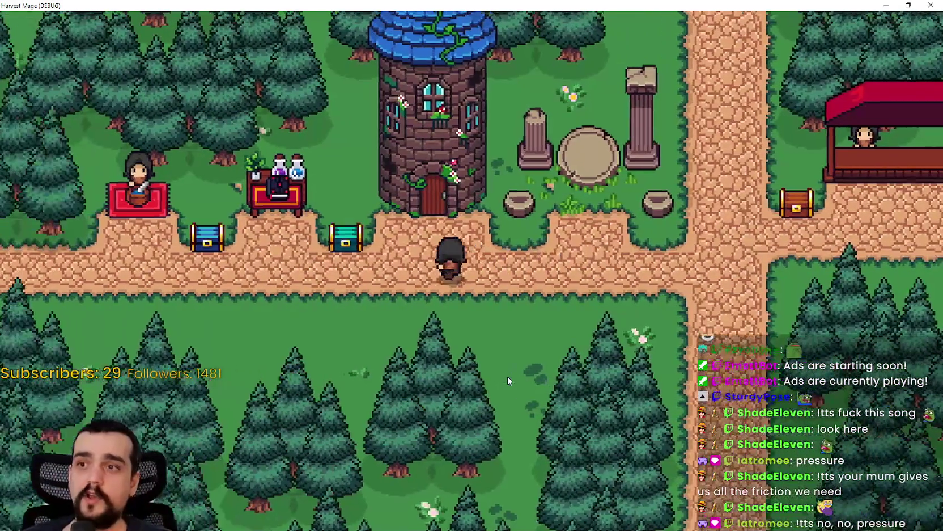
key("w")
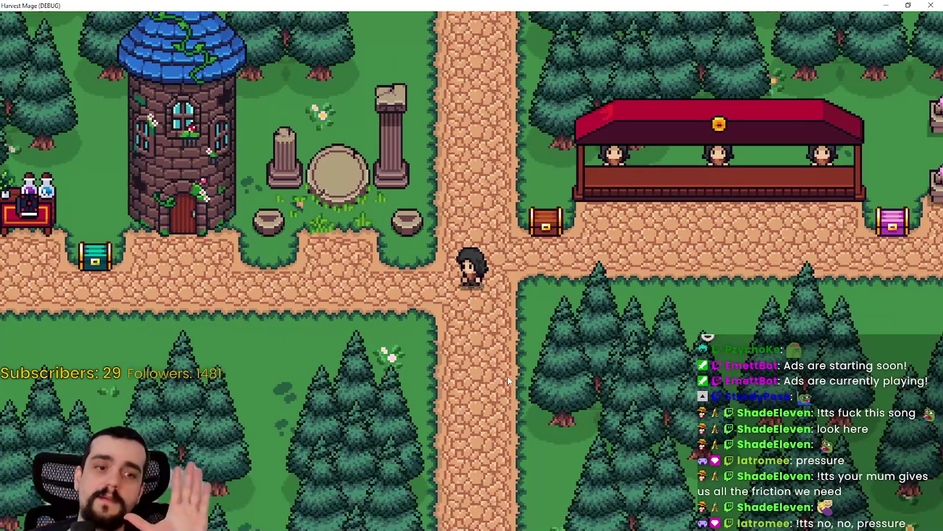
Walk past the crossroads to the stall, dip toward the trees, and return beside the pink chest
key("a")
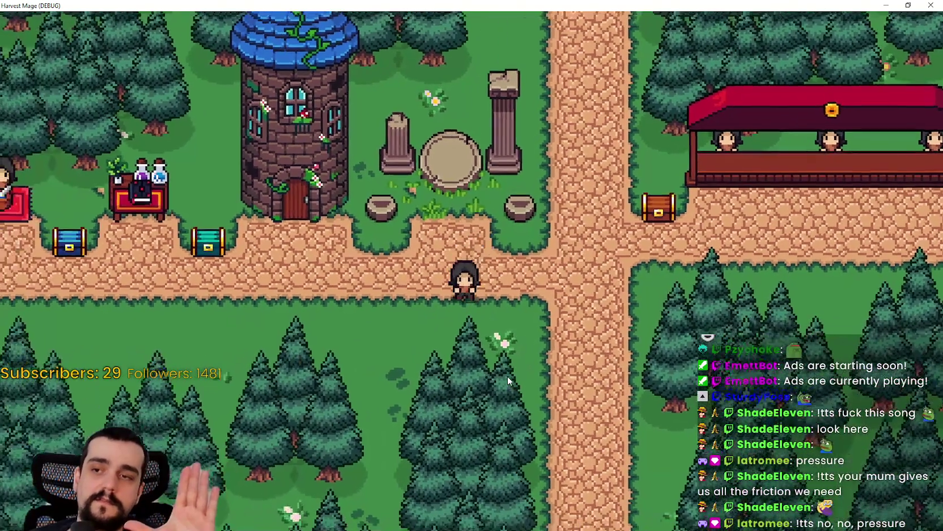
key("d")
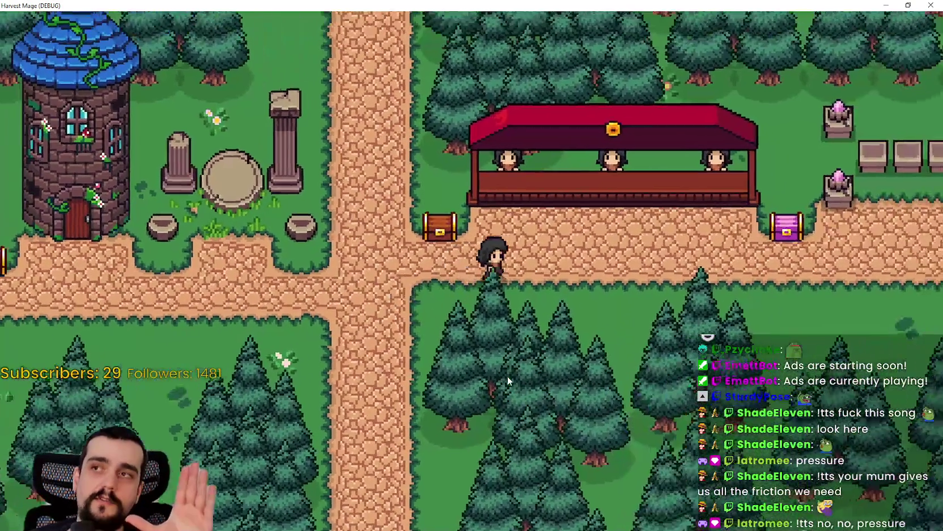
key("a")
key("s")
key("d")
key("w")
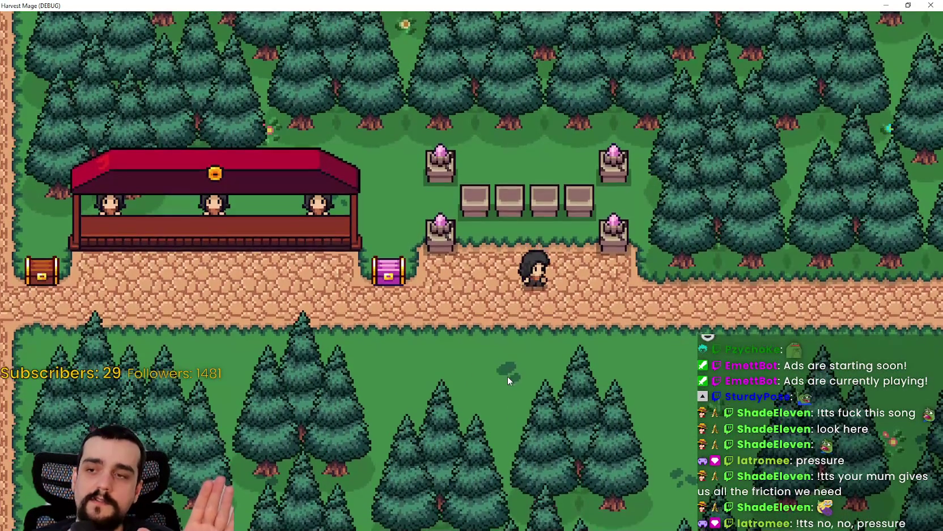
key("s")
key("w")
key("a")
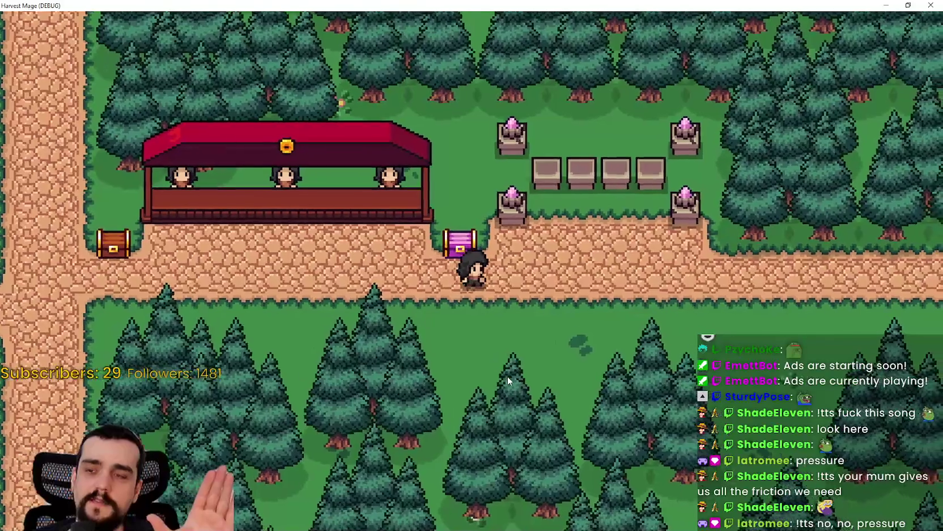
Step into and out of the booth, visit the wooden chest, then settle before the booth
key("a")
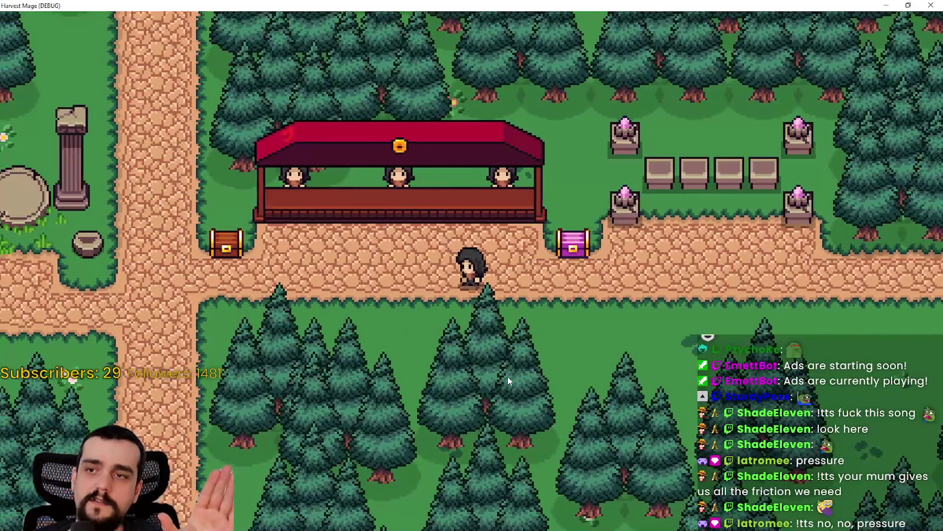
key("w")
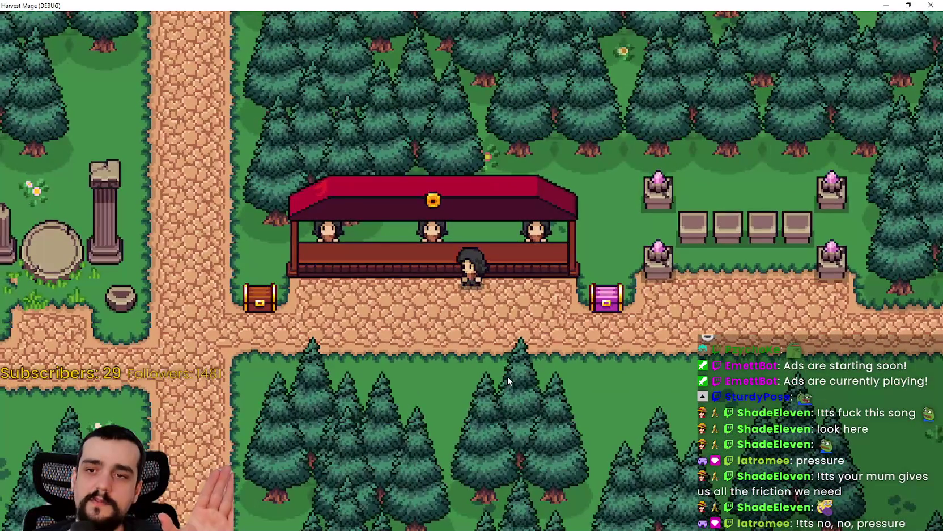
key("s")
key("a")
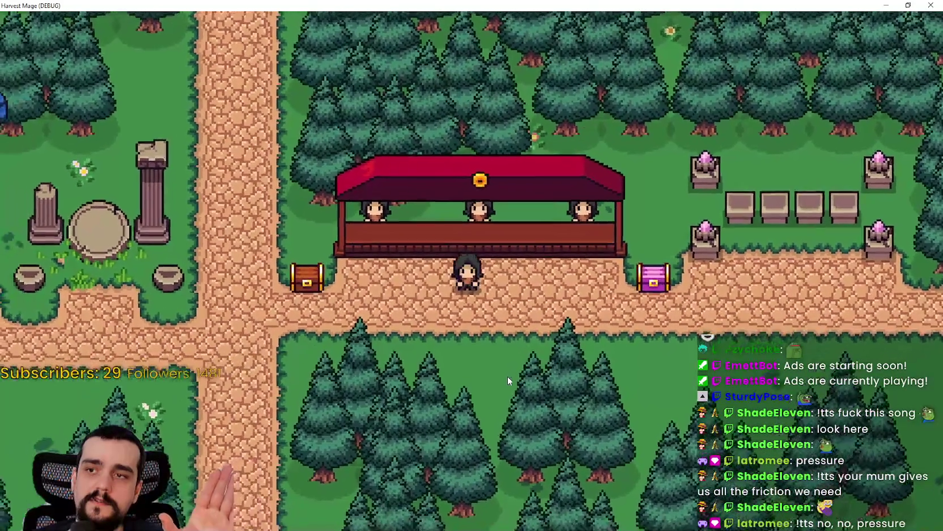
key("a")
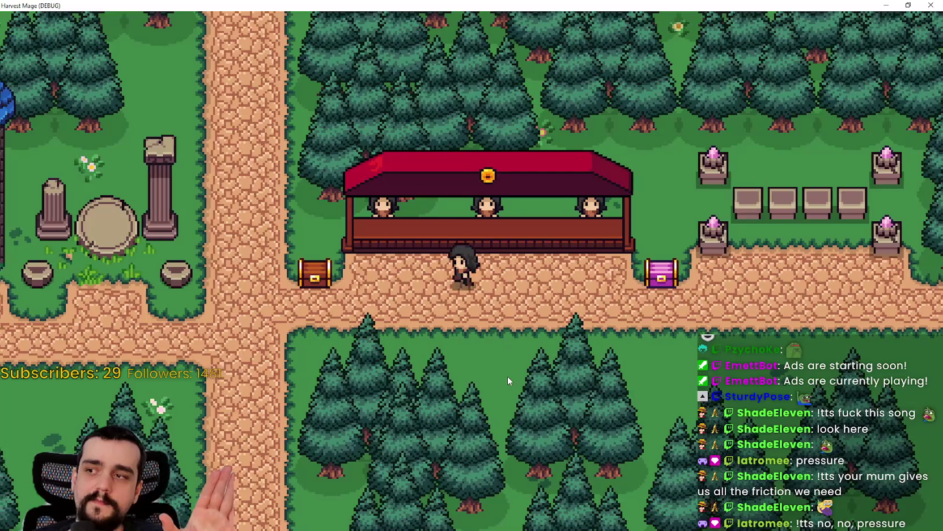
key("d")
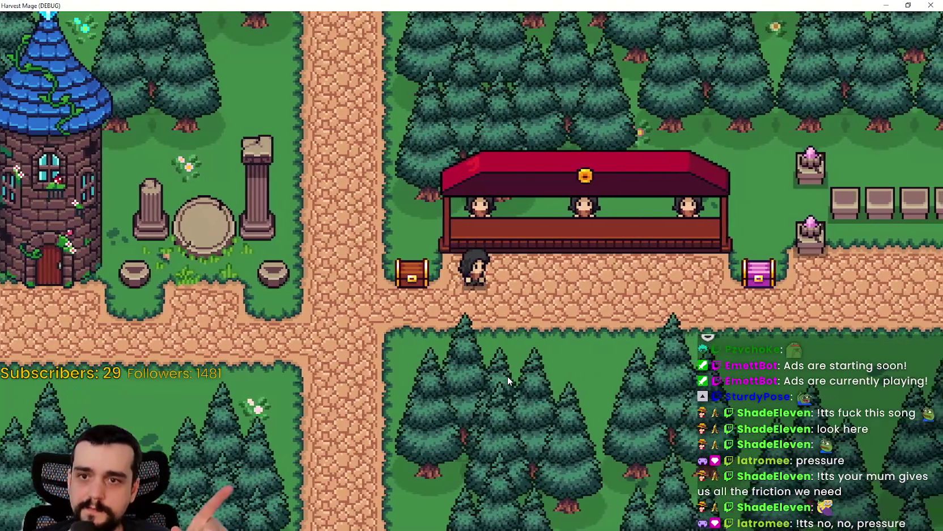
key("d")
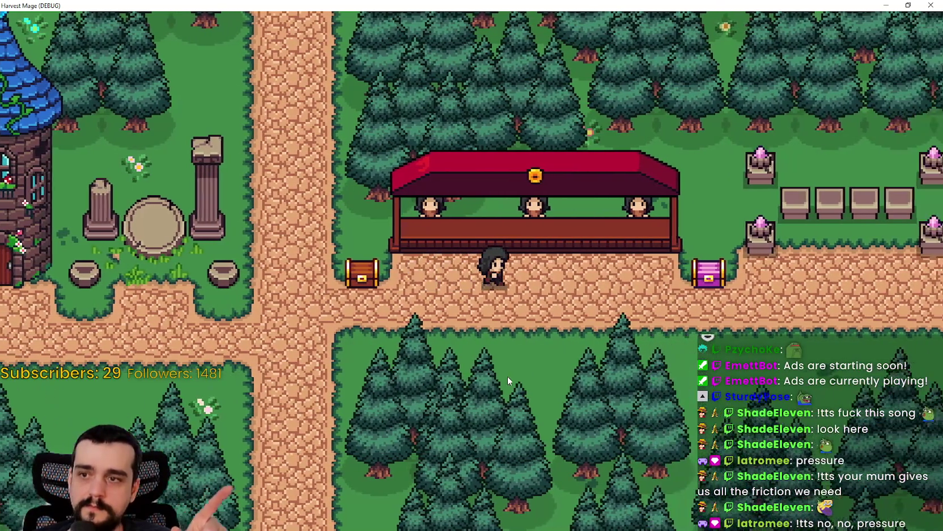
key("d")
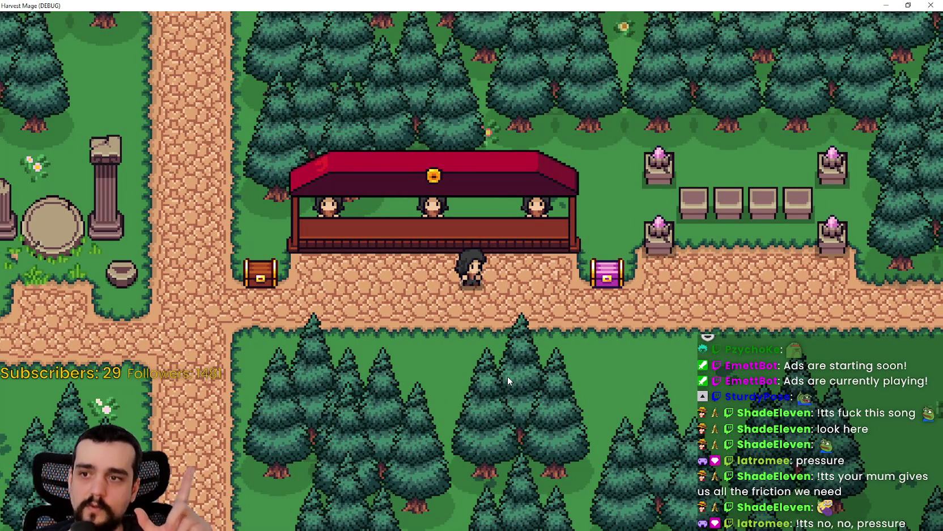
key("a")
key("s")
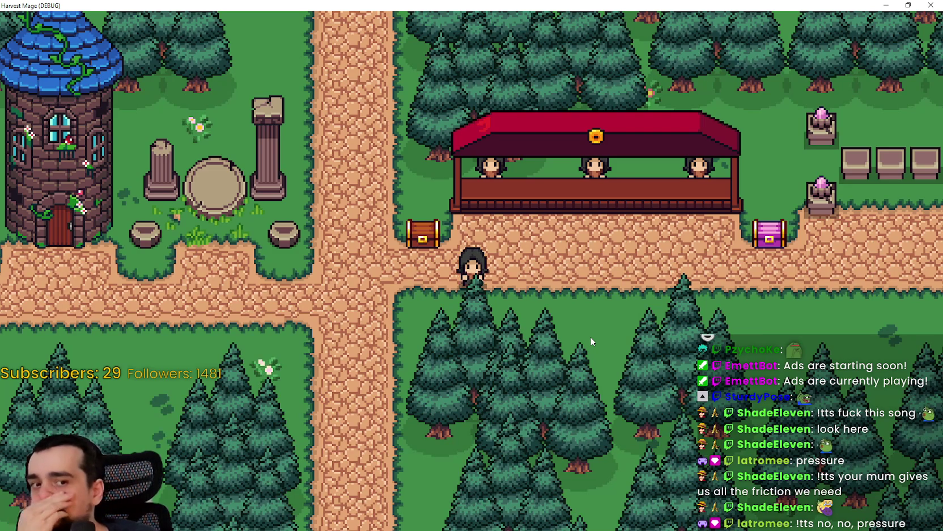
key("d")
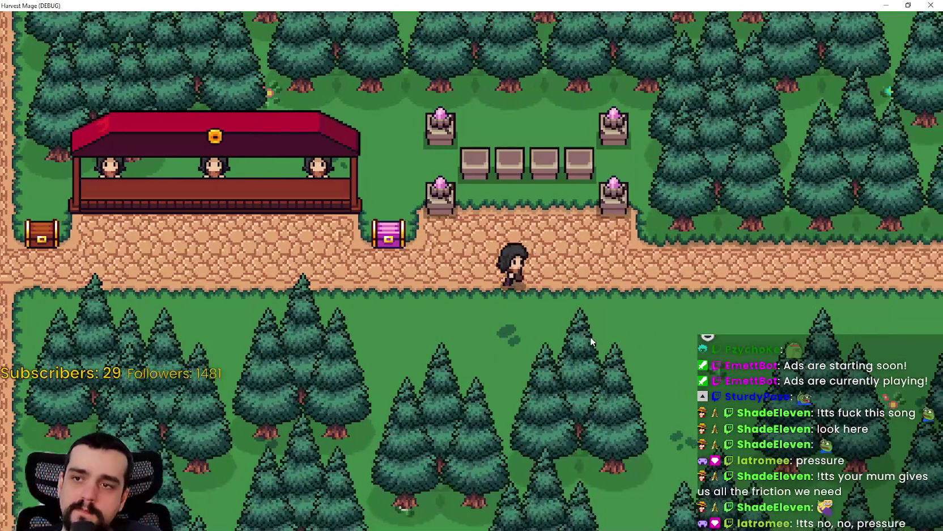
Walk between the crystal pedestals, the market stall and the pink chest, checking the chests
key("w")
key("a")
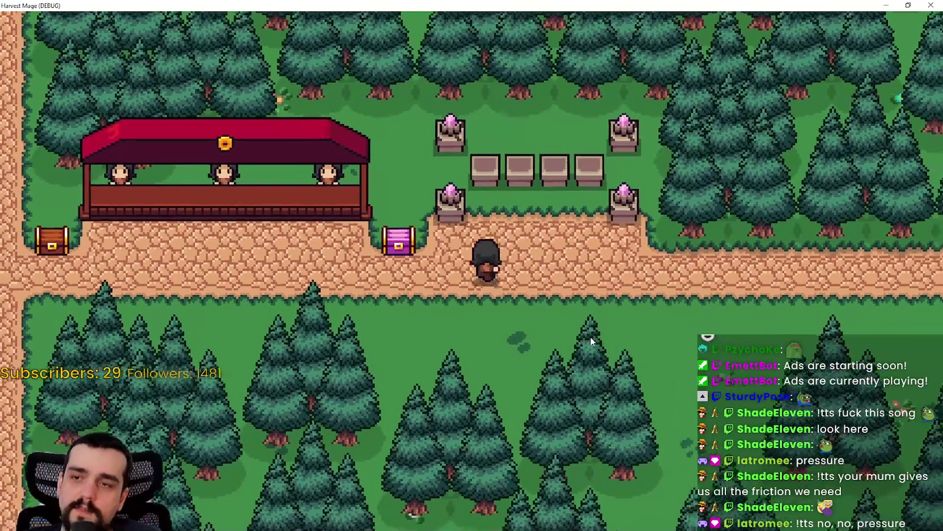
key("a")
key("s")
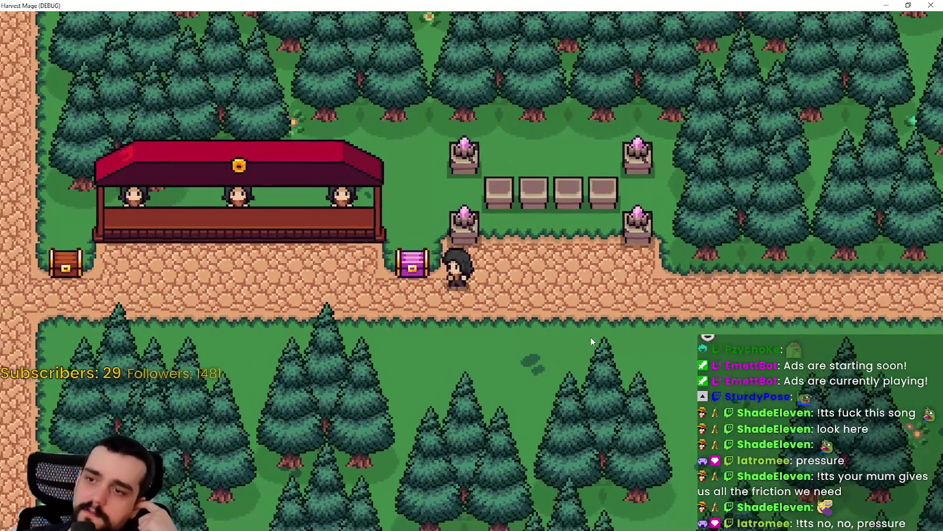
key("d")
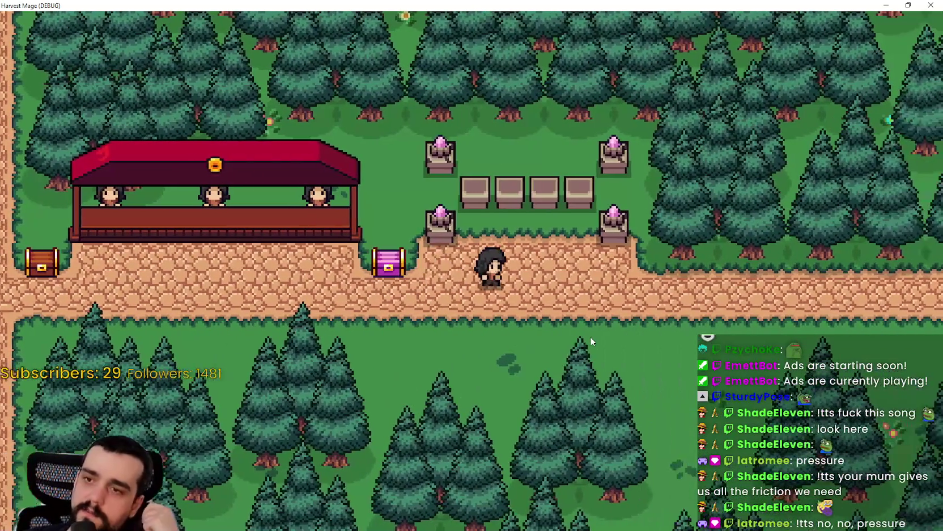
key("w")
key("a")
key("s")
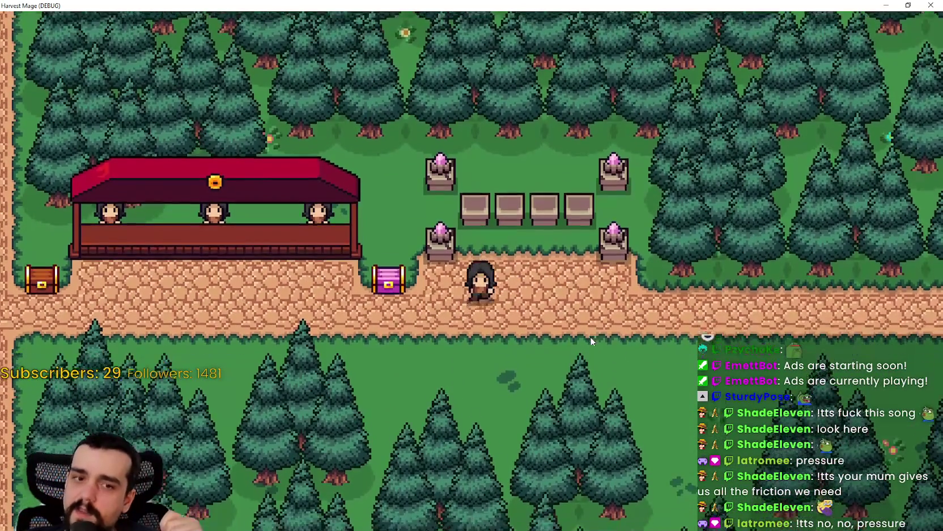
key("w")
key("a")
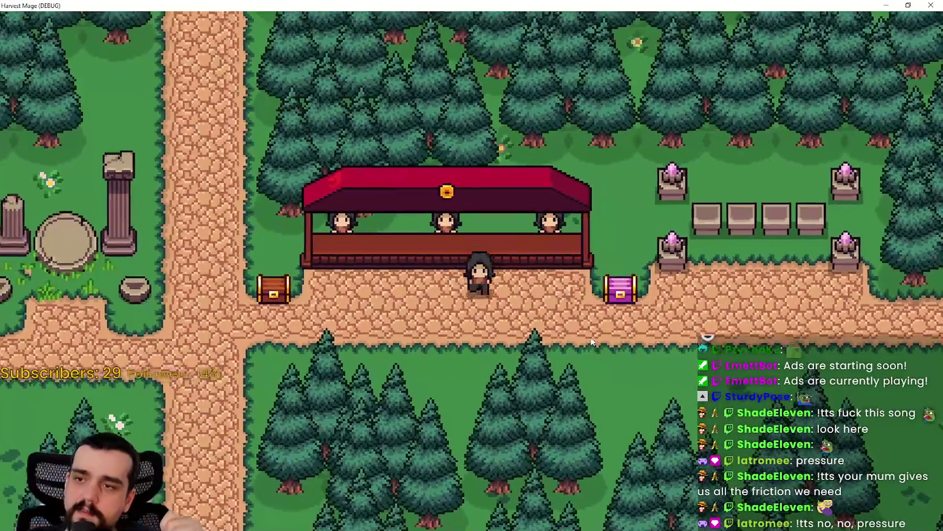
key("d")
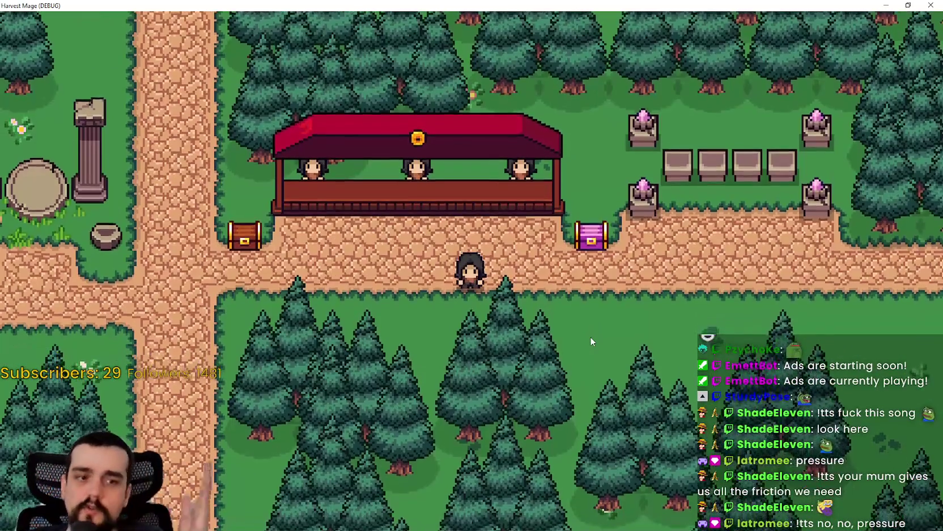
key("d")
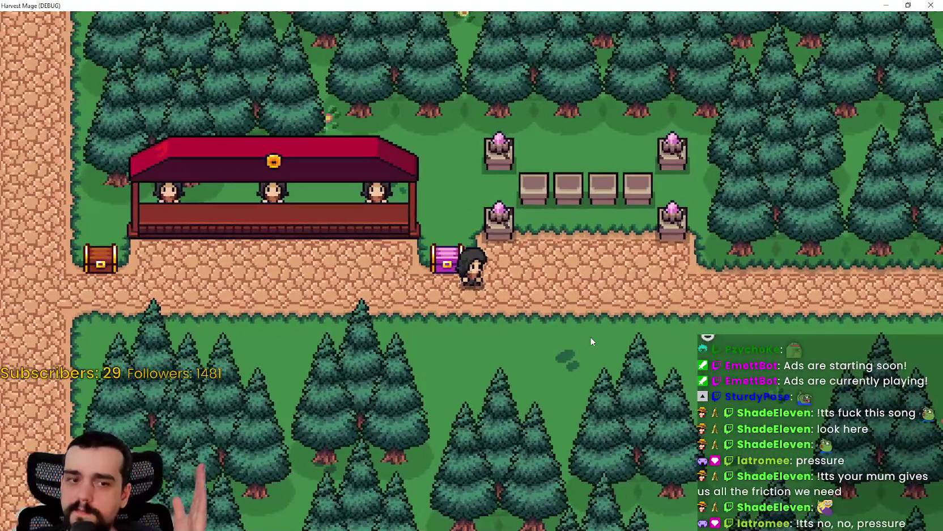
key("a")
key("s")
key("d")
key("w")
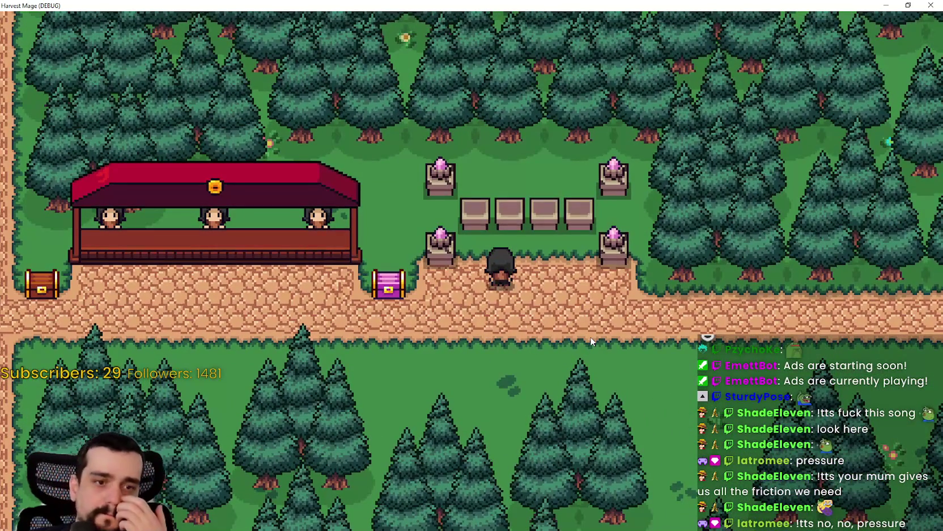
Walk back by the tower, out across the forest clearing, and back along the town path
key("a")
key("a")
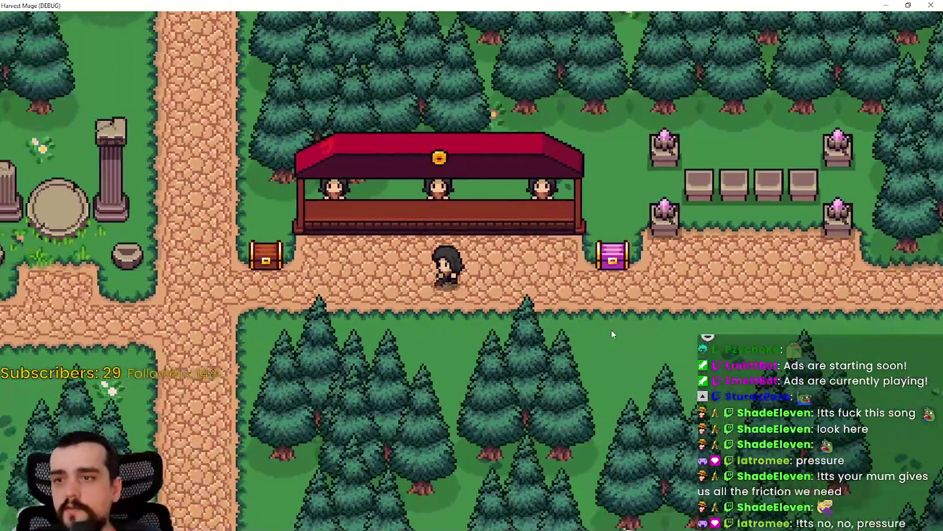
key("a")
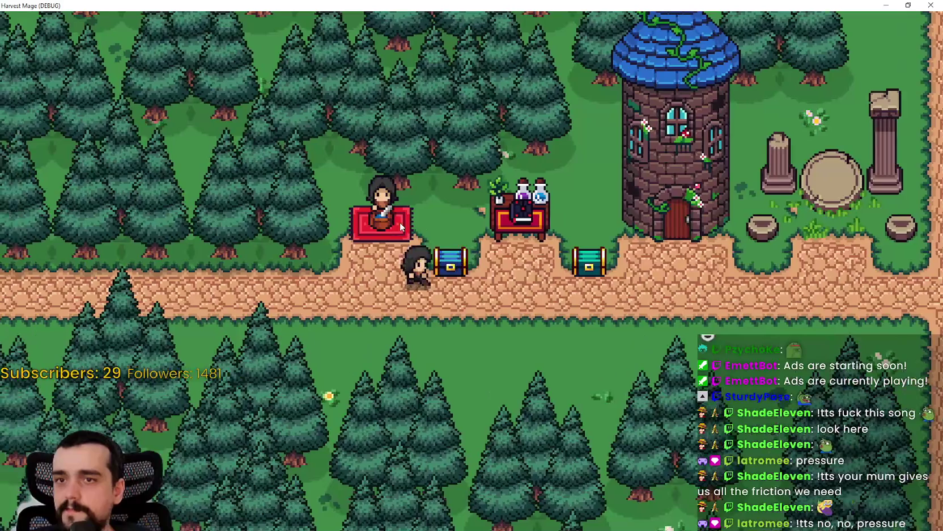
key("d")
key("d")
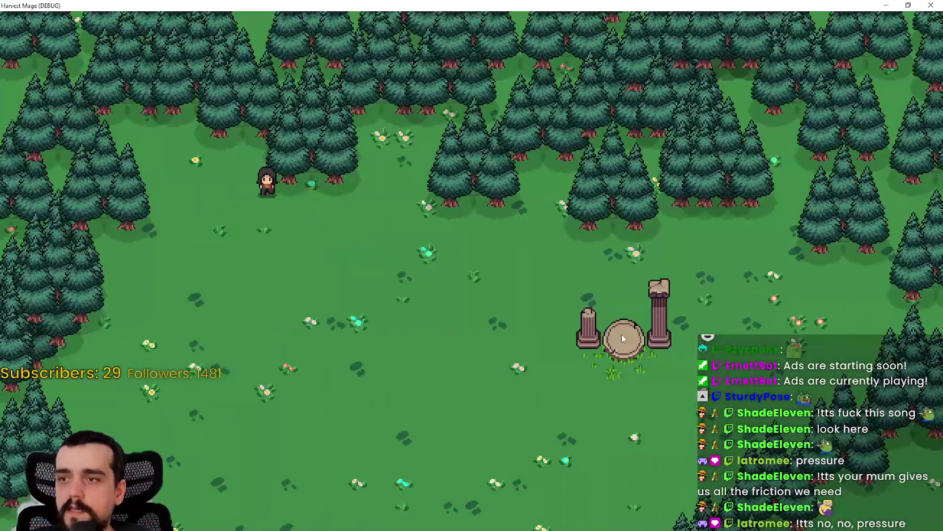
key("d")
key("s")
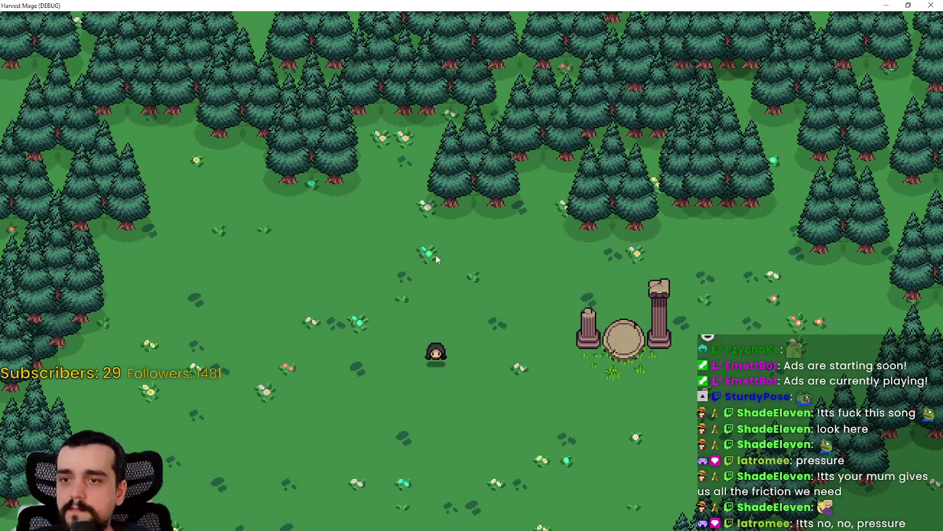
key("s")
key("a")
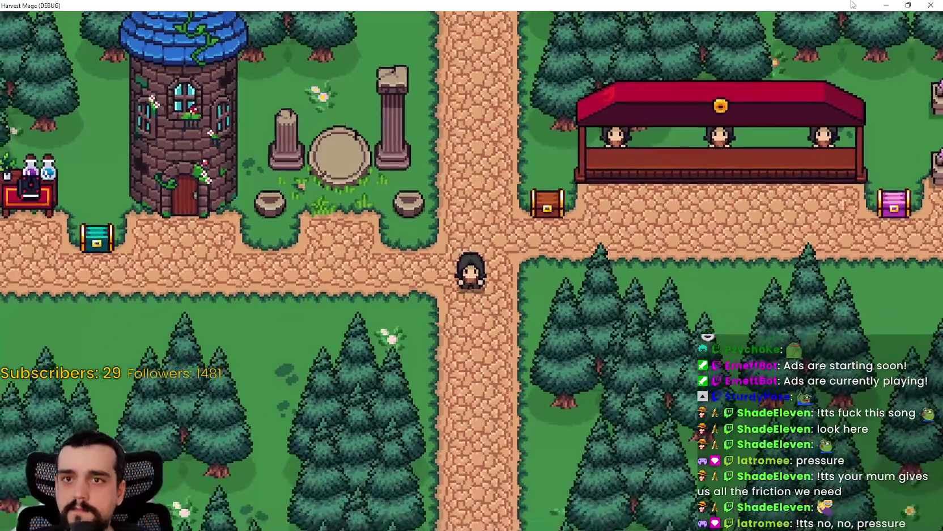
key("a")
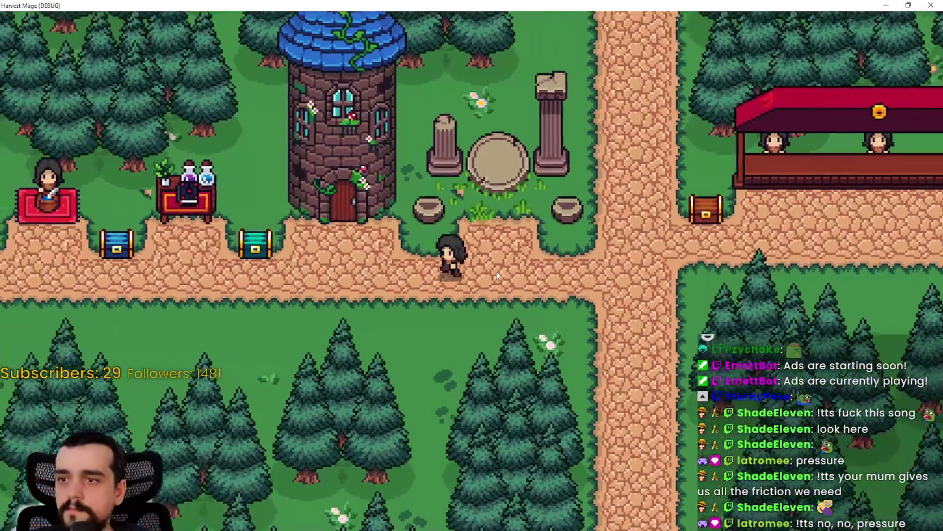
key("a")
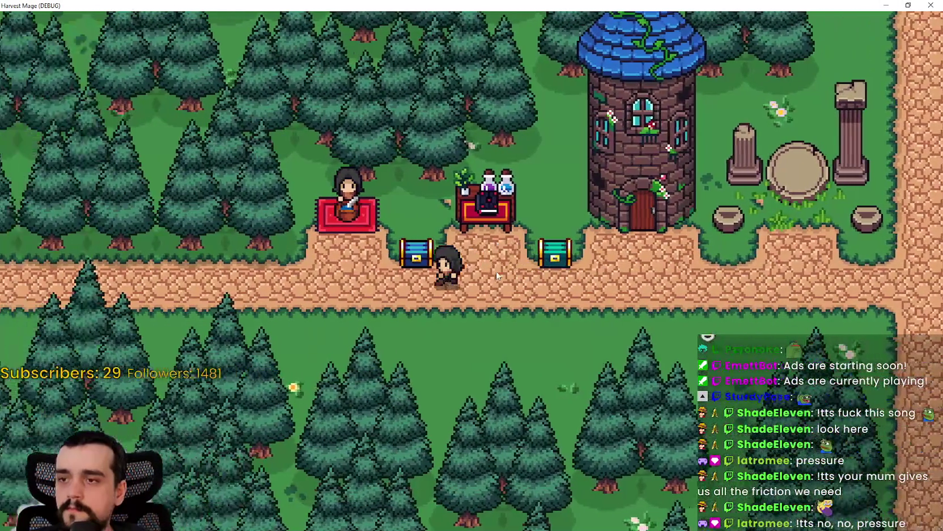
key("d")
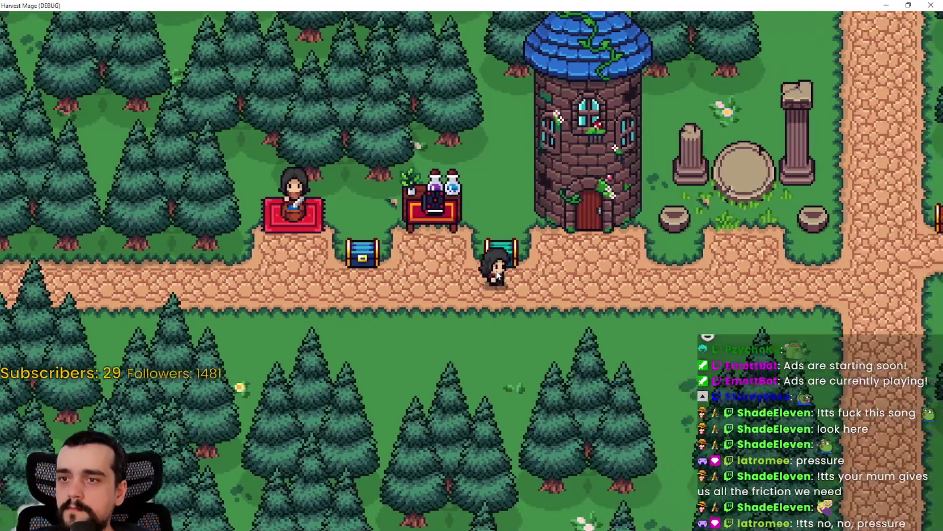
key("d")
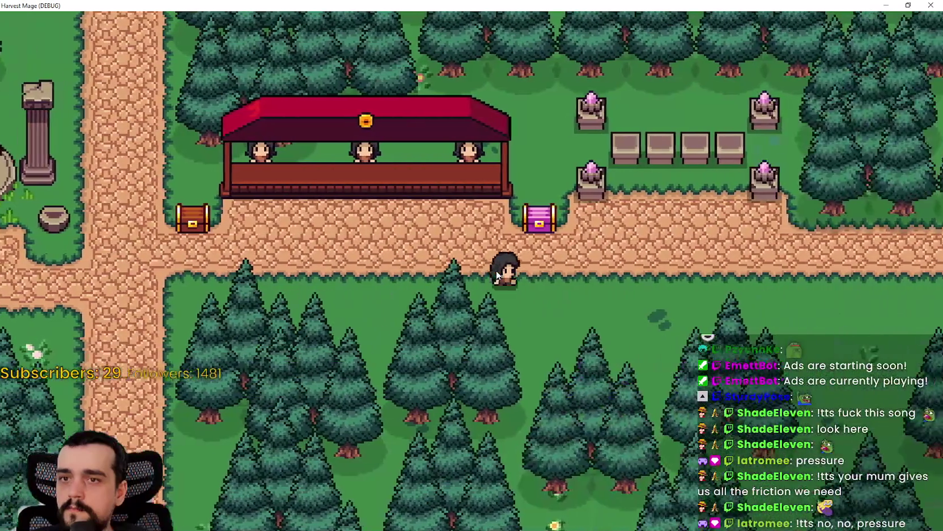
key("a")
key("a")
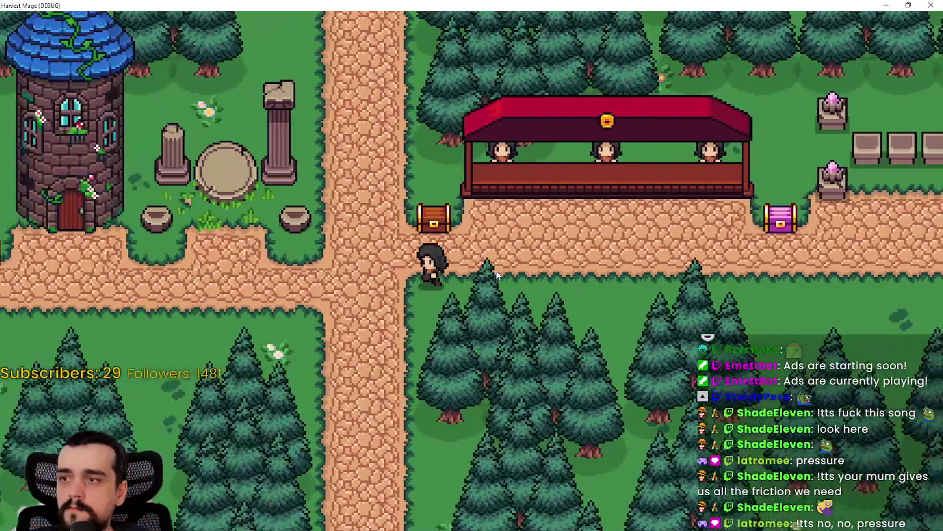
key("w")
key("w")
key("s")
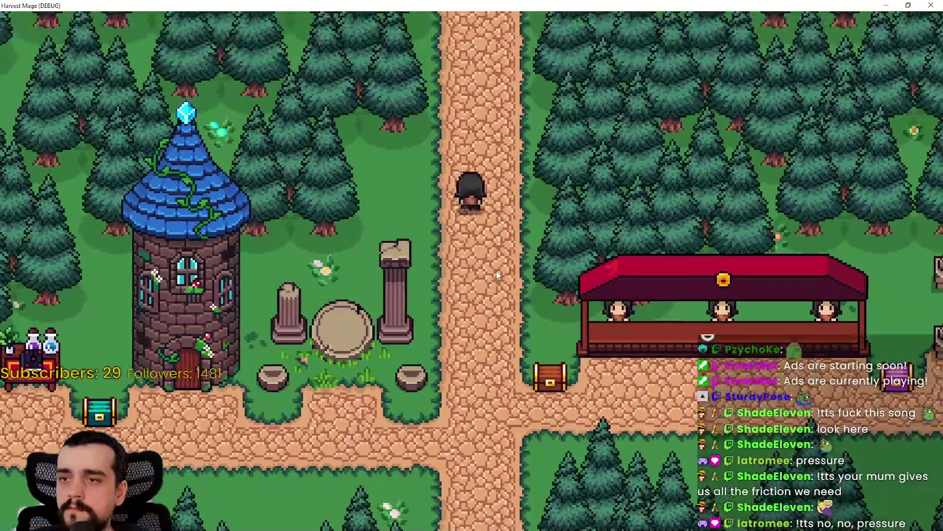
key("s")
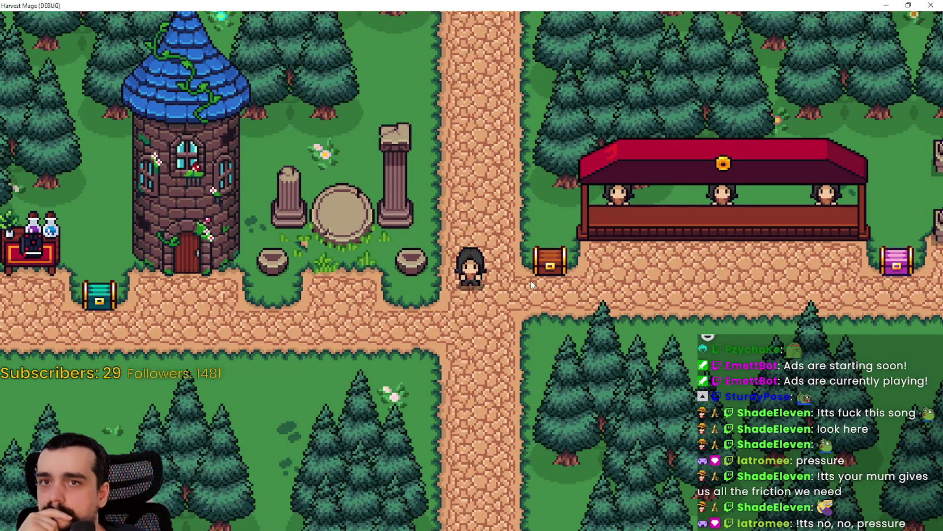
Shrink and reposition the Harvest Mage window, re-maximize it to walk past the market, then shrink it again
left_click(908, 5)
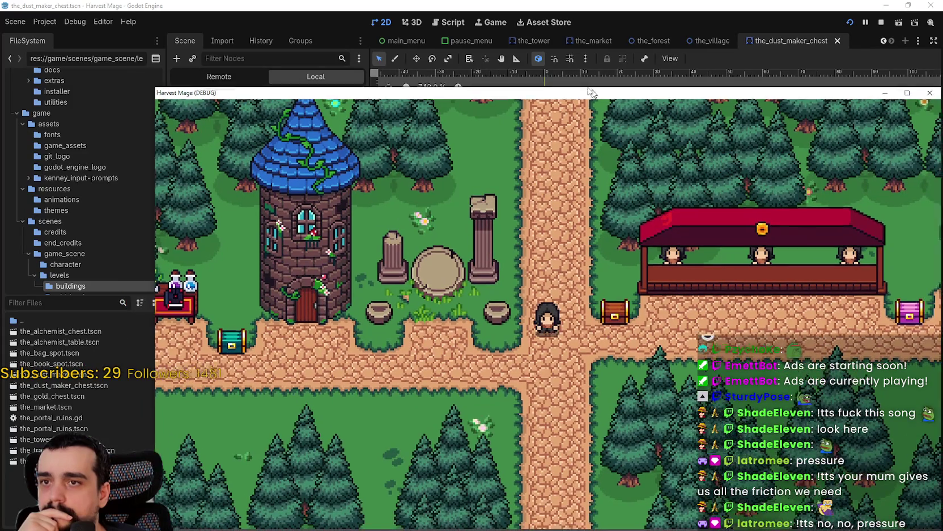
left_click_drag(598, 96, 528, 44)
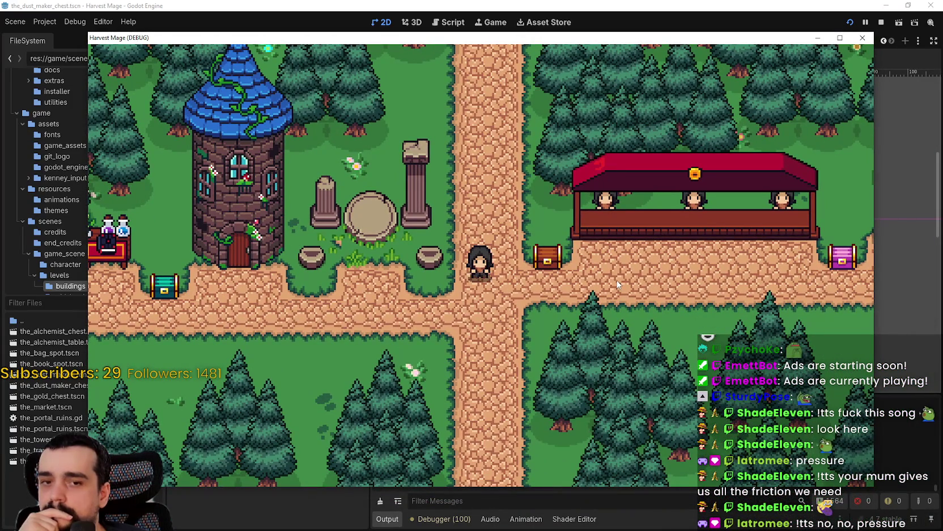
left_click(840, 37)
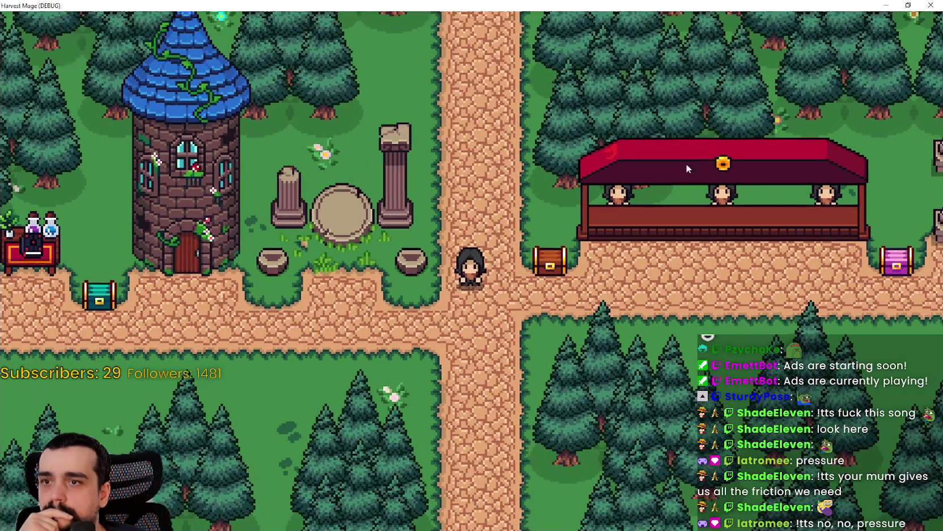
key("d")
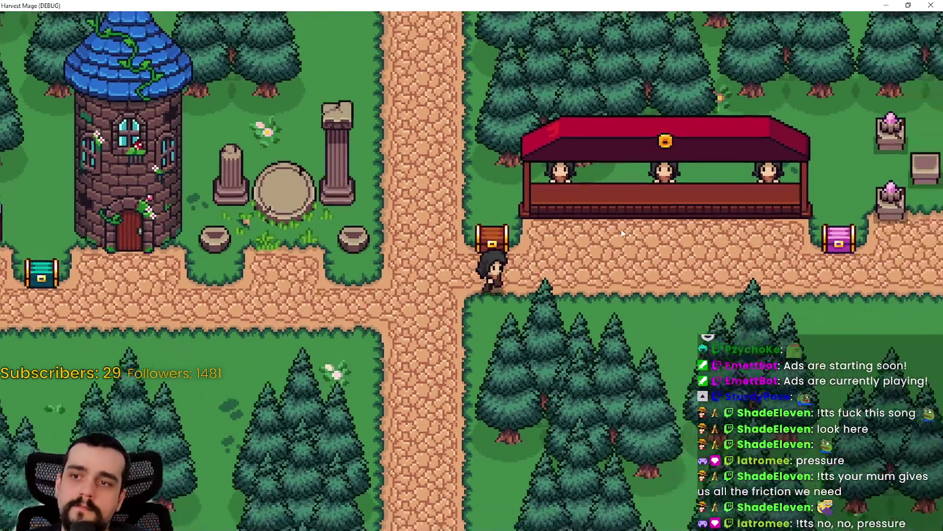
key("d")
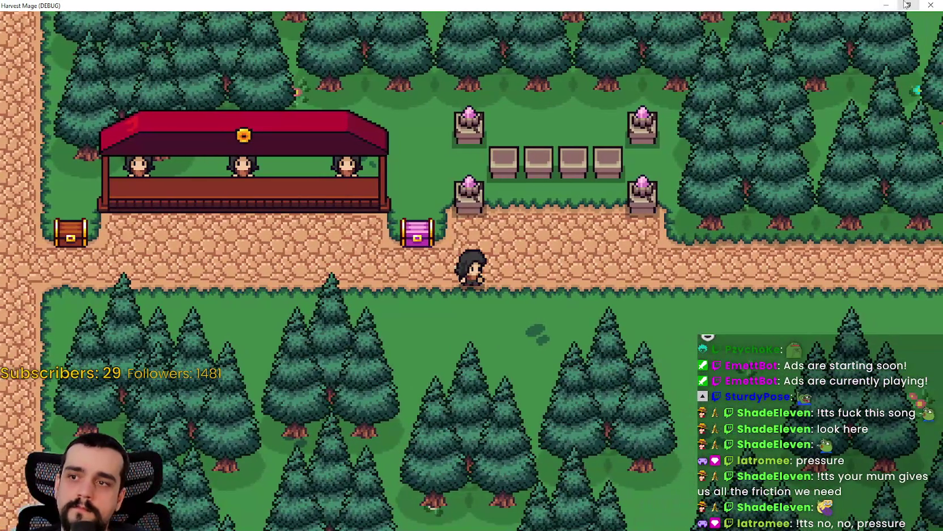
left_click(906, 5)
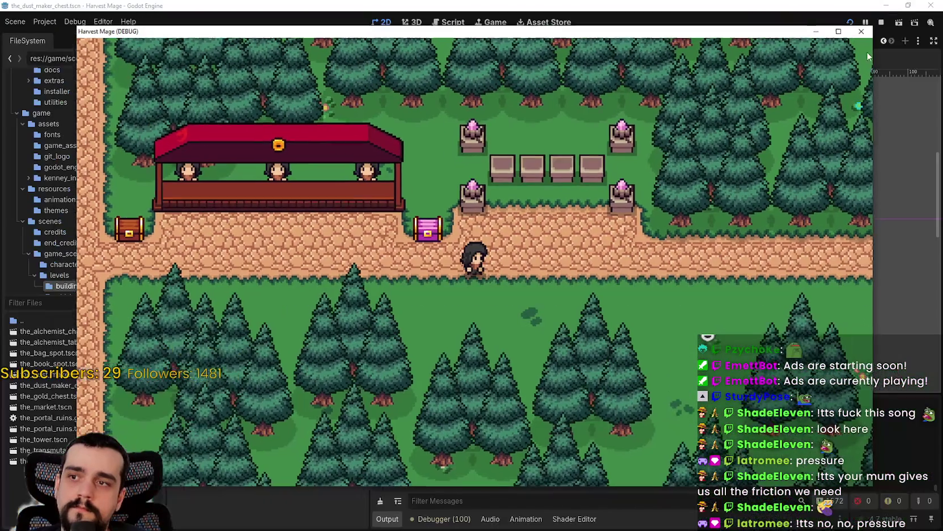
Stop the running game and save the dust maker chest scene
left_click(865, 42)
scroll(709, 216, "down", 3)
key("ctrl+s")
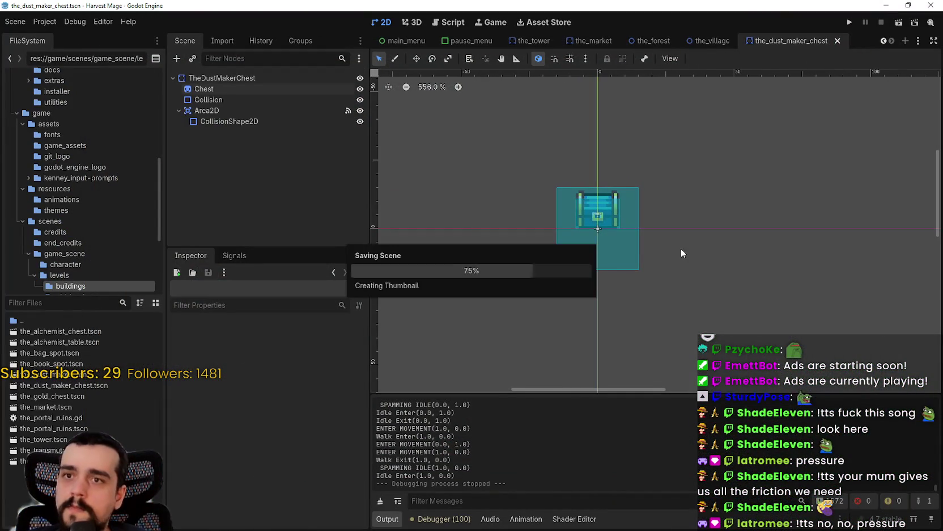
scroll(111, 256, "down", 4)
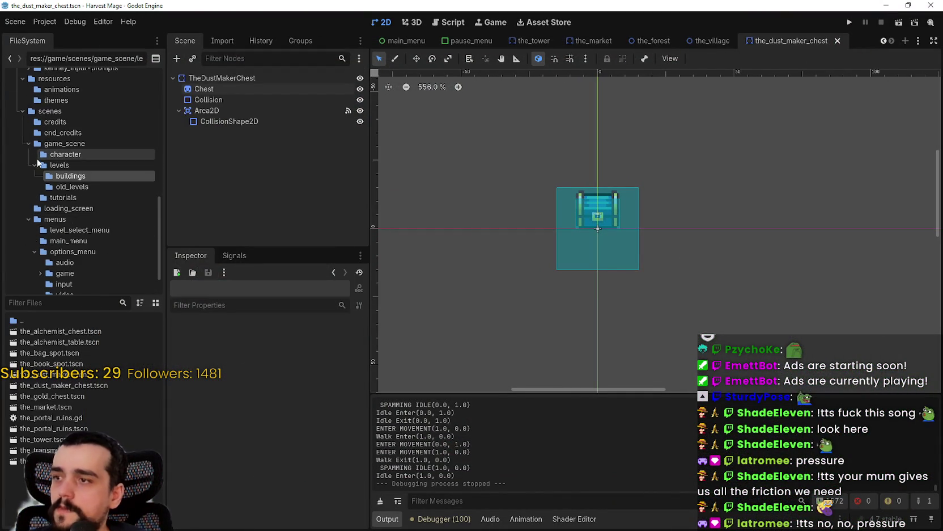
scroll(792, 88, "down", 1)
left_click_drag(792, 88, 779, 120)
Scroll through the scene tabs to the_village scene and collapse its buildings branch
left_click(883, 41)
left_click(883, 41)
left_click(884, 40)
left_click(884, 41)
left_click(883, 41)
left_click(891, 41)
left_click(891, 41)
left_click(891, 41)
left_click(891, 41)
left_click(891, 41)
left_click(892, 41)
left_click(891, 41)
left_click(891, 40)
left_click(891, 41)
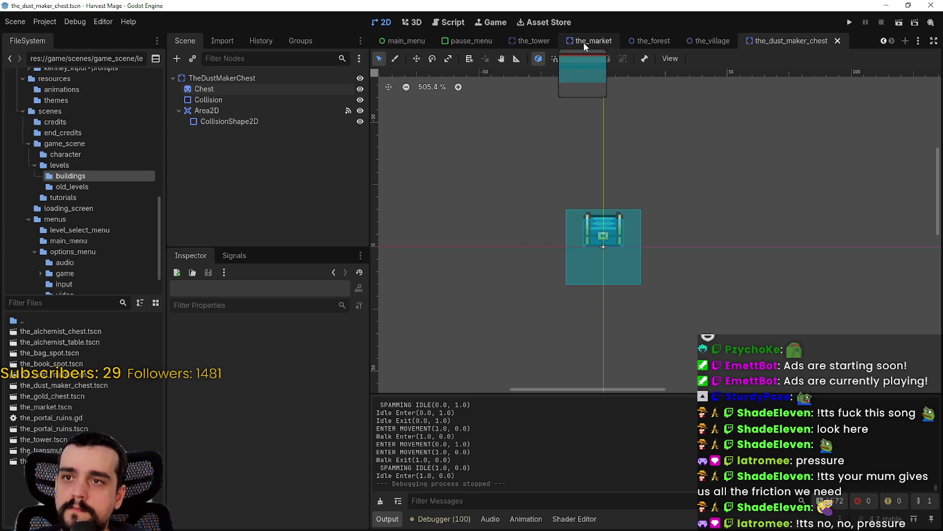
left_click(718, 41)
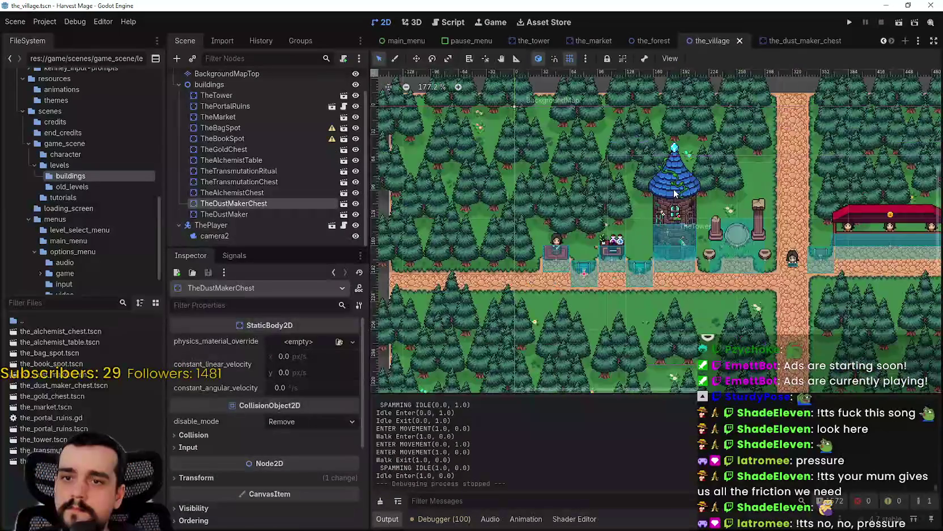
scroll(673, 193, "down", 3)
left_click(180, 84)
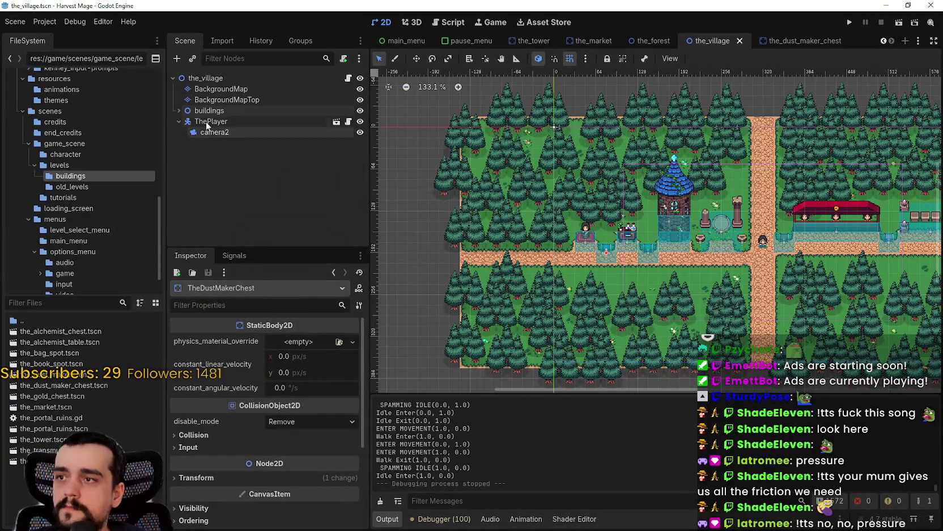
Add a Node2D child named npcs under the_village
left_click(179, 122)
right_click(216, 80)
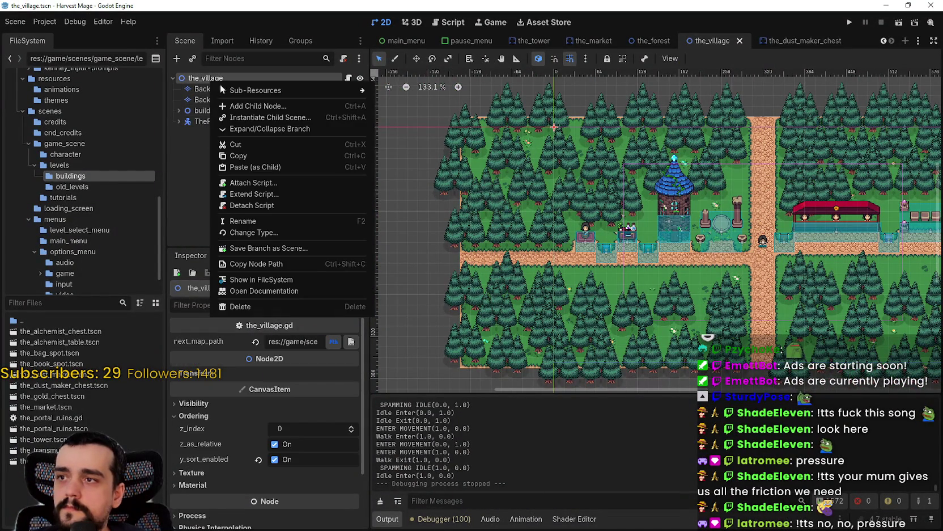
left_click(262, 104)
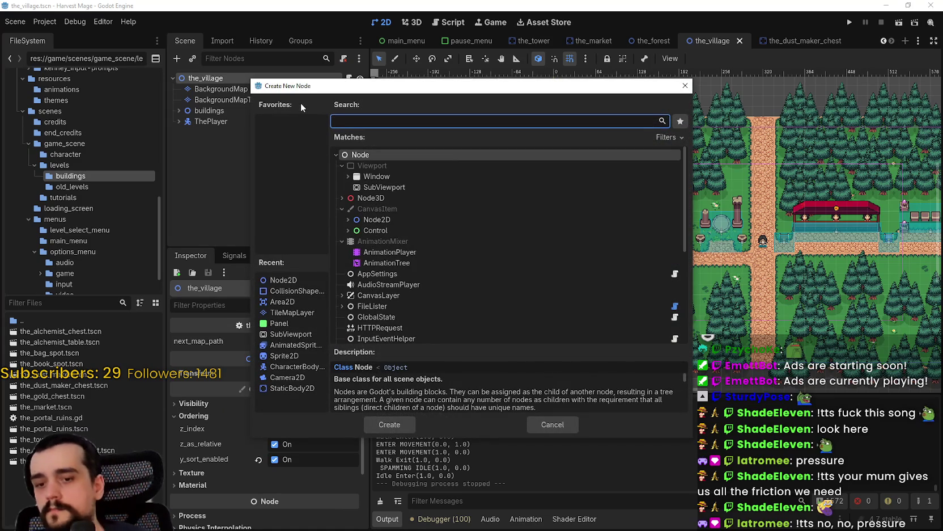
key("Down")
key("Down")
key("Down")
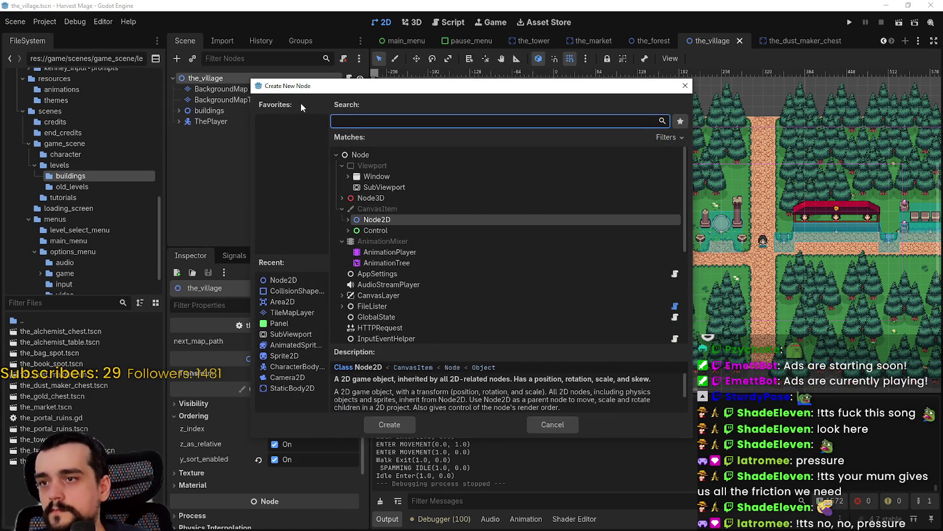
key("Return")
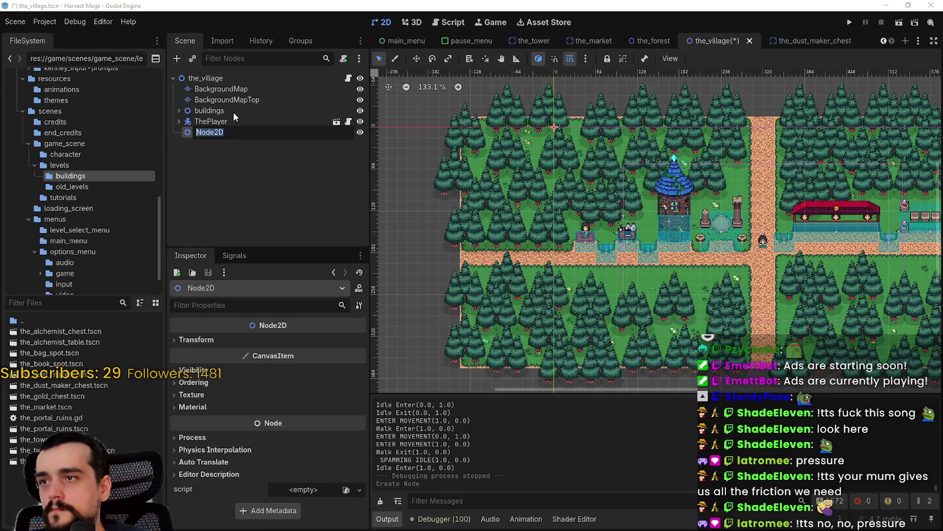
type("npcs")
key("Return")
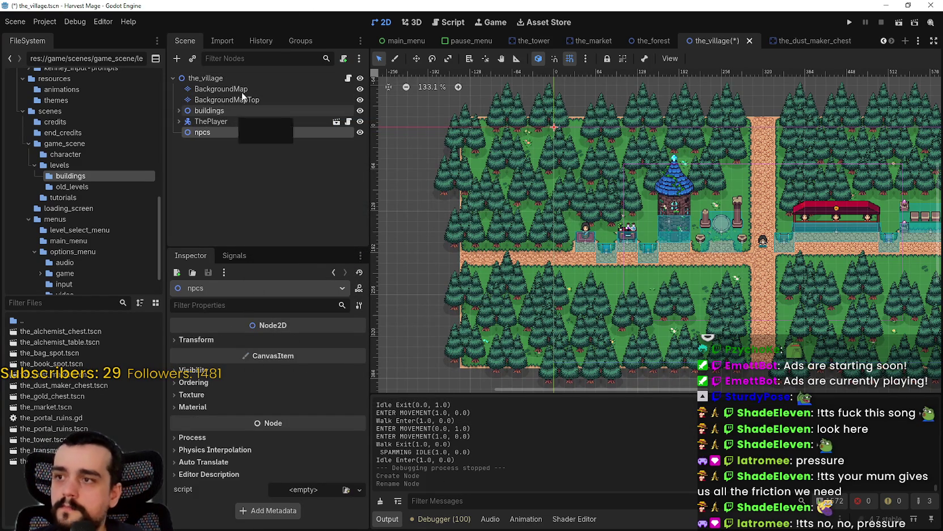
Place npcs above ThePlayer in the scene tree, save the_village, and open npcs' ordering settings
mouse_move(204, 130)
left_mouse_down()
mouse_move(210, 106)
mouse_move(196, 121)
mouse_move(200, 113)
mouse_move(176, 106)
mouse_move(194, 130)
left_mouse_up()
left_click(178, 121)
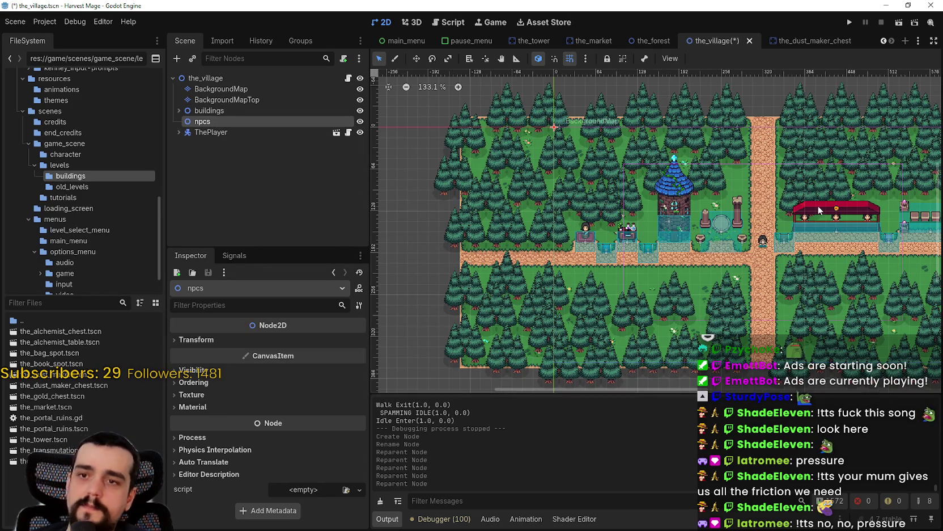
scroll(743, 197, "up", 1)
key("ctrl+s")
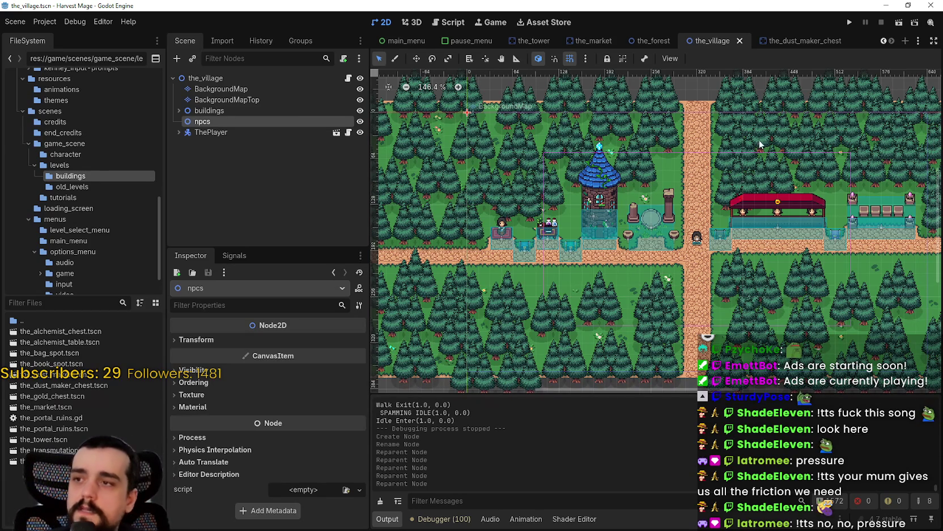
left_click(218, 382)
Turn on Y-sorting for npcs, then add and delete a Sprite2D child under it
left_click(298, 425)
right_click(228, 120)
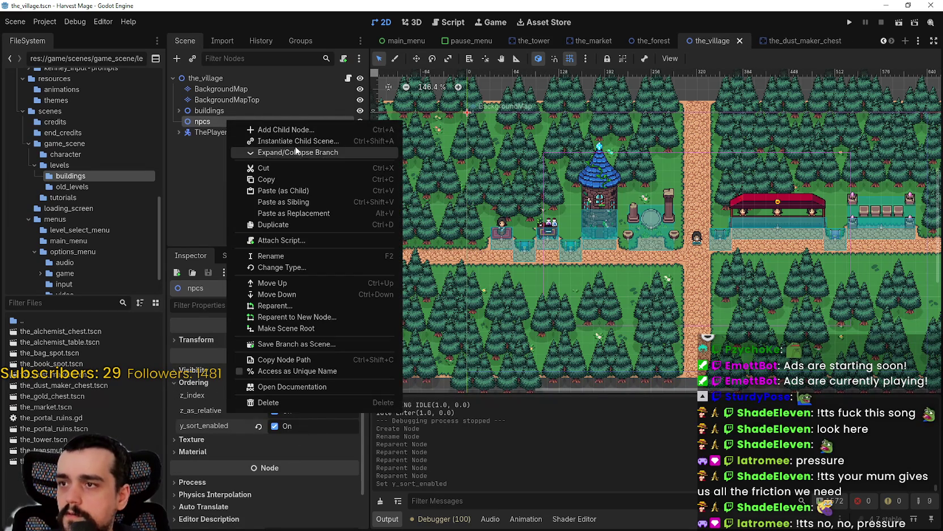
left_click(297, 131)
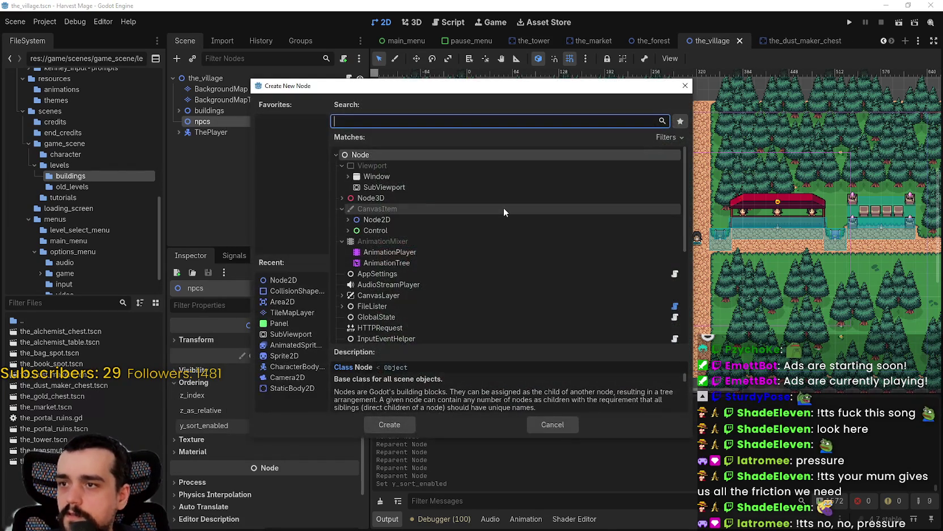
type("sprite")
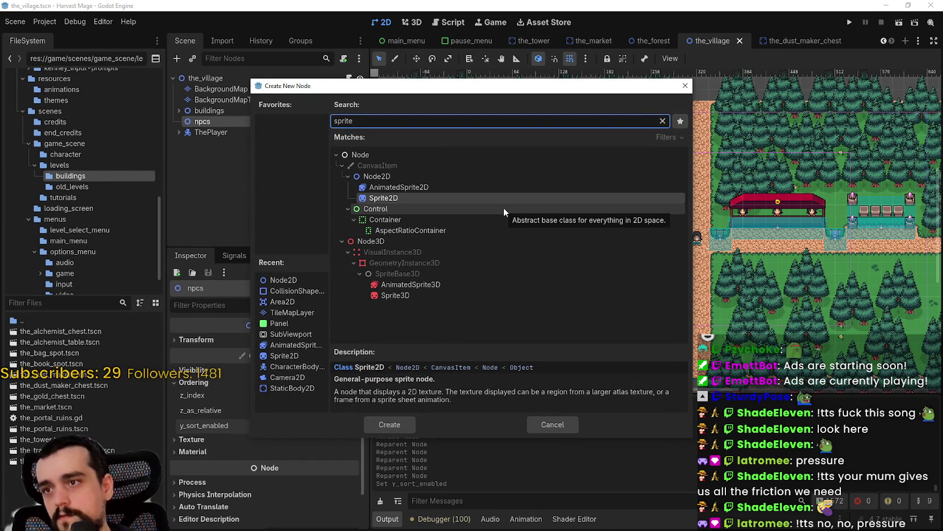
key("Return")
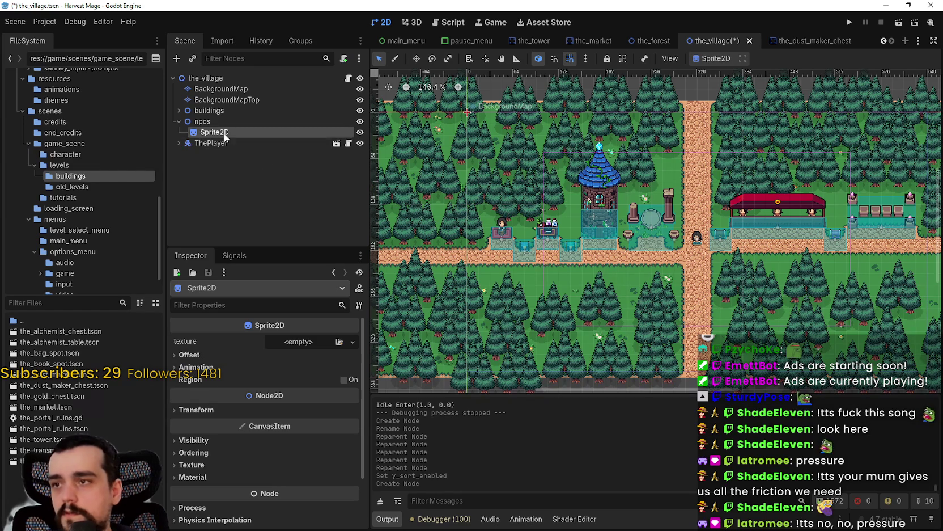
right_click(224, 133)
left_click(275, 421)
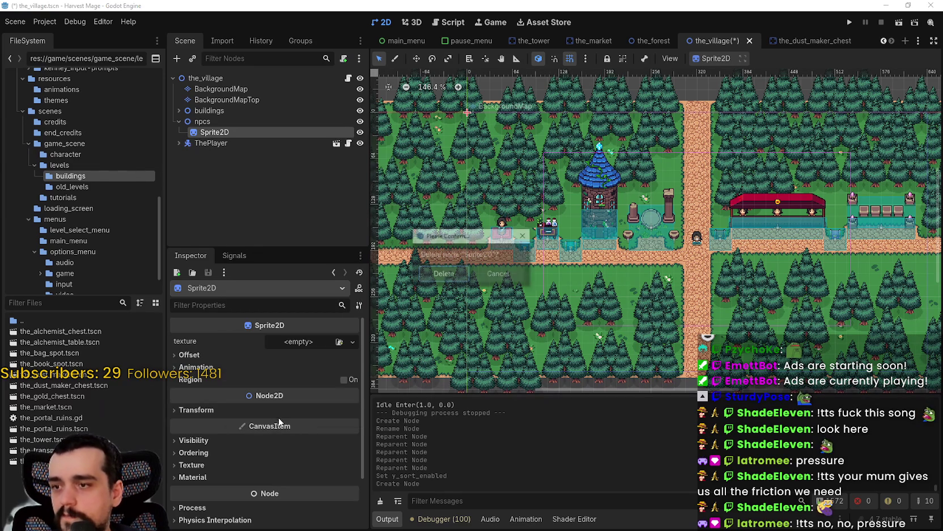
left_click(453, 278)
Add an AnimatedSprite2D child node under npcs
right_click(243, 117)
left_click(298, 130)
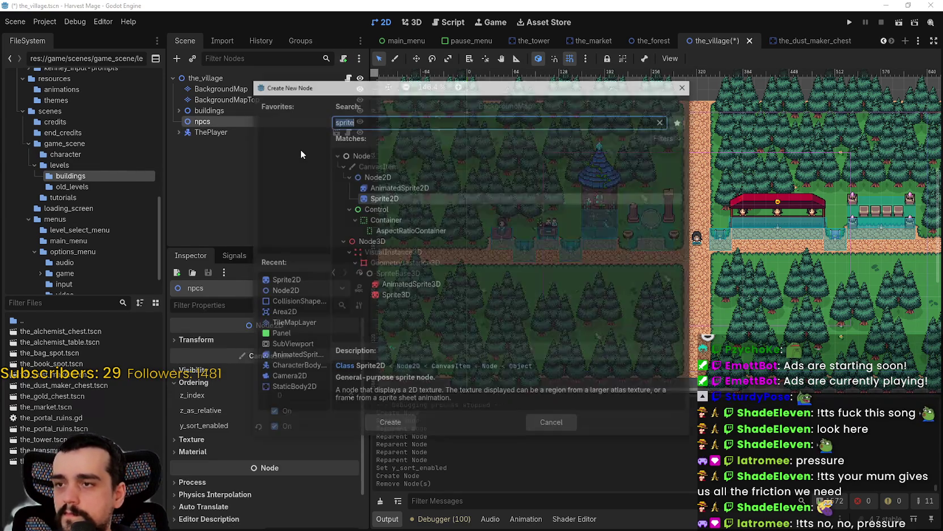
type("animatedsprite")
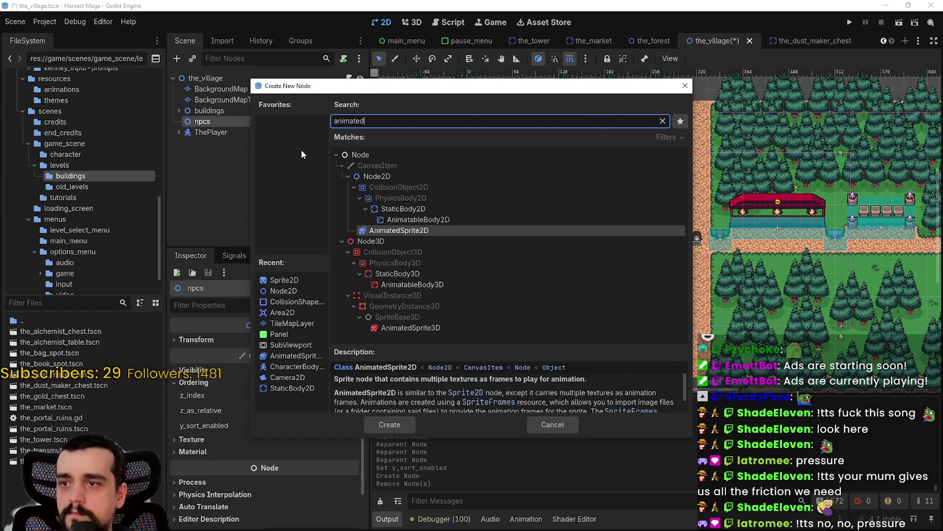
key("Return")
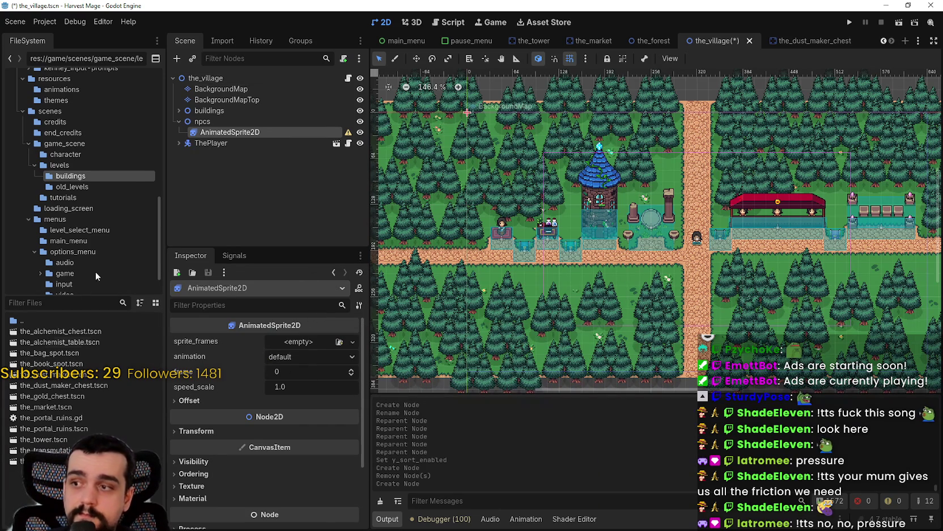
Browse the FileSystem to res://game/assets/game_assets/ and bring the file explorer forward
scroll(97, 182, "up", 5)
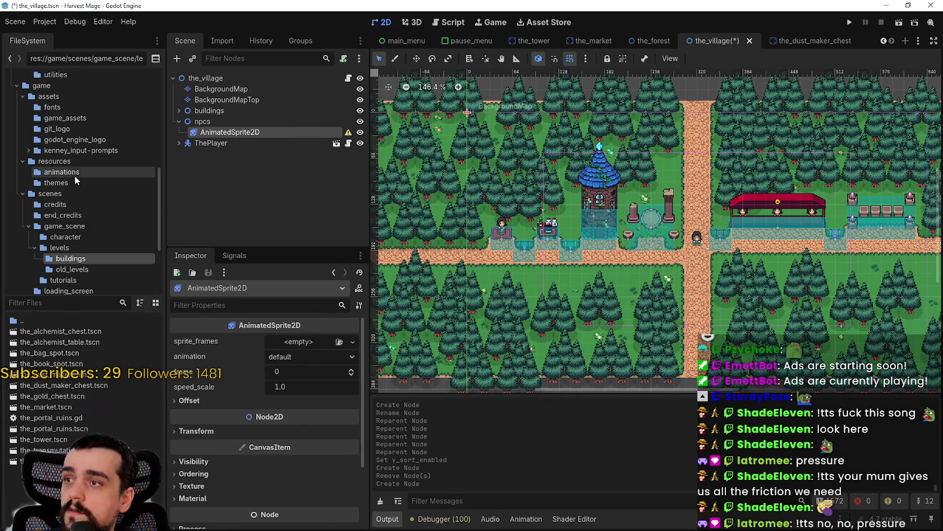
left_click(56, 95)
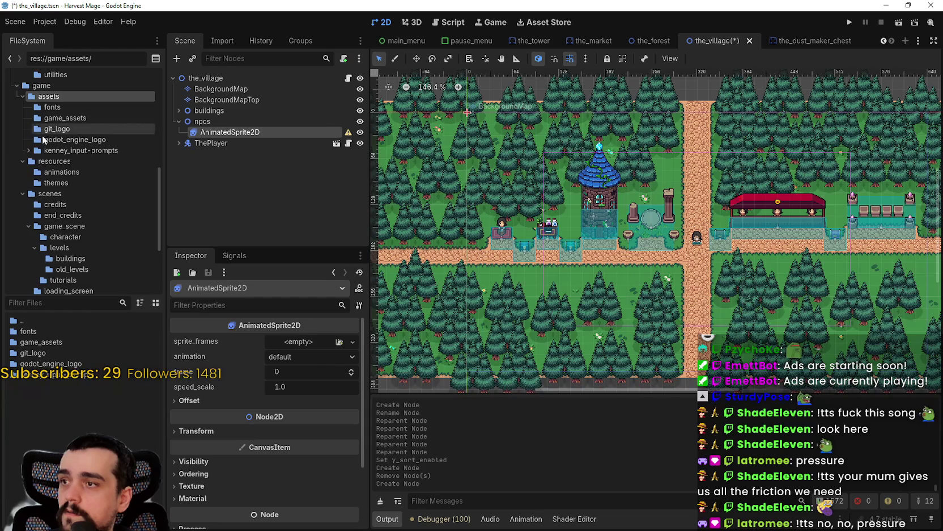
left_click(49, 118)
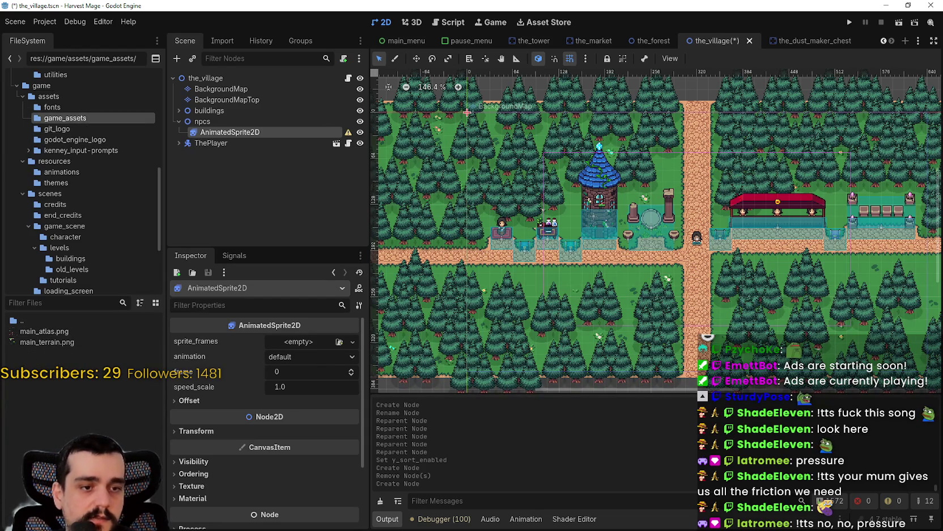
key("alt+Tab")
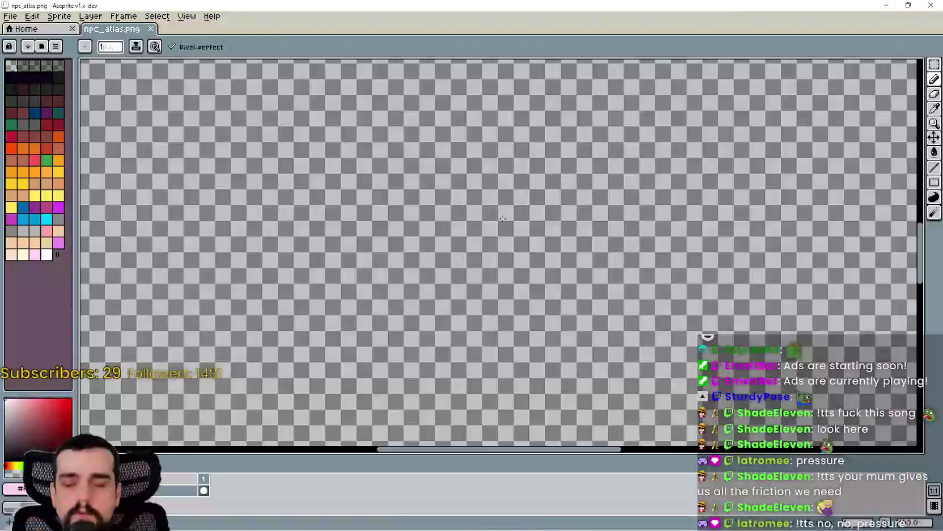
Zoom and pan around npc_atlas.png to inspect the villager and horse-rider sprites
scroll(438, 174, "up", 6)
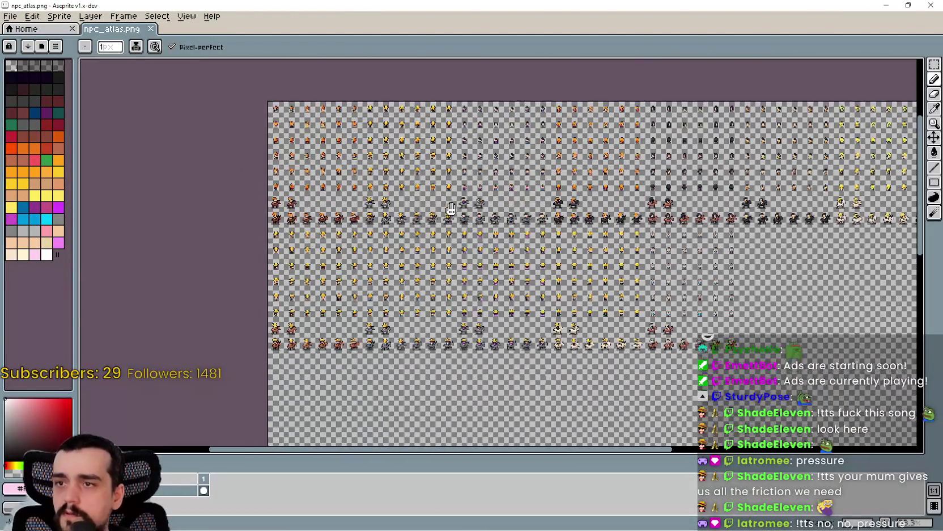
scroll(460, 193, "down", 5)
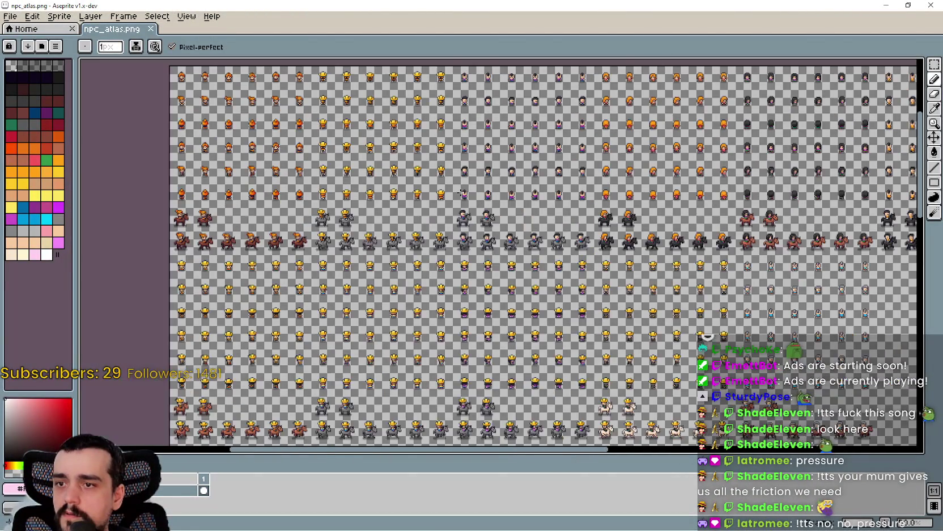
scroll(461, 193, "up", 2)
left_click_drag(586, 244, 403, 231)
mouse_move(698, 202)
left_mouse_down()
mouse_move(350, 269)
mouse_move(504, 327)
mouse_move(643, 364)
mouse_move(626, 276)
mouse_move(638, 196)
left_mouse_up()
scroll(643, 363, "down", 2)
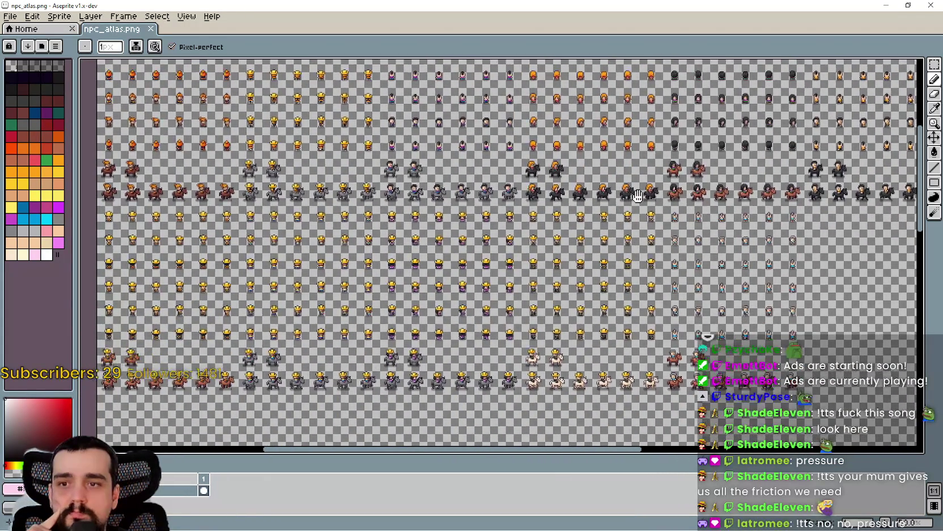
scroll(709, 357, "up", 2)
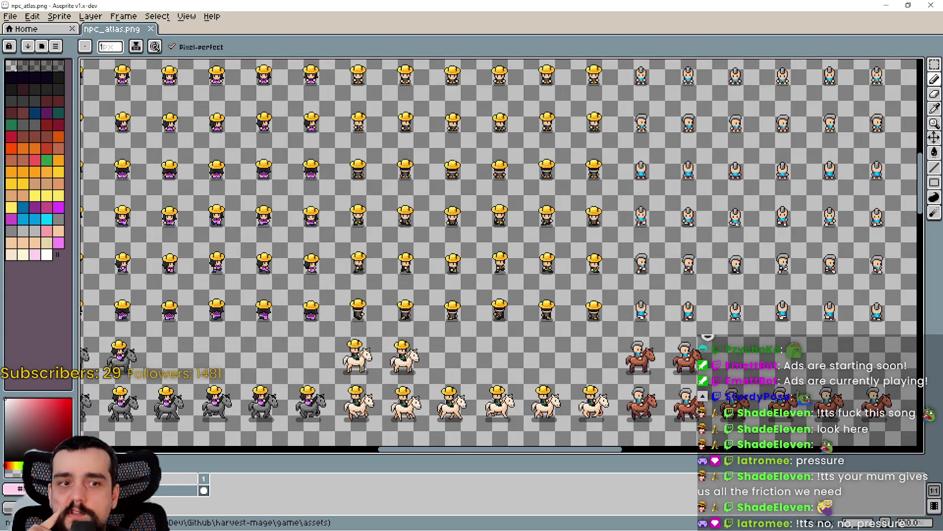
Compare the rider rows against npc_atlas_old.png, then return to the Godot editor
key("ctrl+q")
scroll(550, 139, "down", 2)
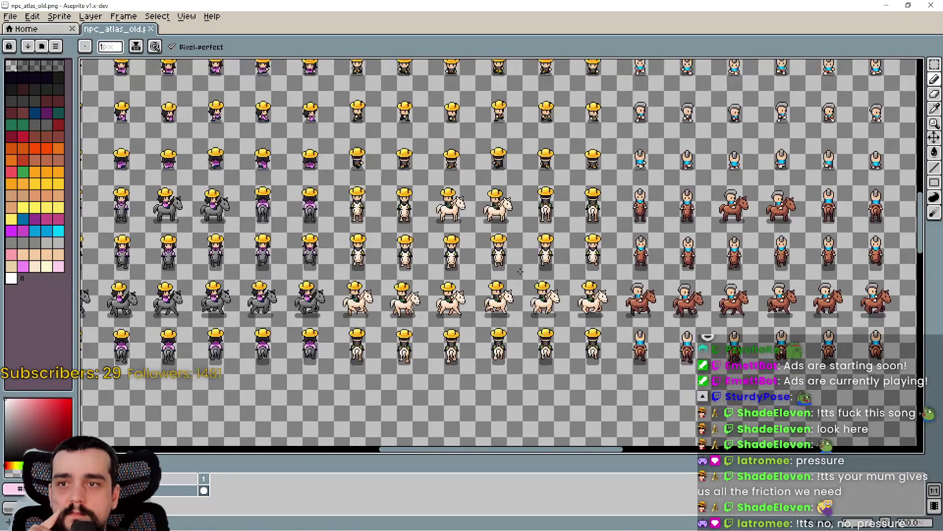
scroll(340, 287, "up", 4)
scroll(340, 288, "down", 2)
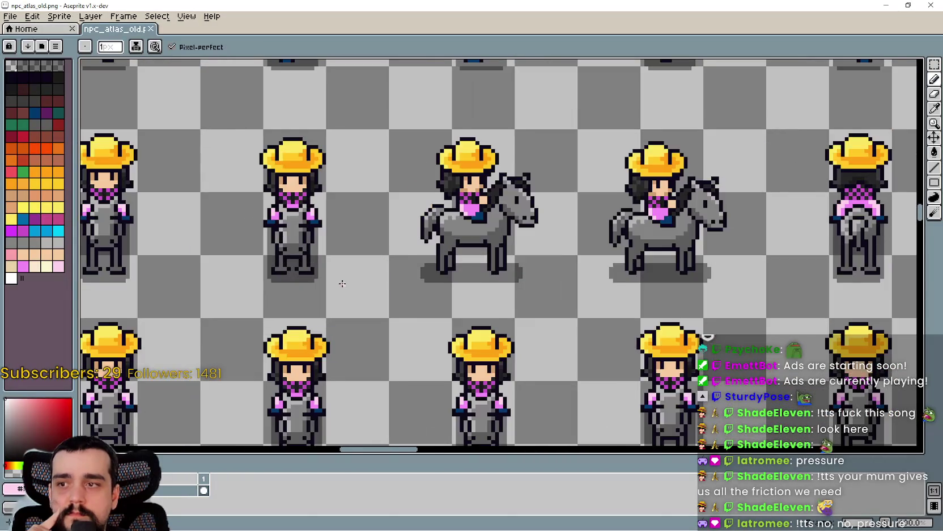
scroll(306, 323, "down", 1)
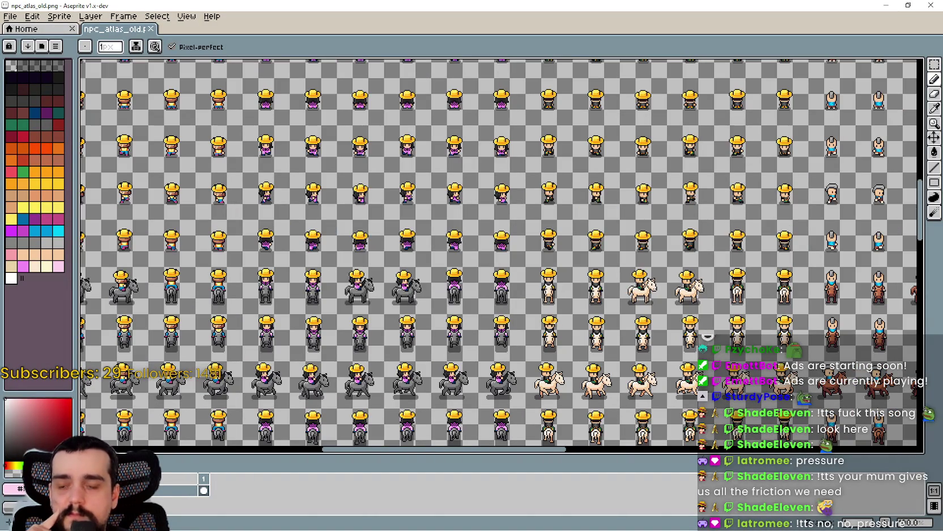
left_click_drag(538, 320, 539, 247)
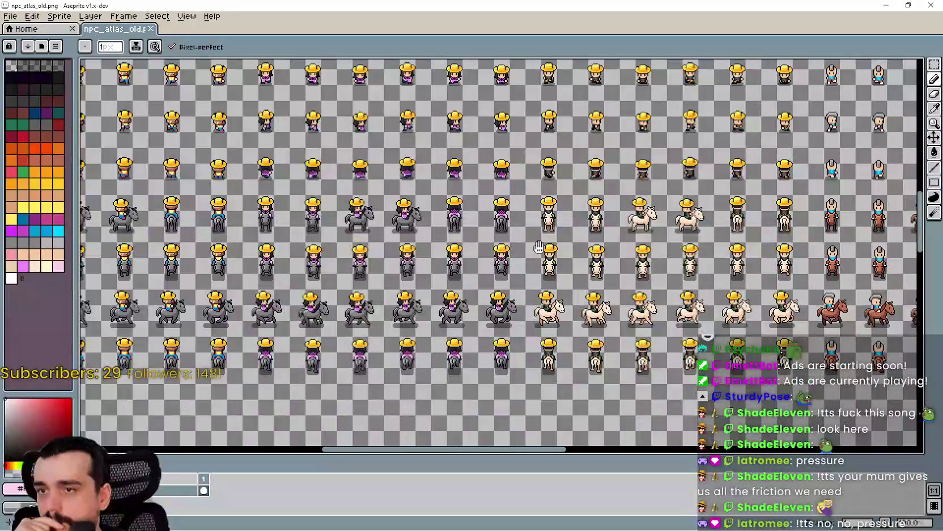
scroll(539, 247, "right", 10)
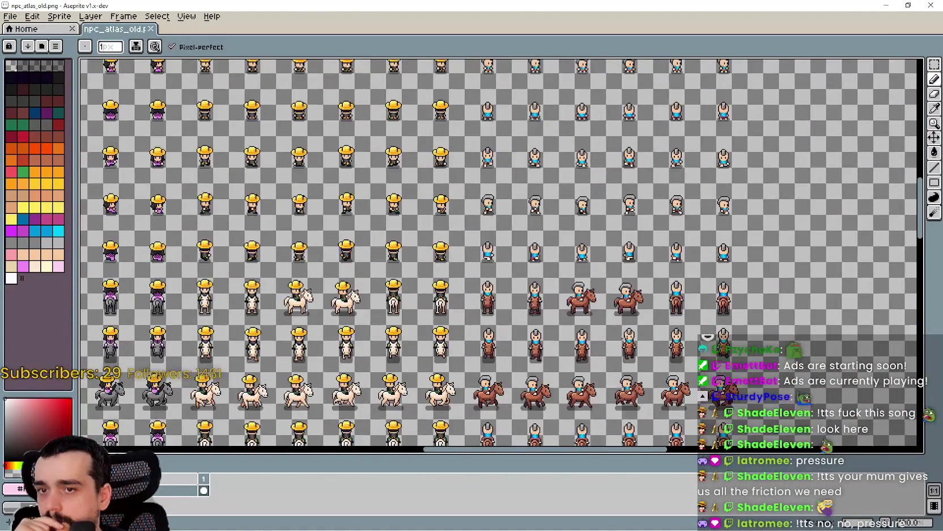
scroll(589, 278, "left", 6)
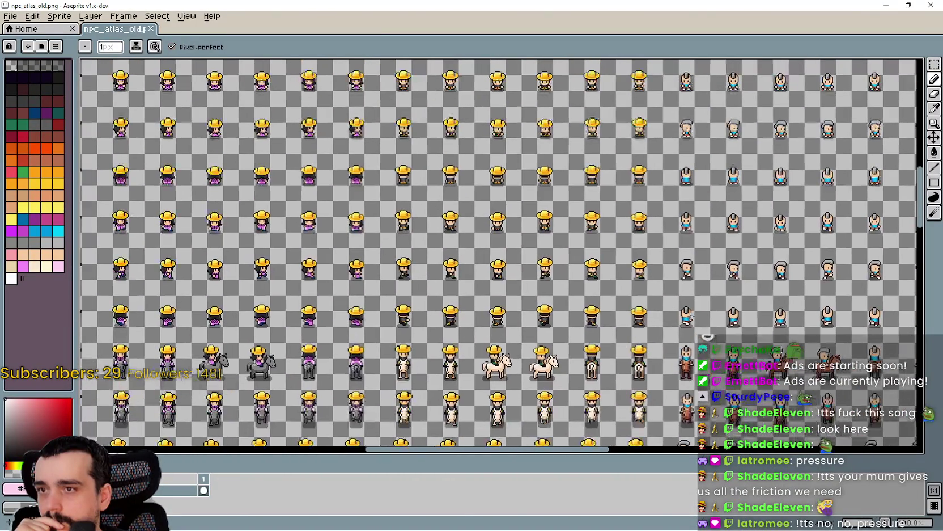
scroll(323, 244, "down", 3)
scroll(317, 317, "left", 4)
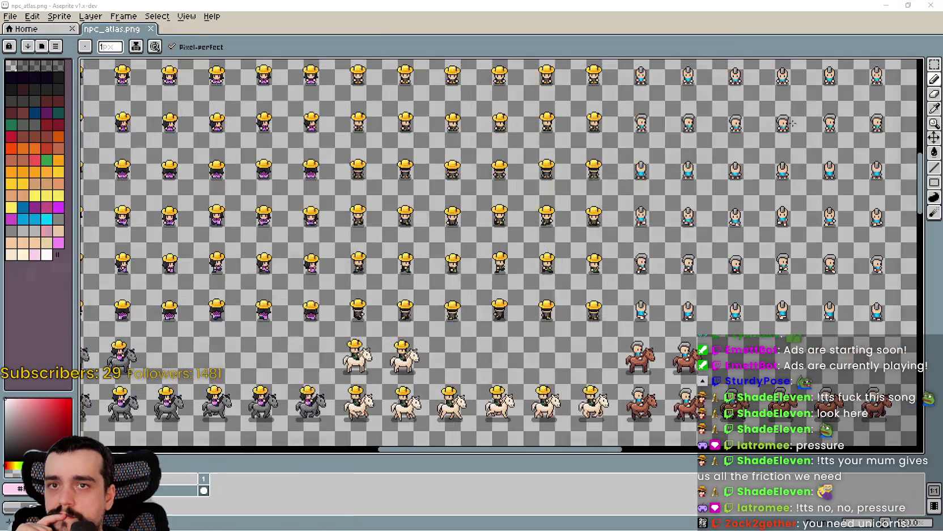
scroll(304, 228, "up", 1)
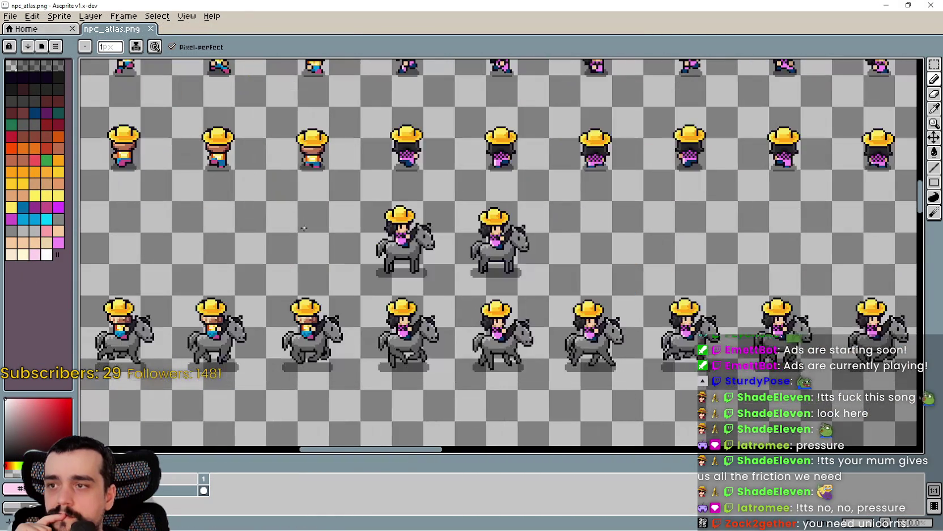
scroll(294, 220, "down", 1)
scroll(438, 185, "up", 3)
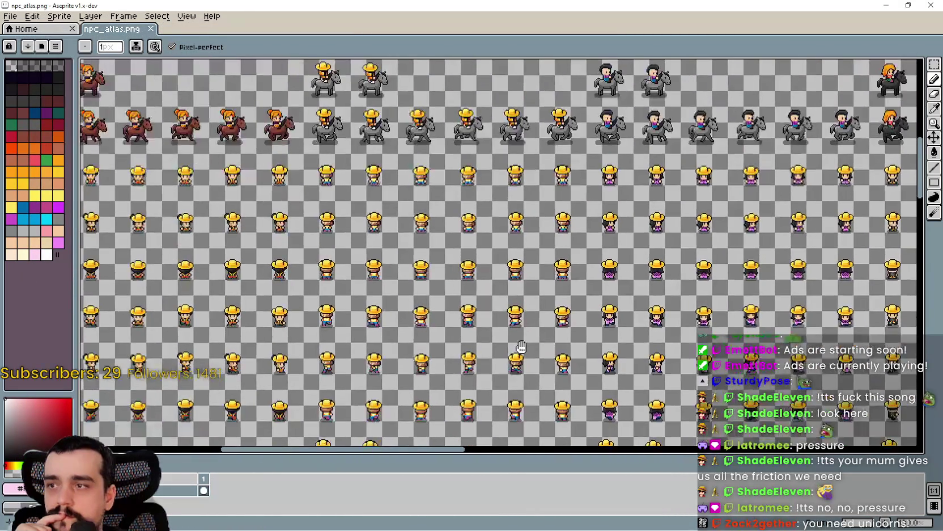
scroll(438, 185, "up", 2)
scroll(399, 123, "down", 1)
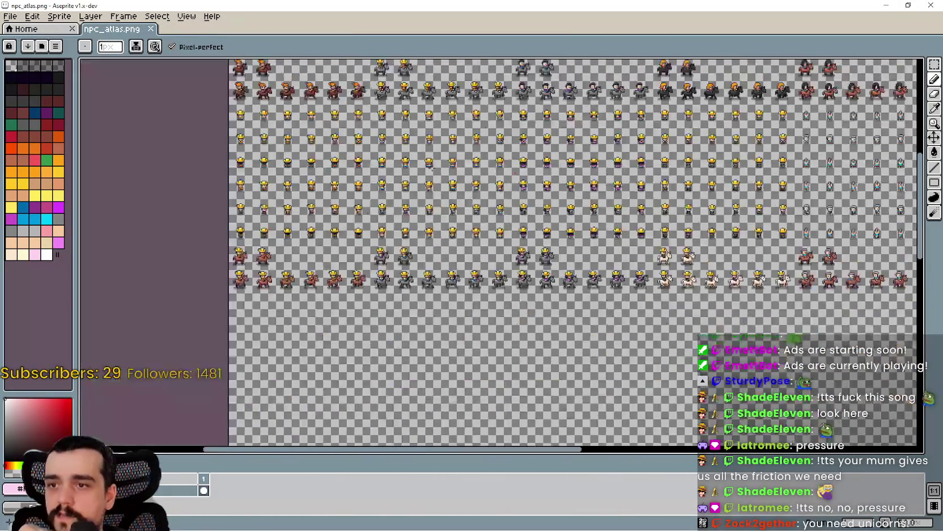
scroll(400, 123, "down", 1)
scroll(400, 123, "up", 3)
key("alt+Tab")
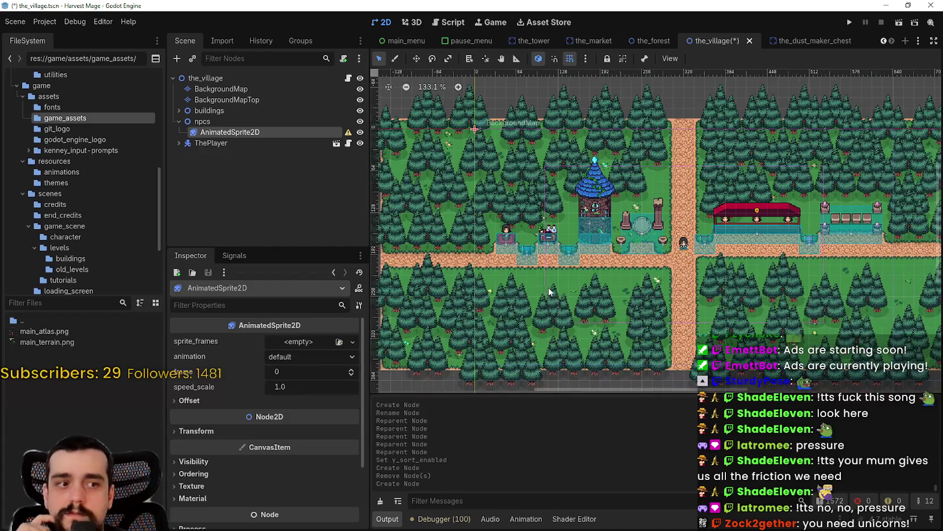
scroll(530, 267, "up", 1)
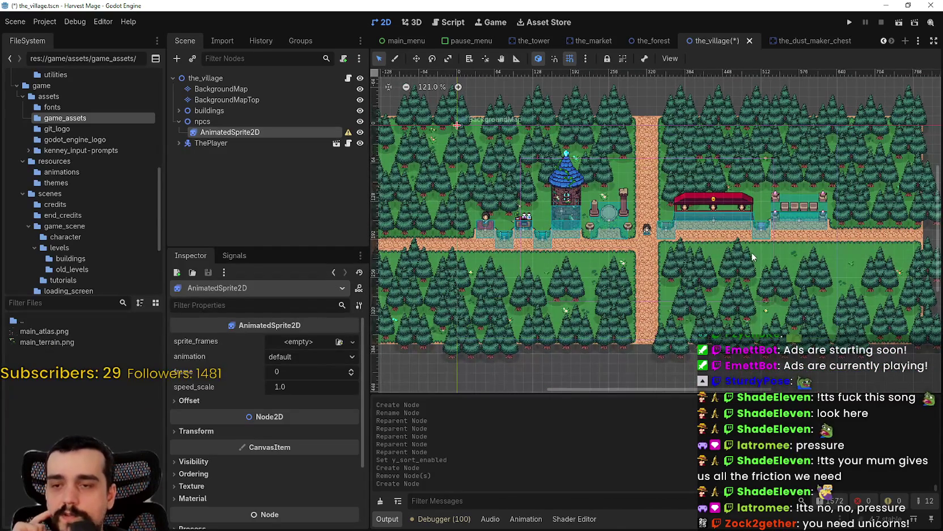
scroll(739, 250, "up", 2)
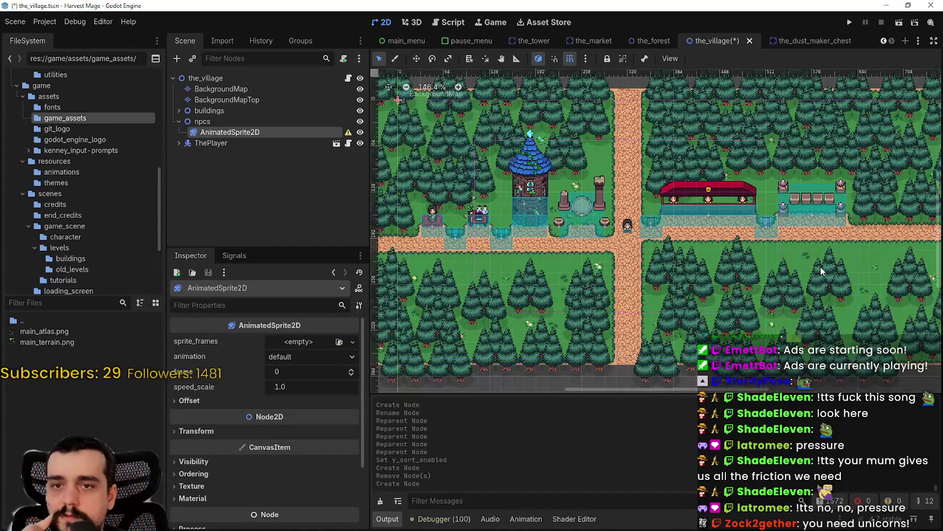
left_click_drag(820, 267, 633, 275)
mouse_move(507, 243)
left_mouse_down()
mouse_move(677, 245)
mouse_move(688, 233)
left_mouse_up()
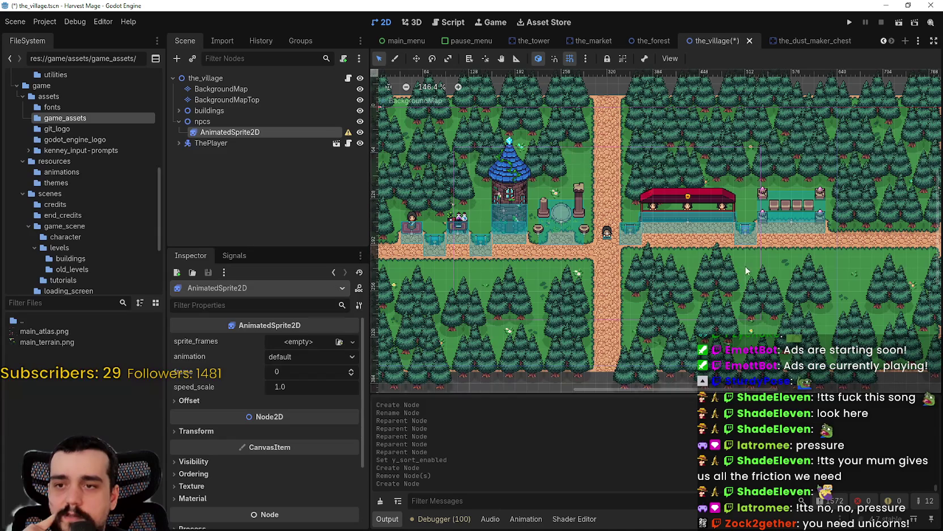
scroll(498, 270, "up", 1)
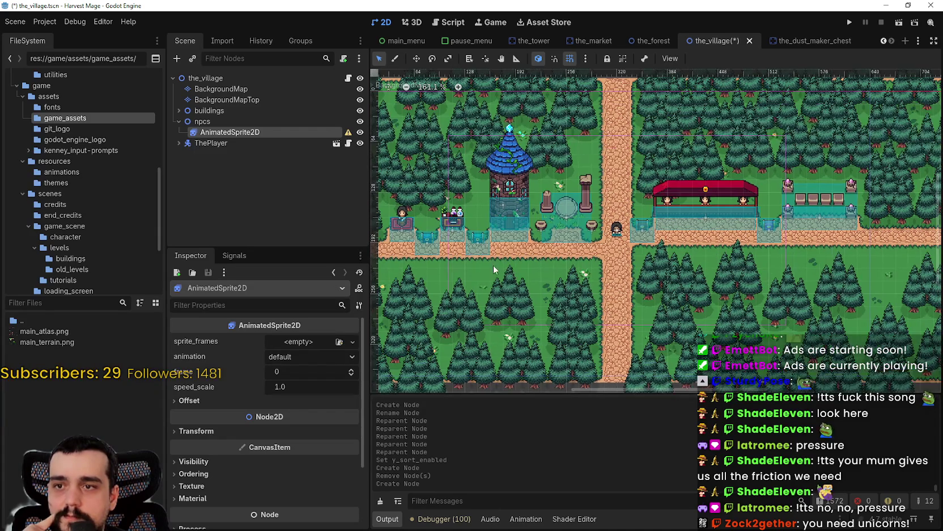
scroll(576, 286, "up", 2)
scroll(673, 265, "left", 10)
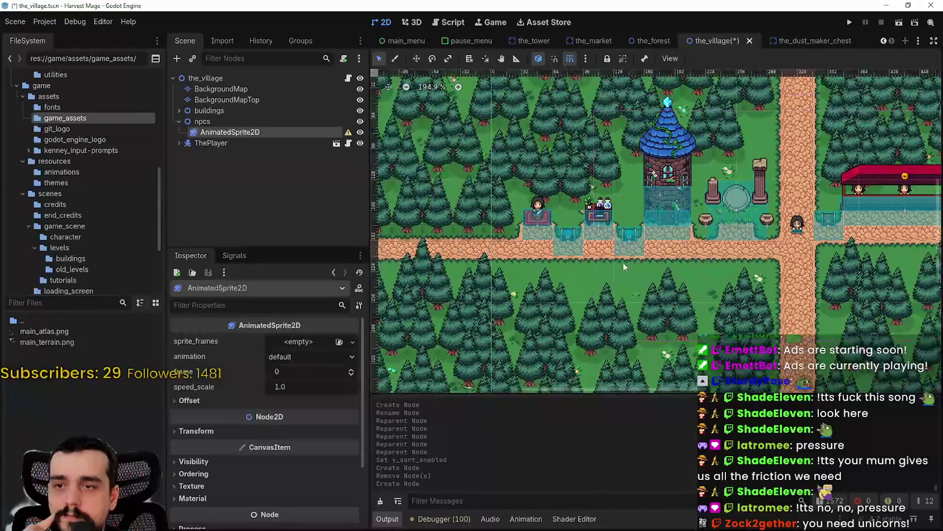
scroll(776, 279, "down", 1)
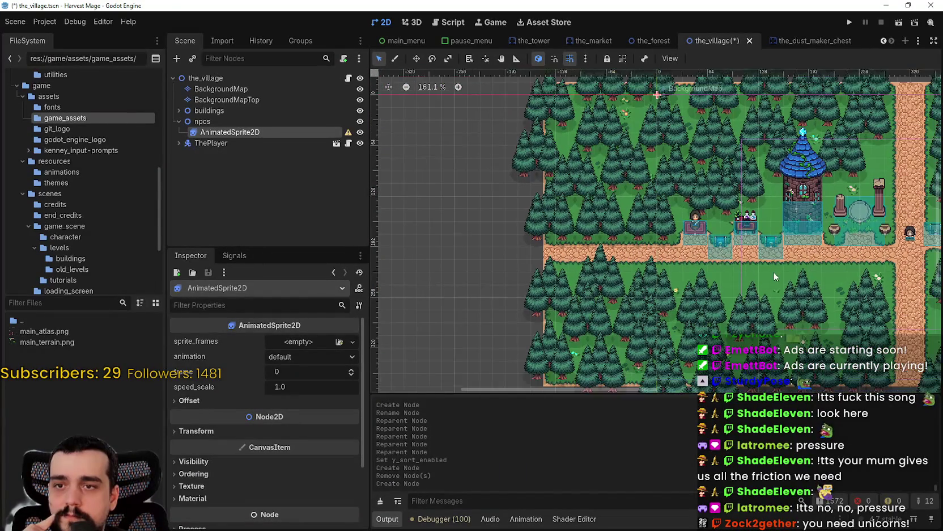
scroll(670, 208, "down", 1)
scroll(670, 208, "right", 8)
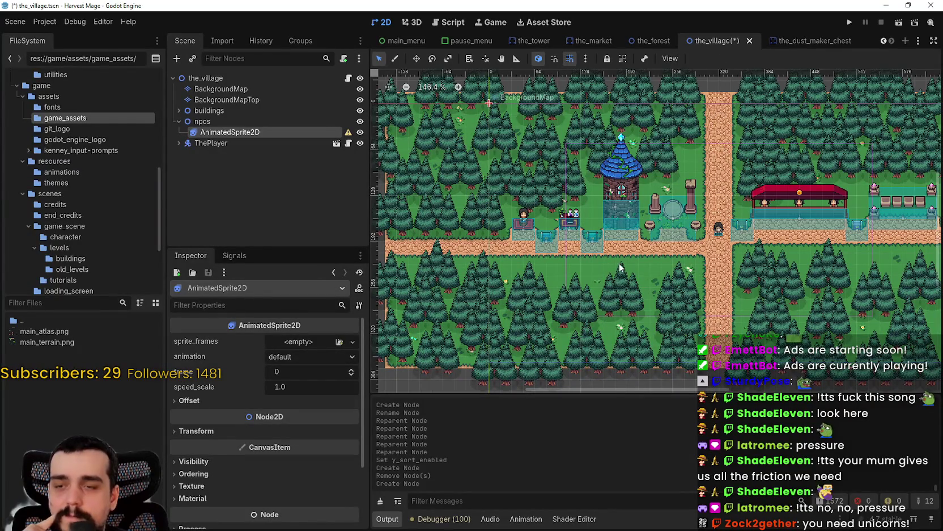
scroll(620, 267, "up", 2)
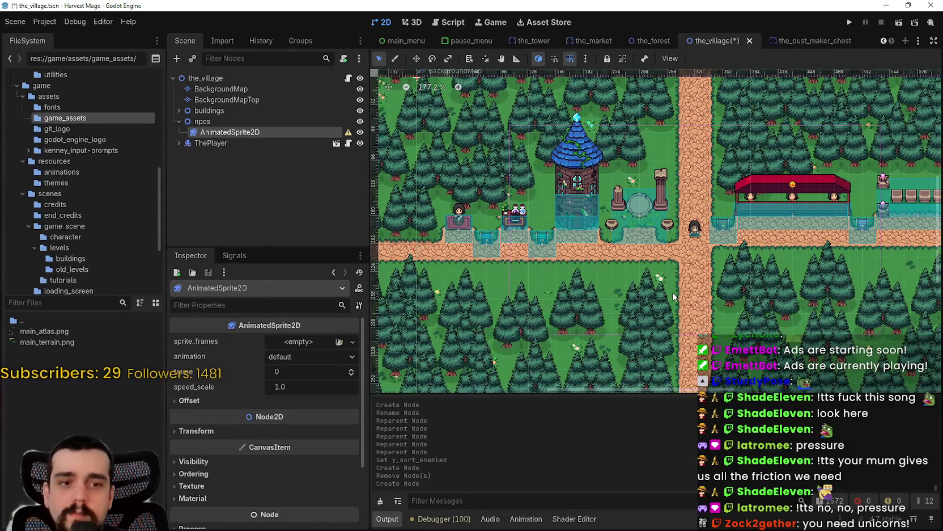
scroll(703, 292, "right", 6)
scroll(734, 286, "up", 1)
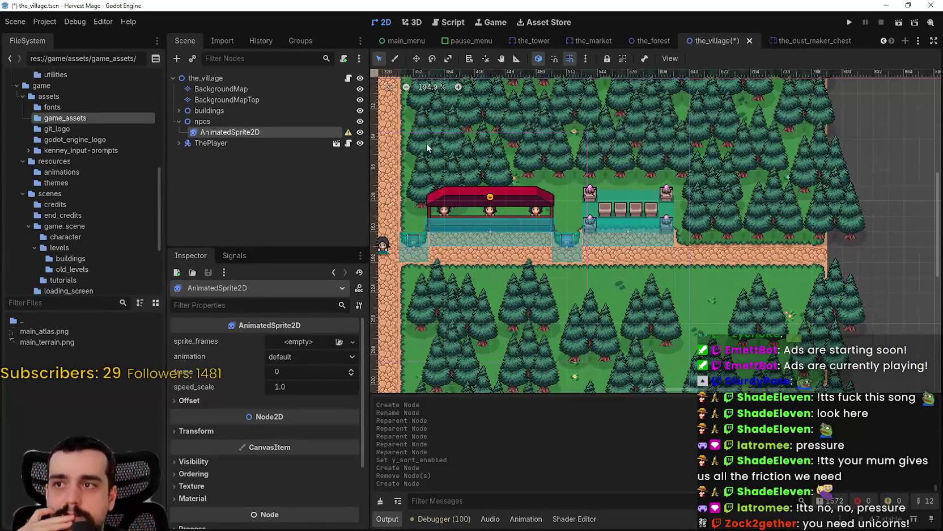
On BackgroundMap, choose the road_0 terrain and drag a road rectangle along the path
left_click(290, 89)
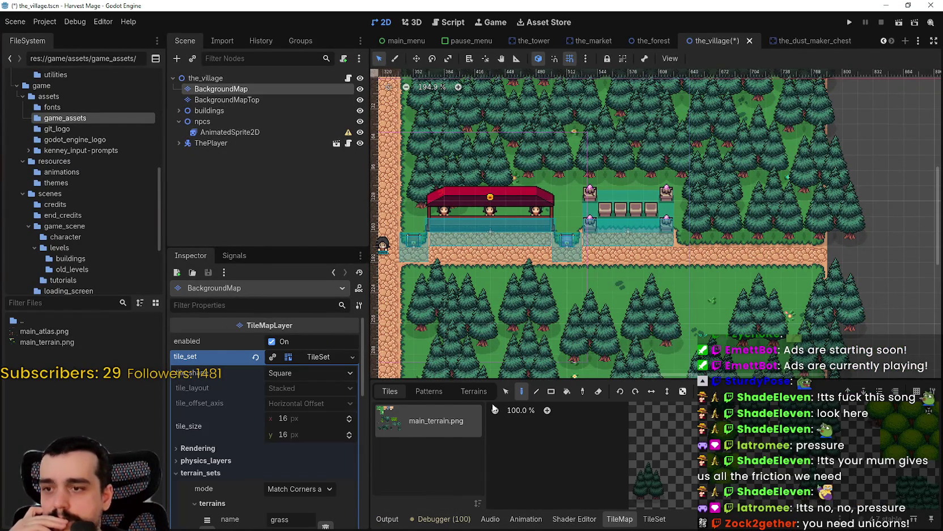
left_click(474, 391)
left_click(411, 431)
scroll(822, 266, "up", 4)
scroll(801, 262, "up", 1)
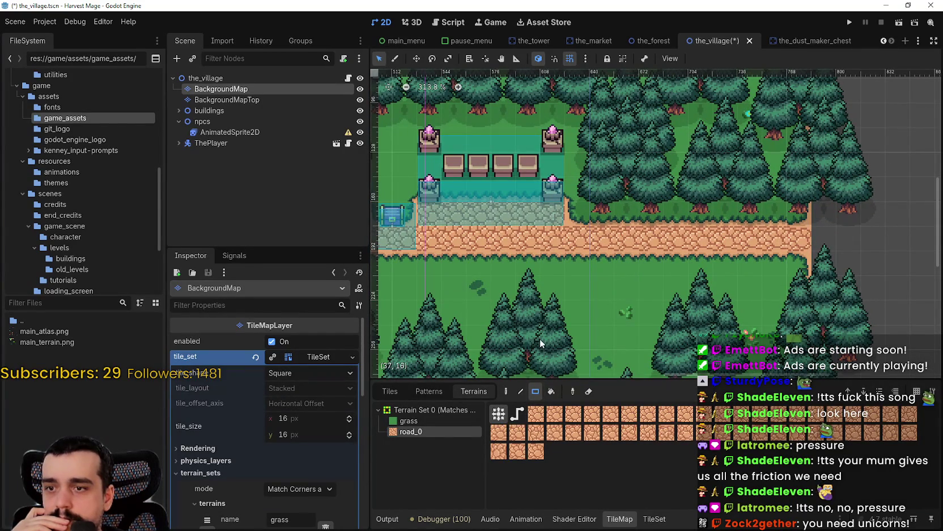
scroll(557, 354, "down", 1)
scroll(649, 325, "down", 1)
scroll(851, 255, "down", 4)
left_click_drag(916, 254, 379, 255)
right_click(593, 257)
Save the_village scene and run the game with F5
scroll(594, 258, "left", 5)
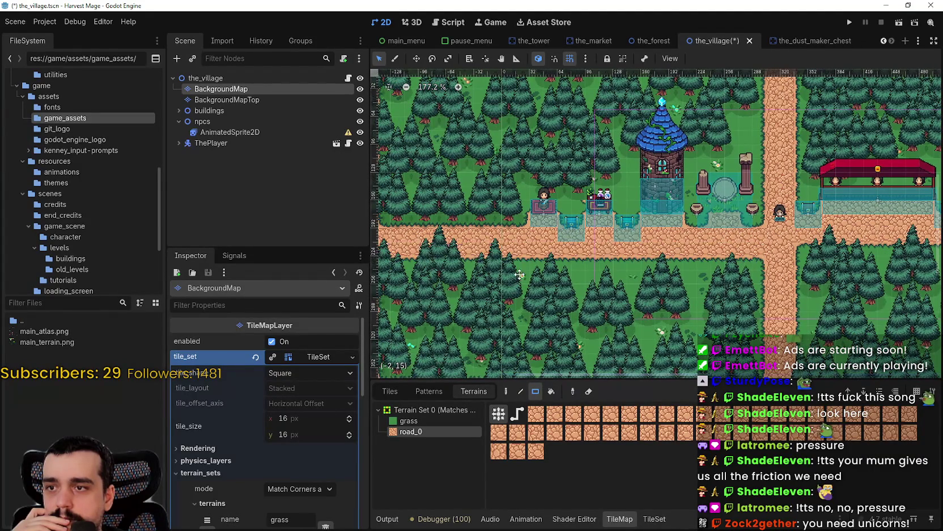
scroll(785, 262, "down", 1)
scroll(785, 262, "left", 3)
scroll(785, 262, "right", 6)
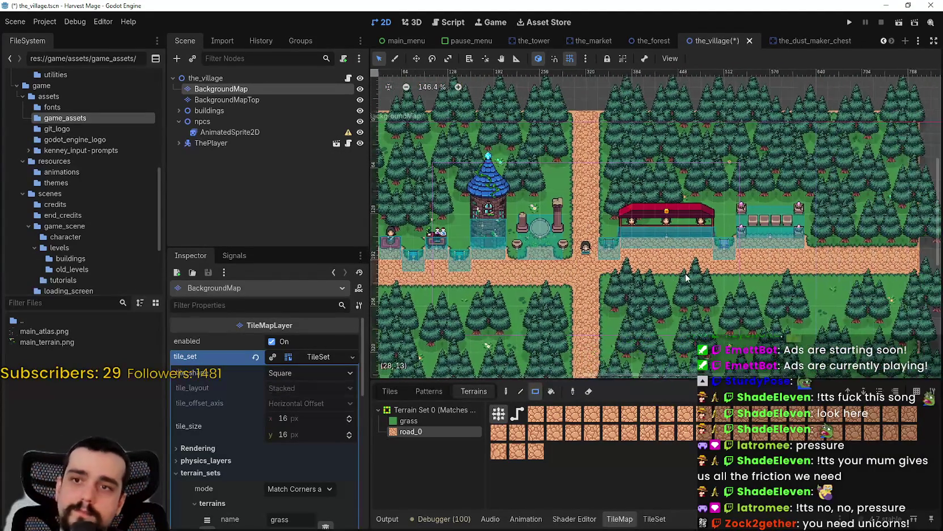
key("F5")
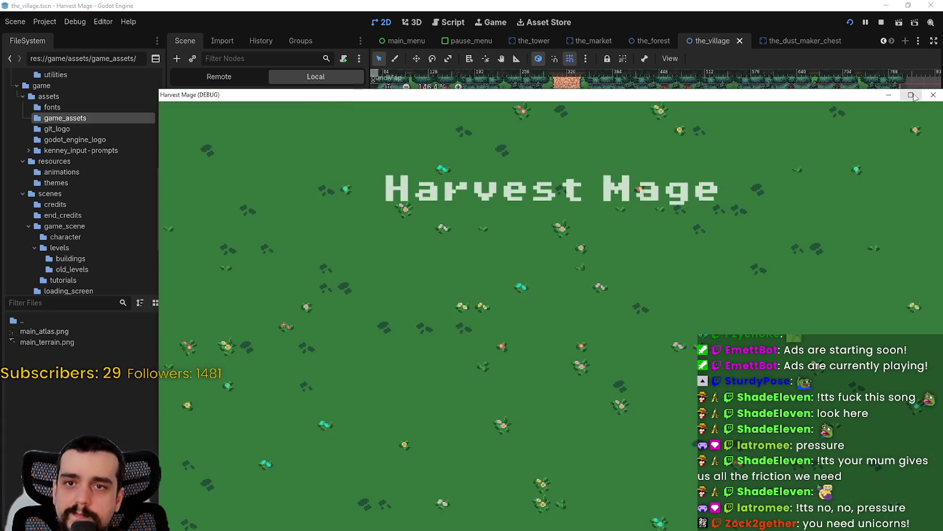
Maximize the game, continue into the village, and walk the paths to the blue chests
left_click(911, 95)
left_click(85, 265)
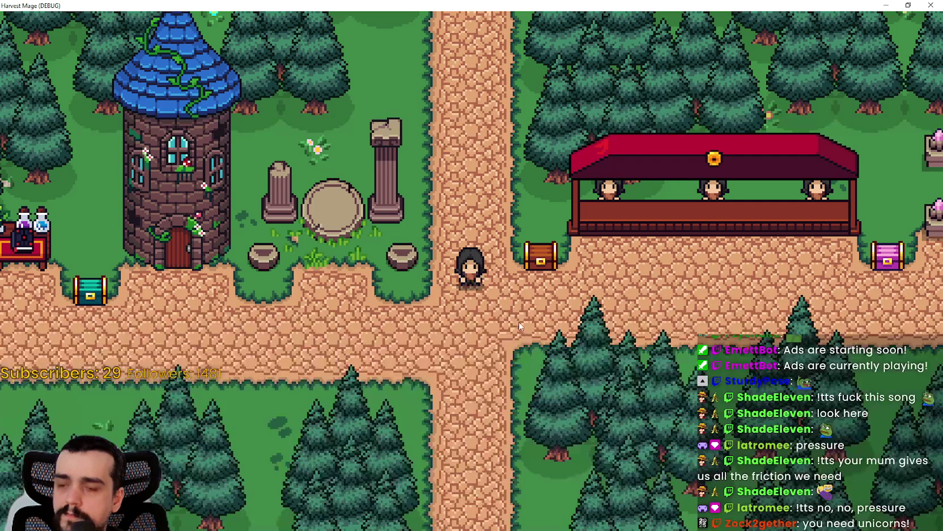
key("a")
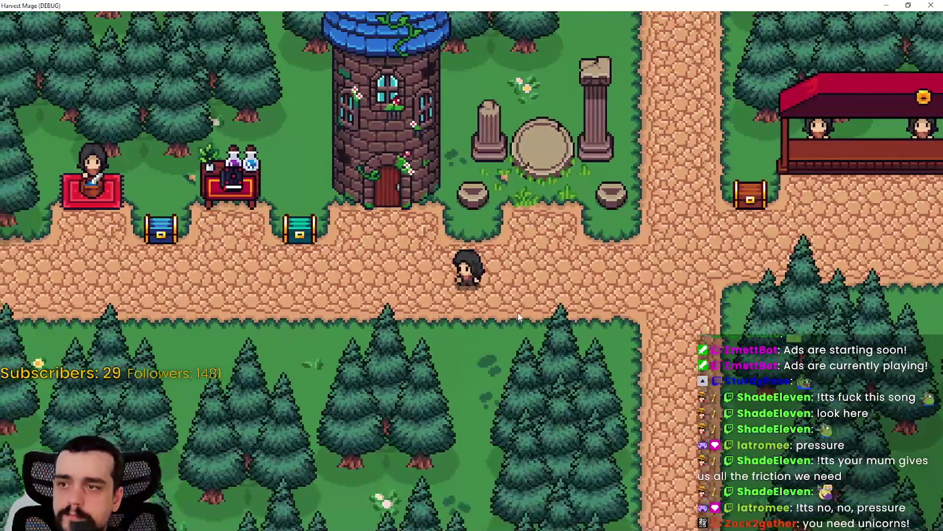
key("d")
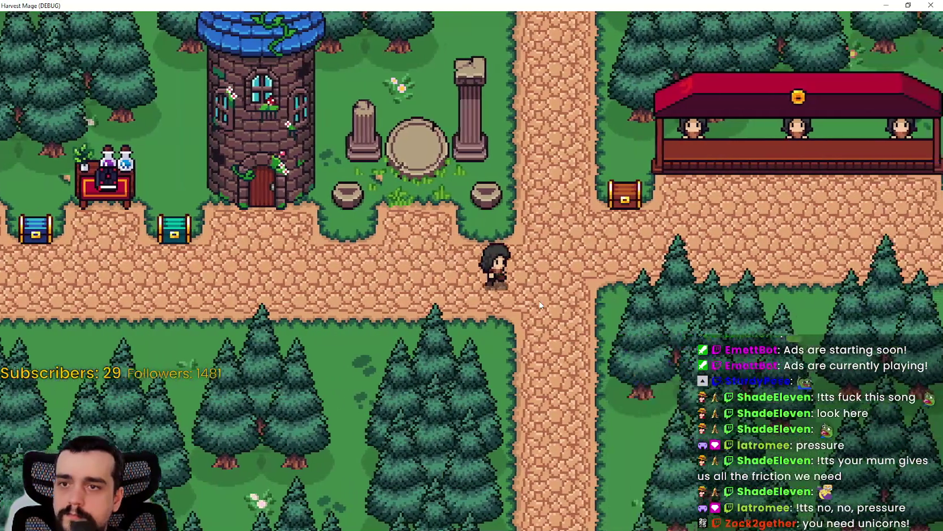
key("d")
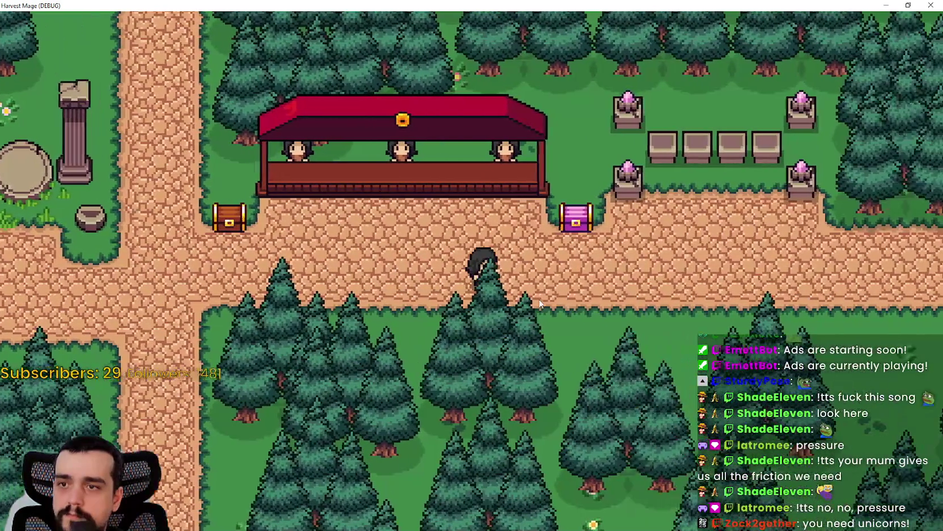
key("d")
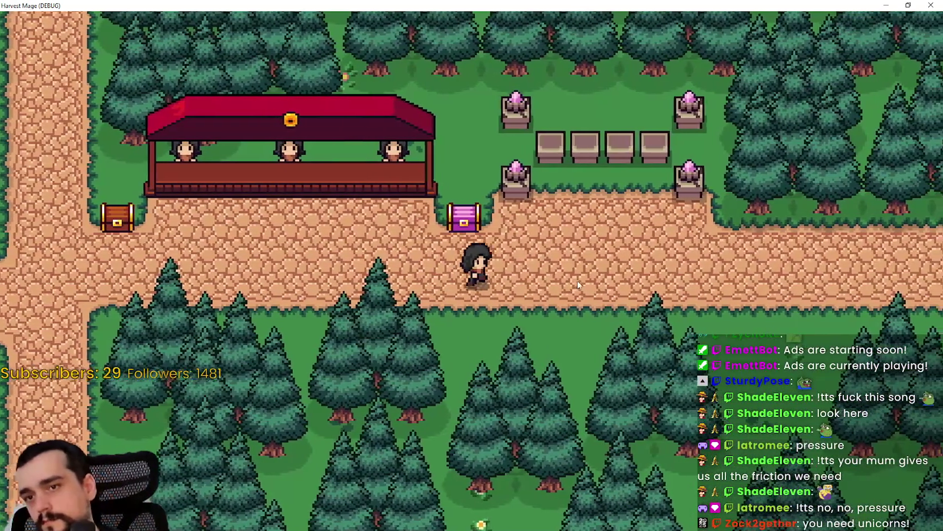
key("a")
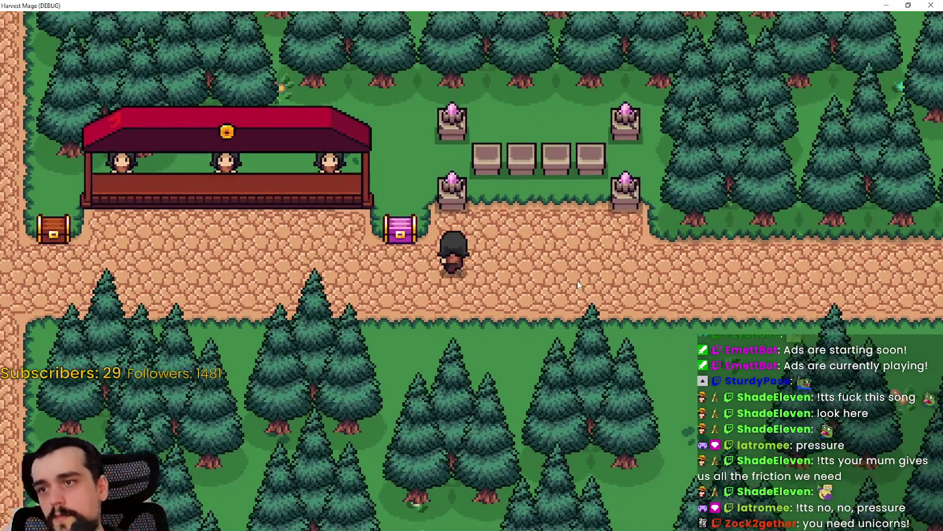
key("a")
key("w")
key("s")
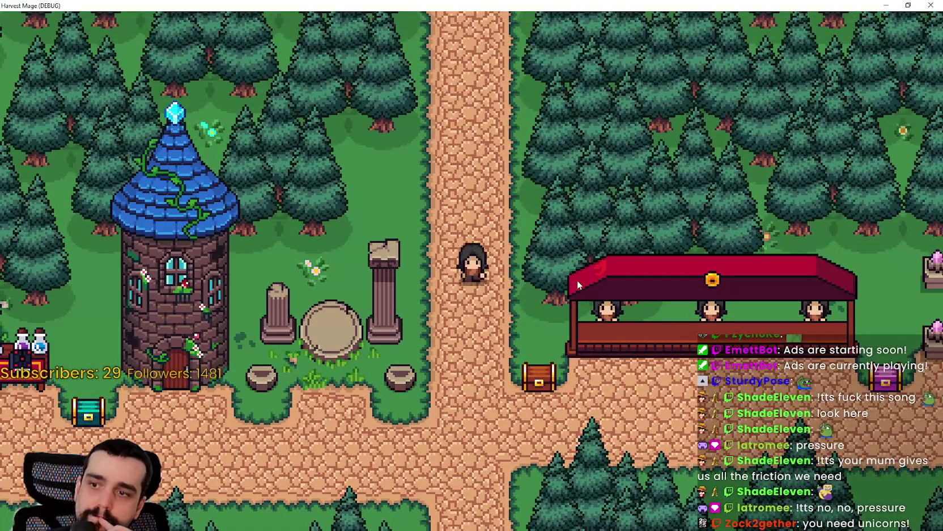
key("a")
key("a")
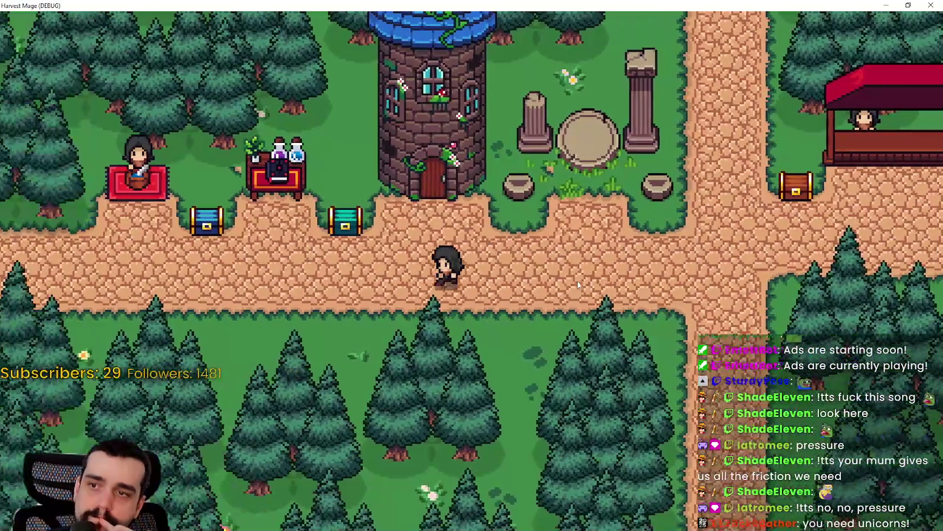
key("a")
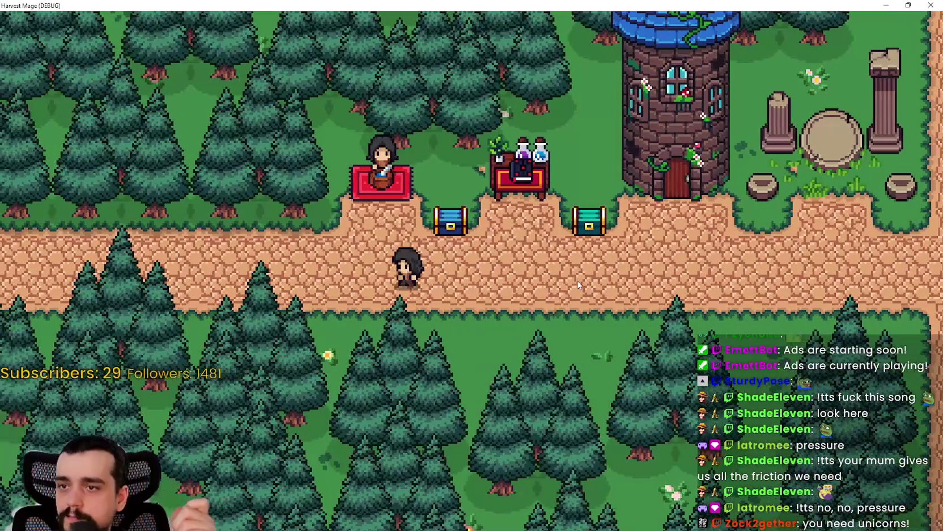
key("a")
Walk back across the clearing past the shrine and stalls, then close the game
key("w")
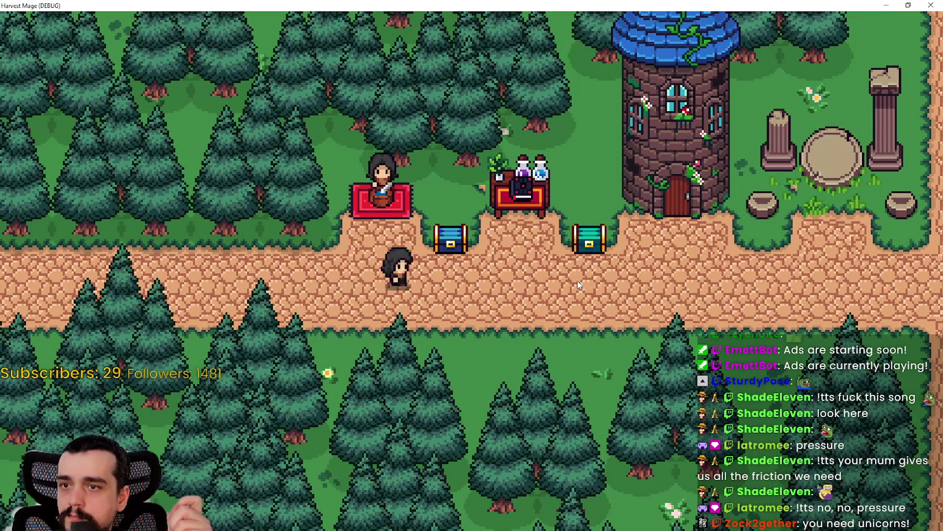
key("d")
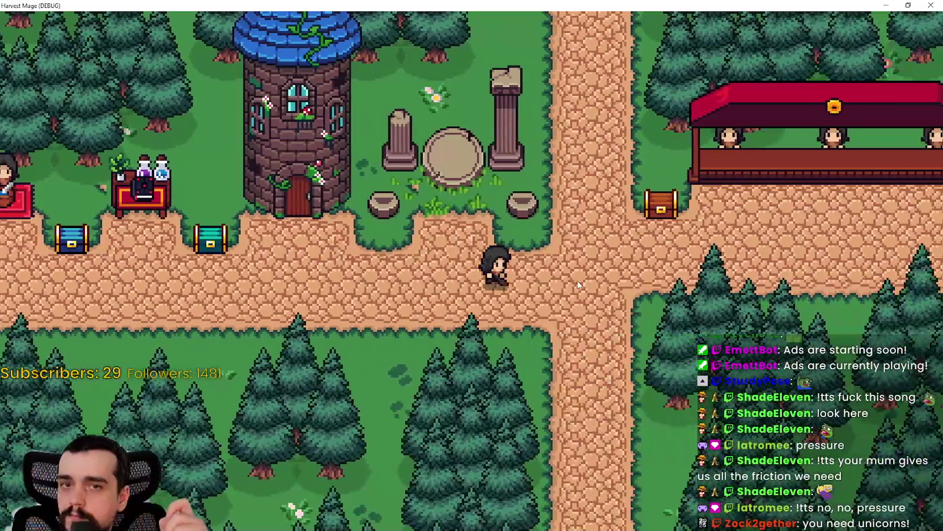
key("w")
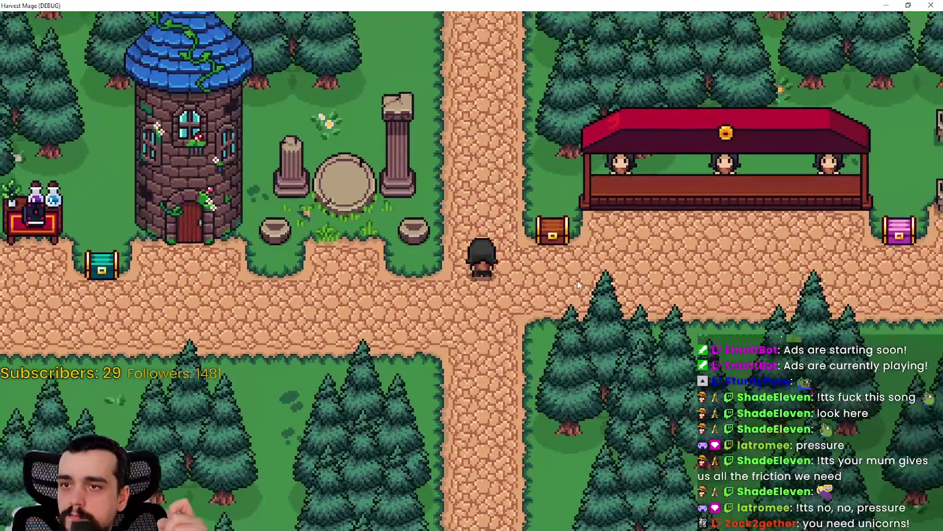
key("d")
key("d")
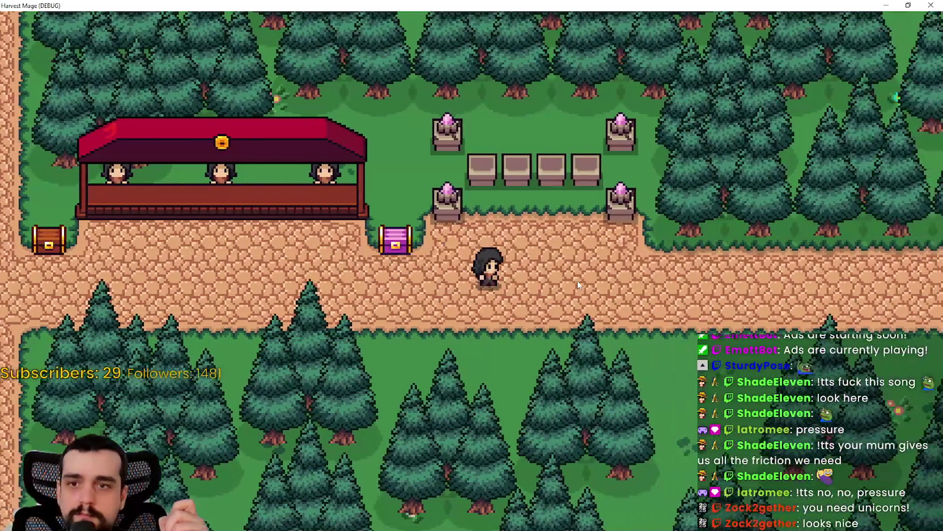
key("a")
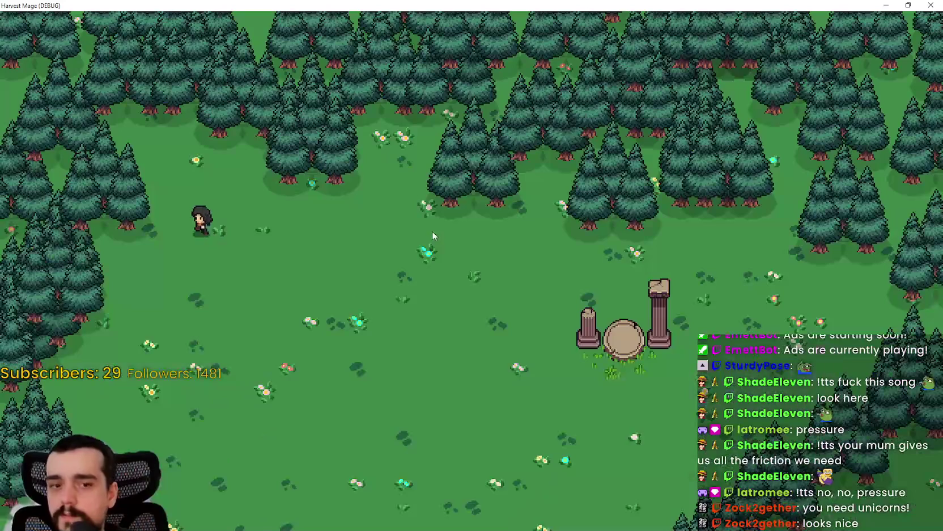
key("d")
key("w")
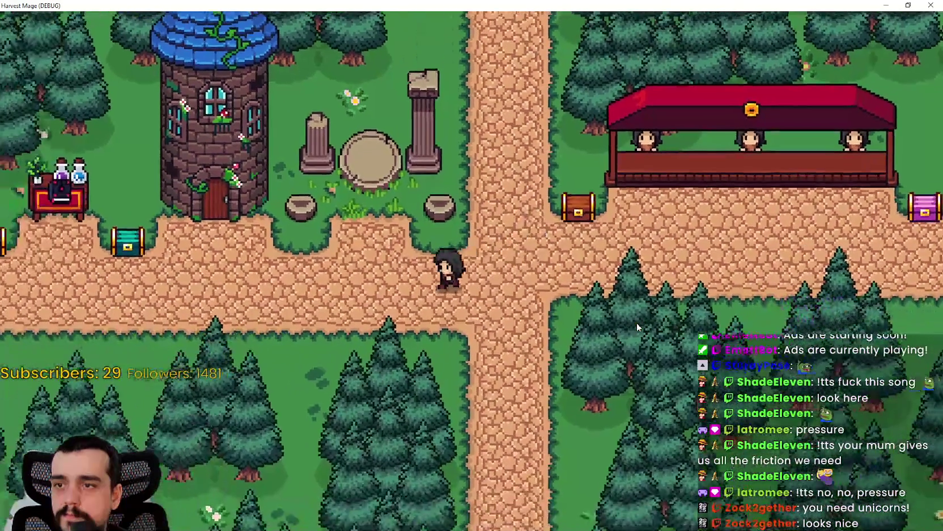
key("a")
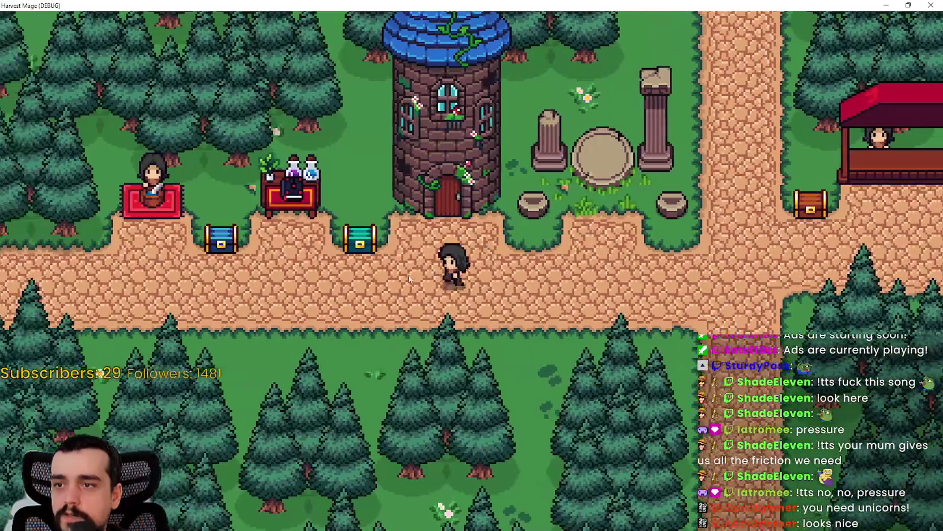
key("d")
key("w")
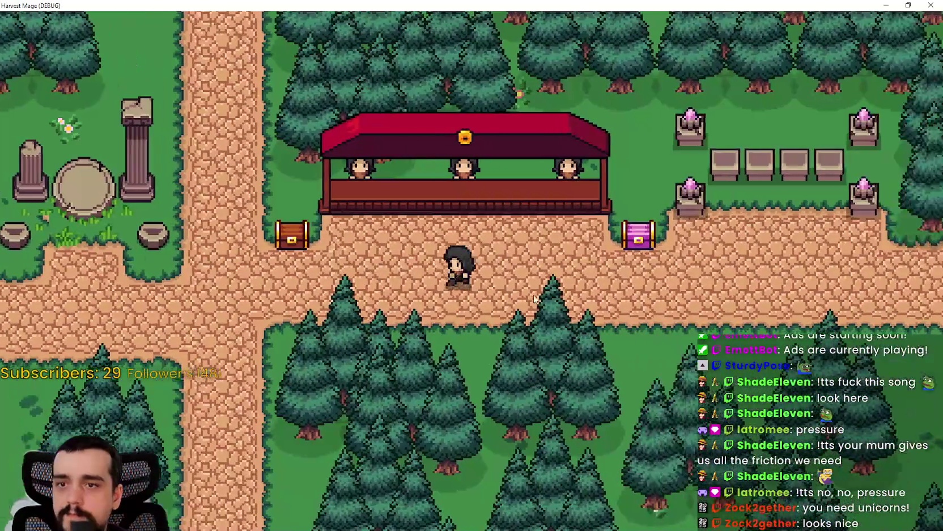
key("a")
key("d")
key("s")
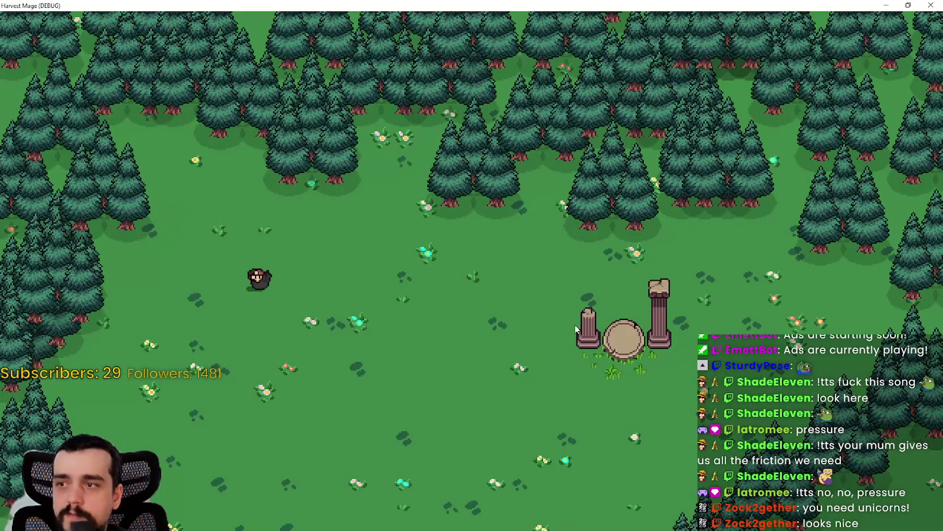
left_click(939, 5)
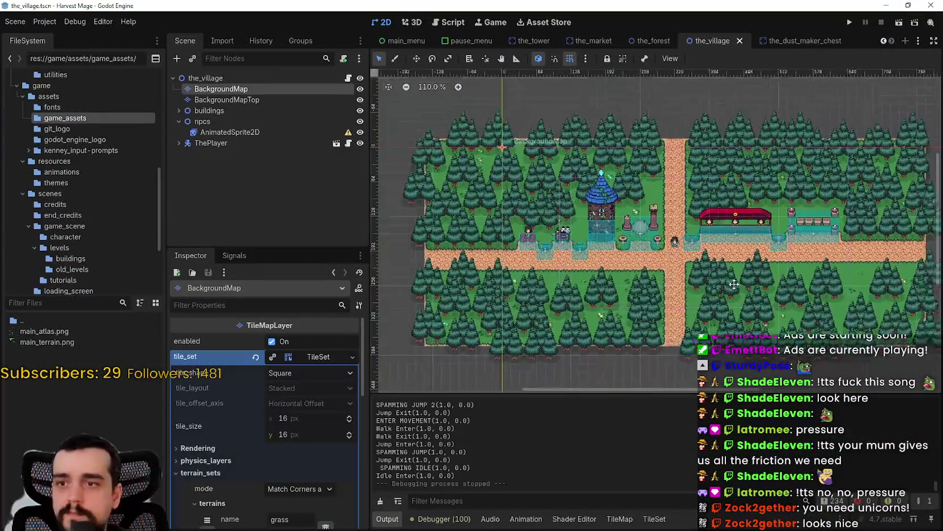
Select the AnimatedSprite2D node, then the newly imported npc_atlas.png in game_assets
scroll(696, 281, "right", 3)
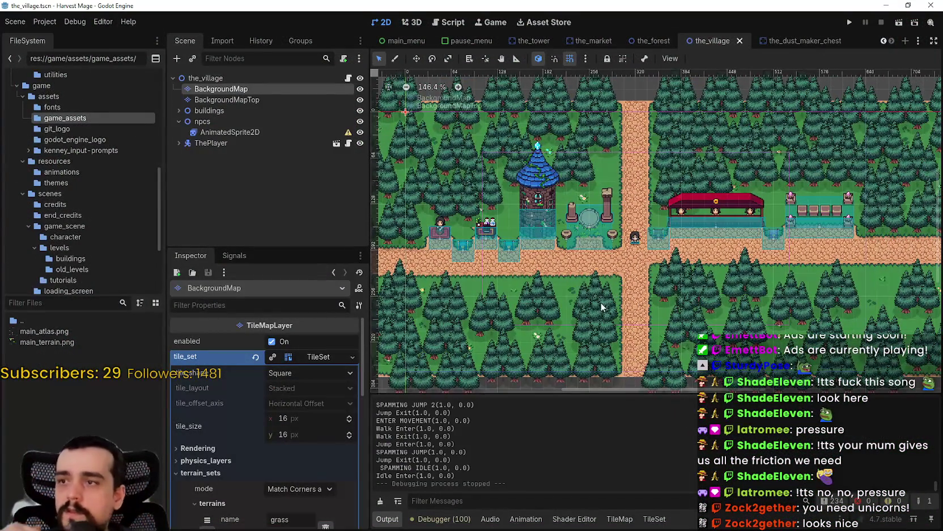
scroll(572, 284, "down", 3)
left_click(231, 131)
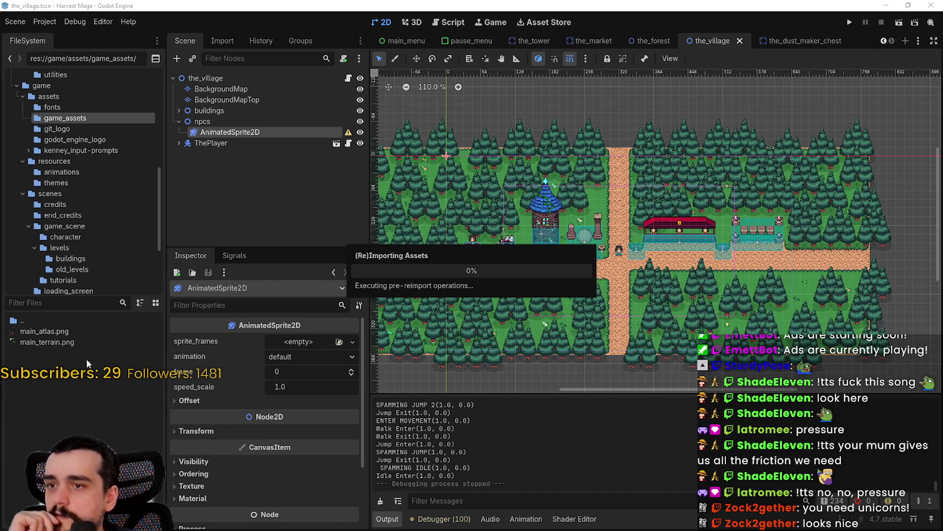
left_click(44, 353)
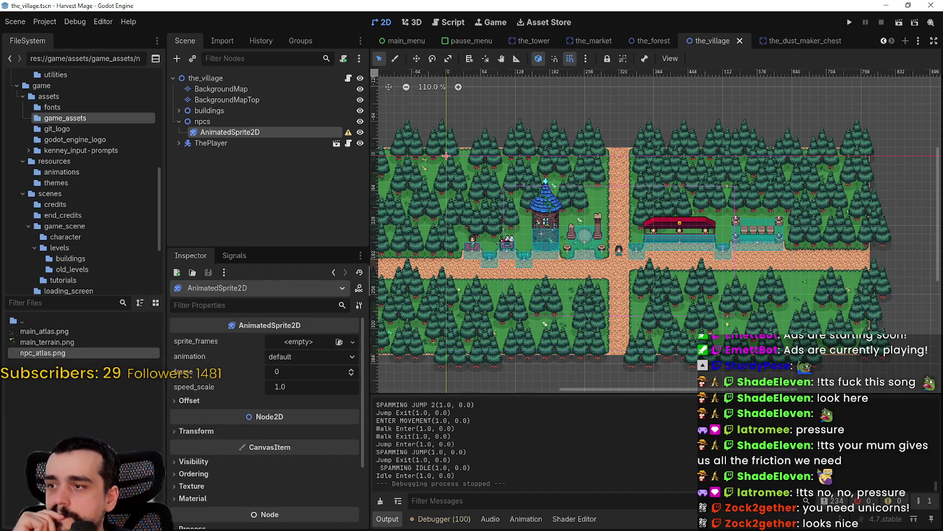
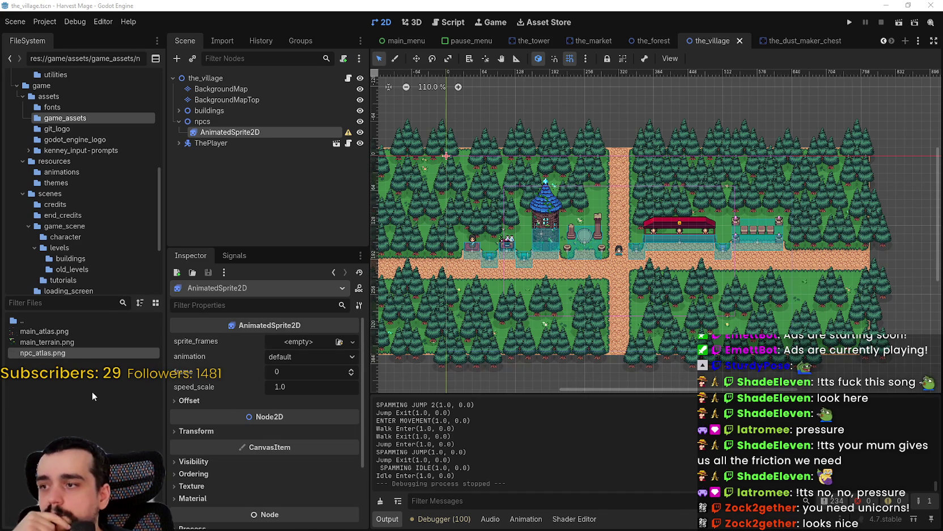
Point the missing atlas dependency of npc_sprite_frames.tres to game_assets/npc_atlas.png
double_click(55, 364)
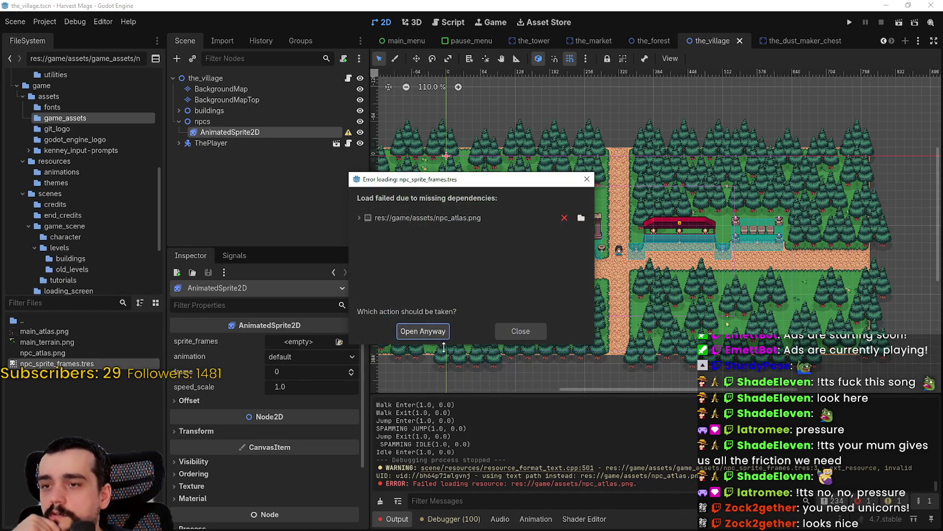
left_click(483, 217)
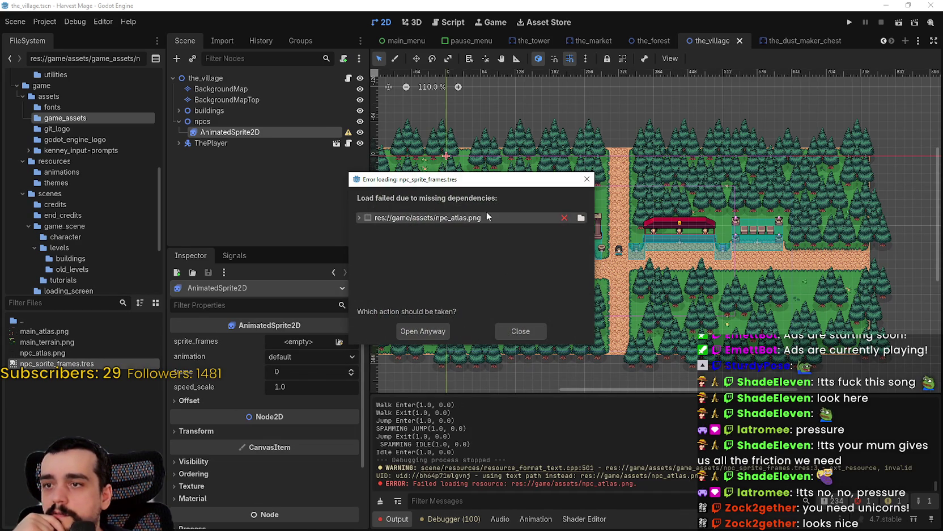
left_click(581, 218)
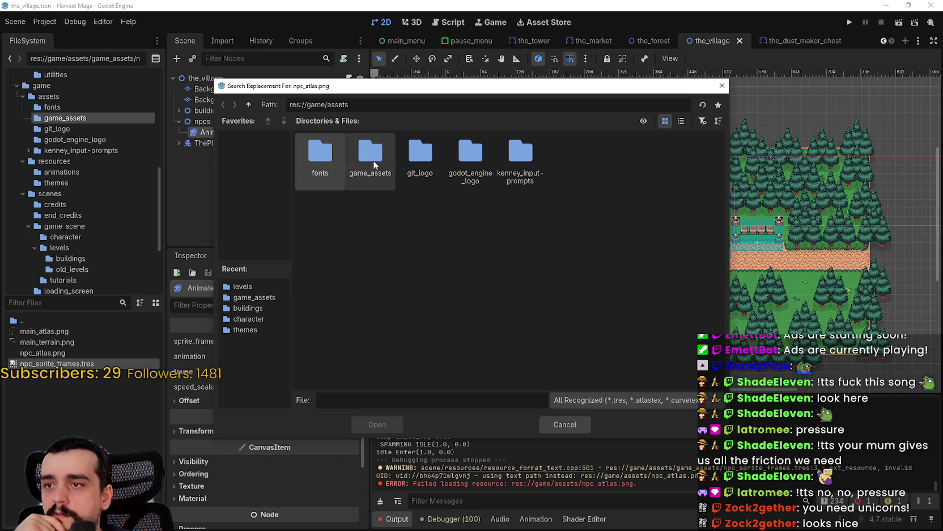
double_click(389, 162)
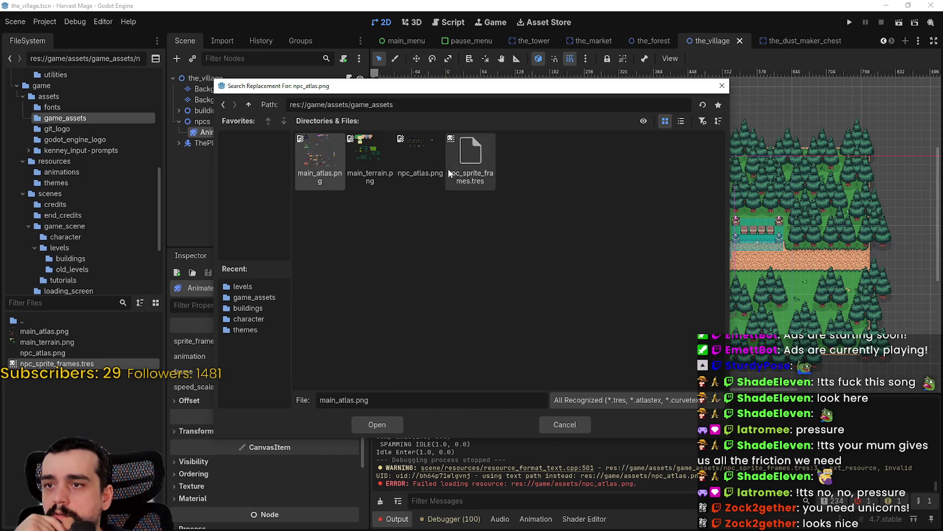
left_click(420, 159)
left_click(377, 424)
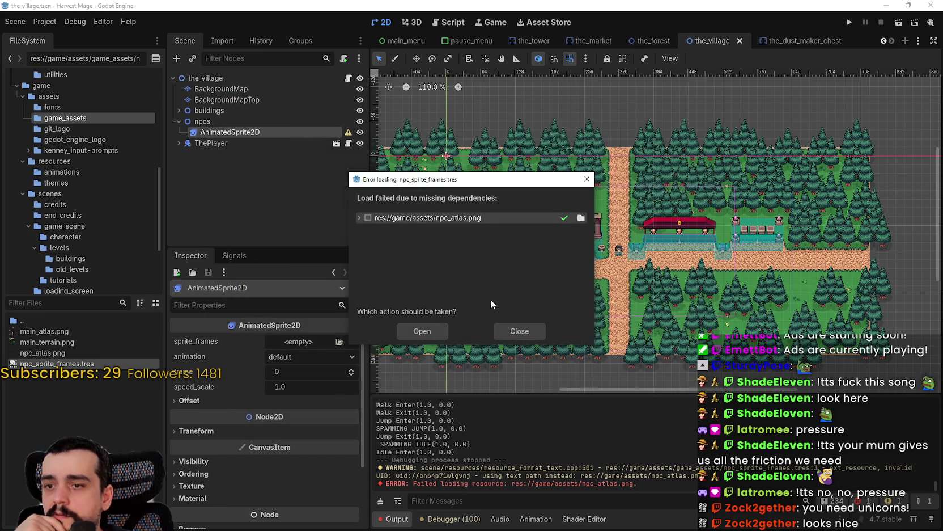
Preview the foot_walk_right, horse_idle_right and horse_walk_right animations in the repaired sprite frames
left_click(431, 332)
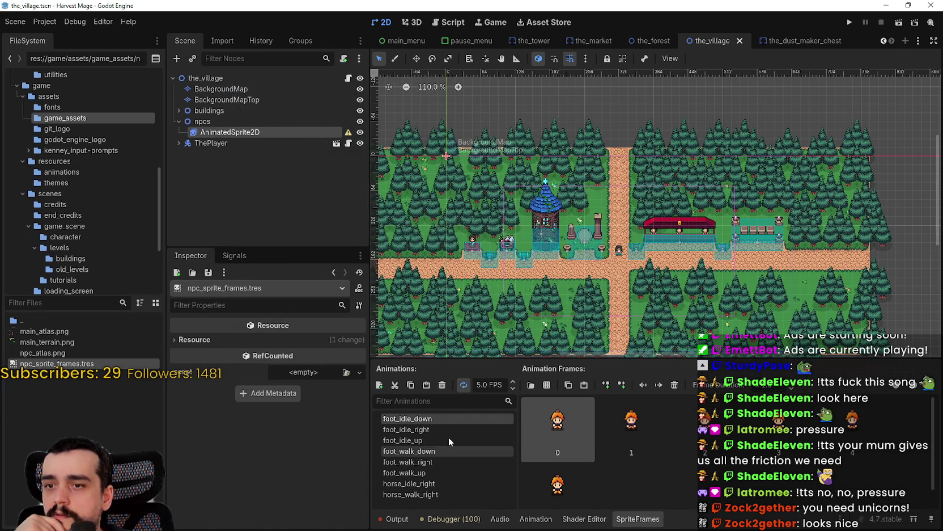
left_click(426, 451)
left_click(428, 463)
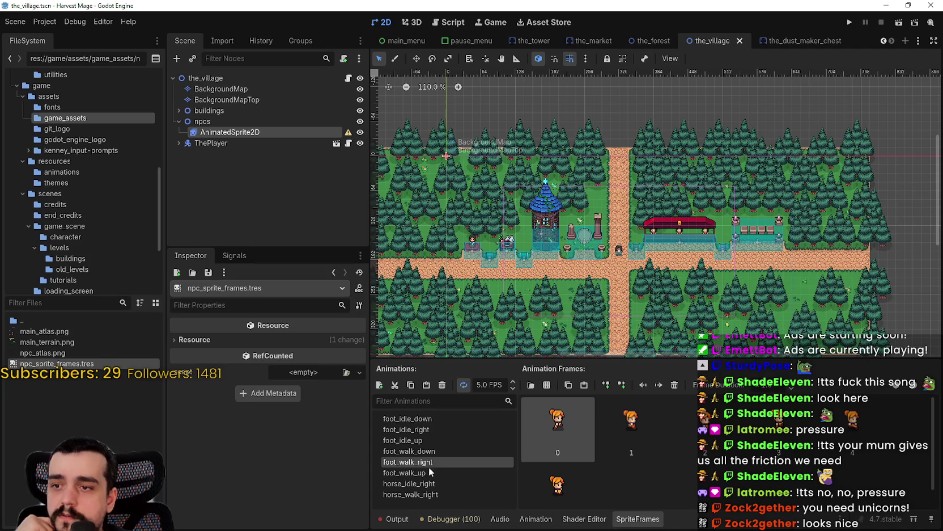
left_click(432, 483)
left_click(430, 494)
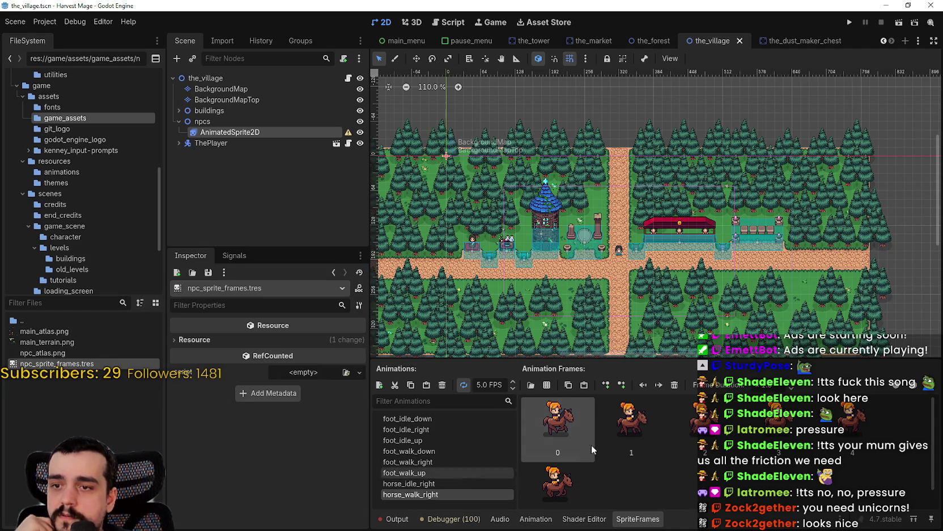
scroll(646, 189, "up", 3)
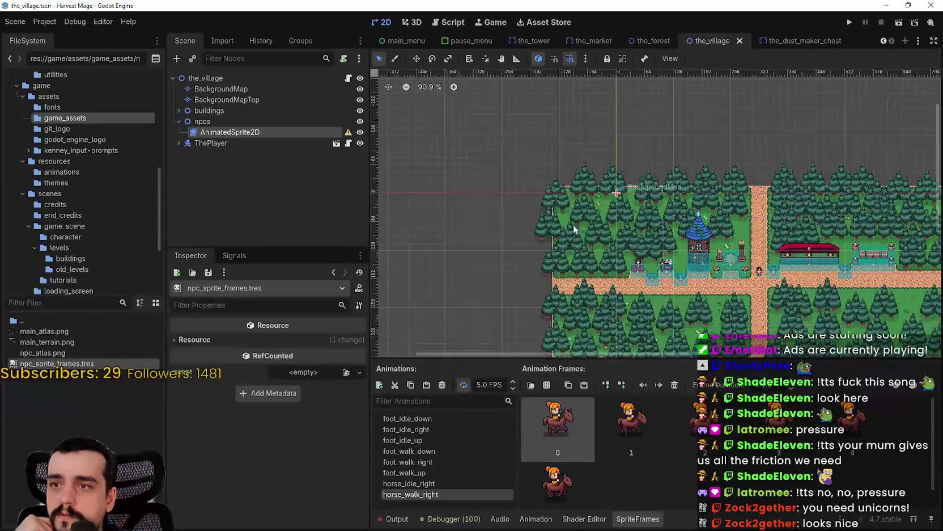
scroll(646, 188, "up", 2)
scroll(646, 188, "down", 5)
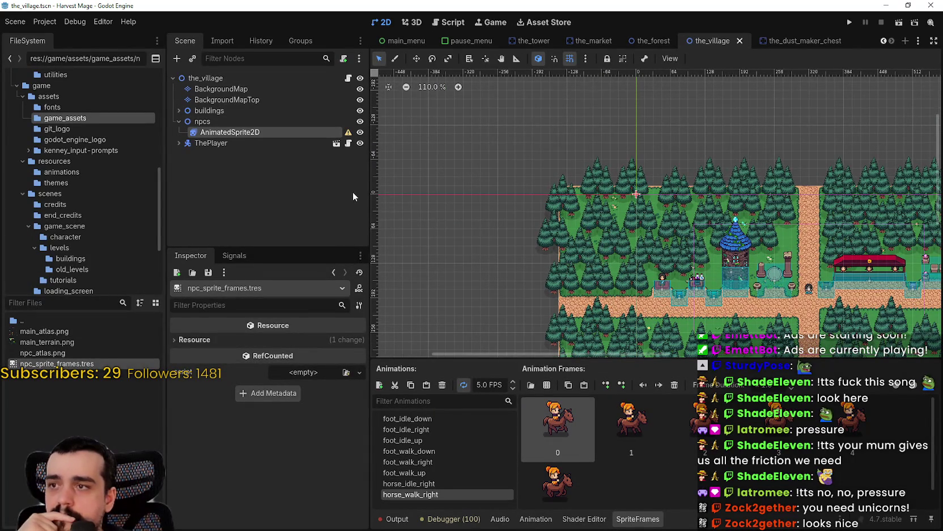
left_click(221, 133)
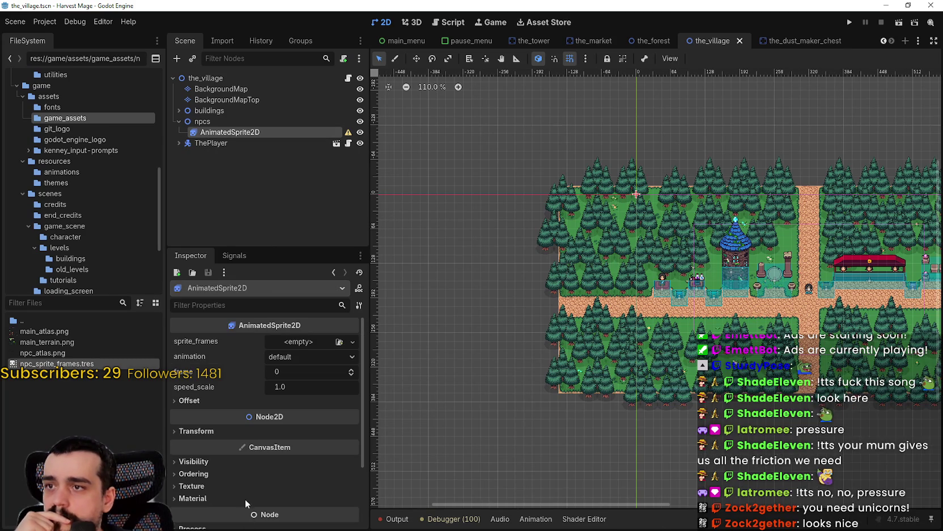
Quick-load npc_sprite_frames.tres into the AnimatedSprite2D's sprite_frames
left_click(293, 343)
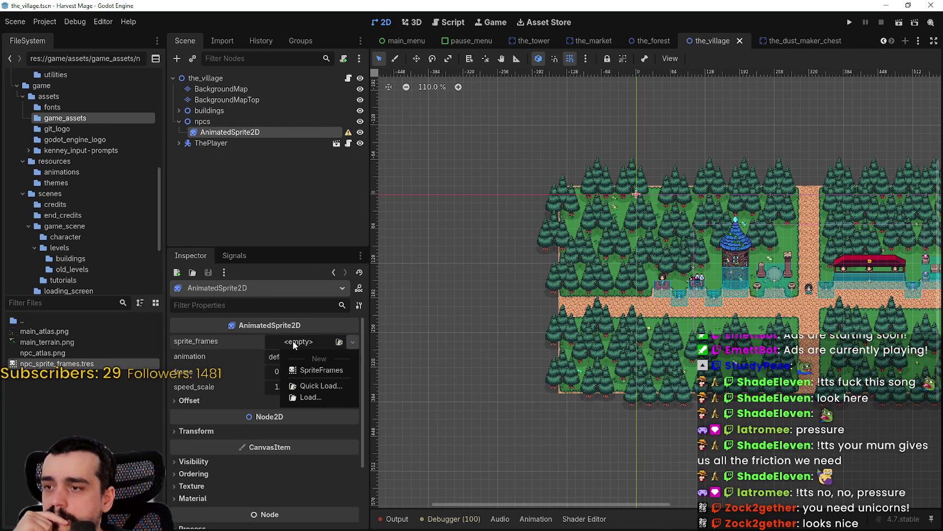
left_click(314, 384)
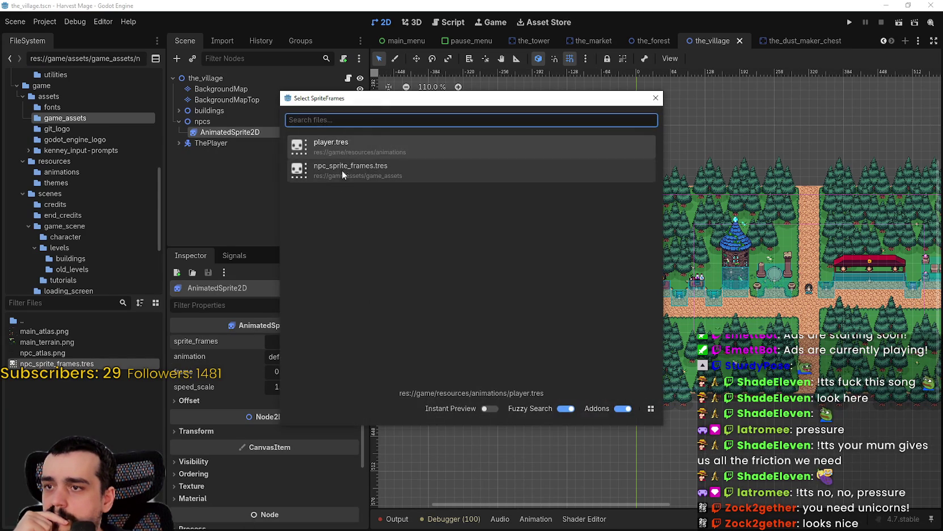
double_click(344, 175)
Move the NPC sprite onto the village path, nudging it 32 px to the right
scroll(618, 191, "up", 3)
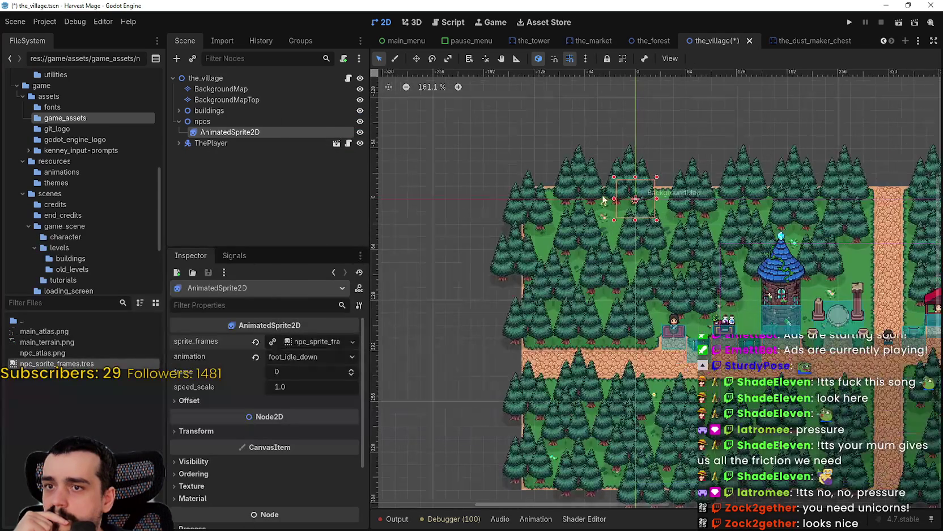
left_click(417, 58)
mouse_move(635, 199)
left_mouse_down()
mouse_move(688, 280)
mouse_move(760, 332)
mouse_move(842, 366)
left_mouse_up()
scroll(624, 315, "up", 8)
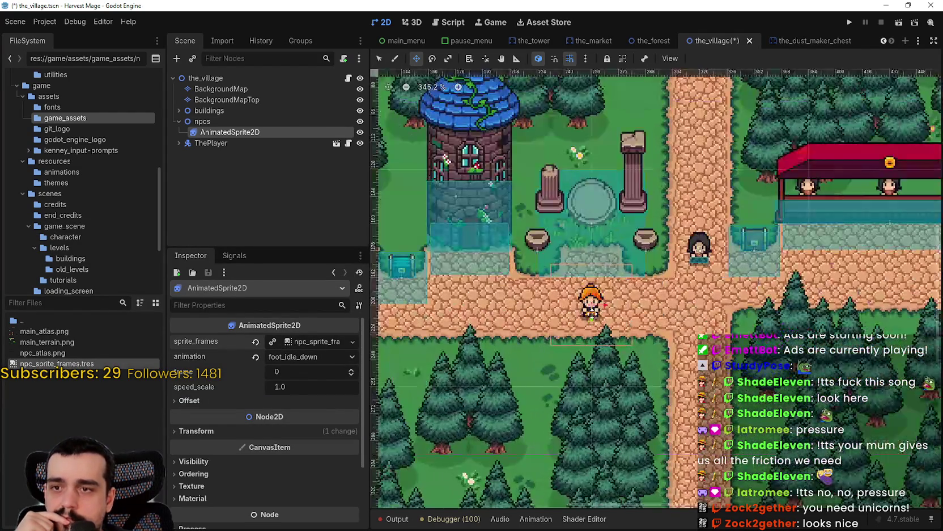
left_click_drag(604, 311, 658, 311)
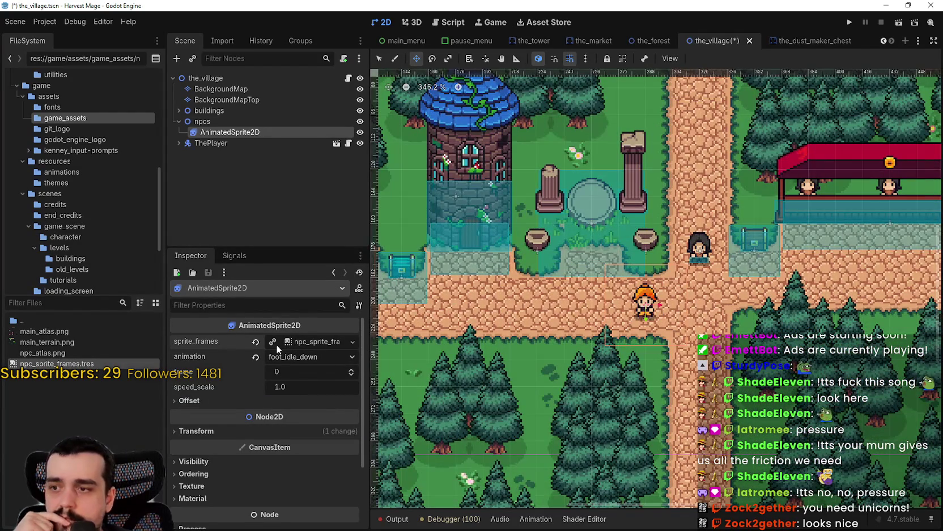
Set the sprite's z_index to 1, enable y_sort_enabled, and save the scene
left_click(313, 344)
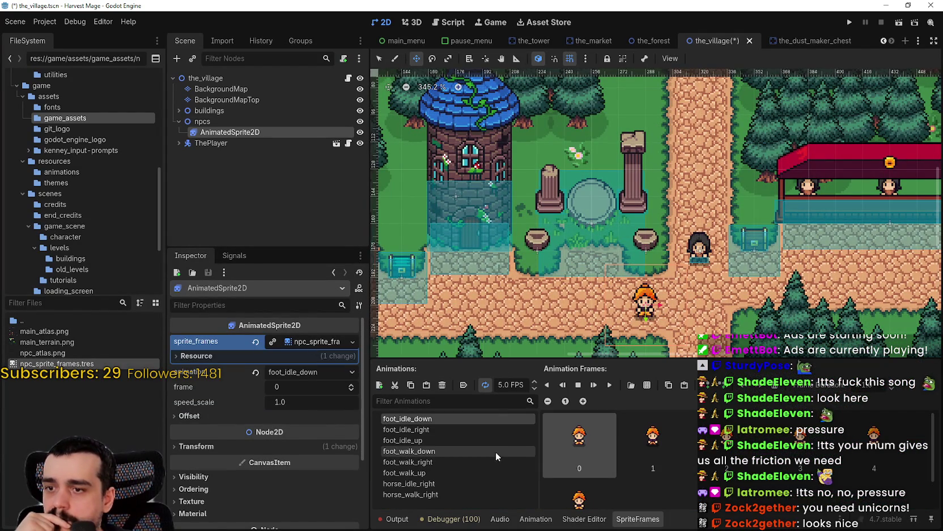
scroll(851, 300, "up", 3)
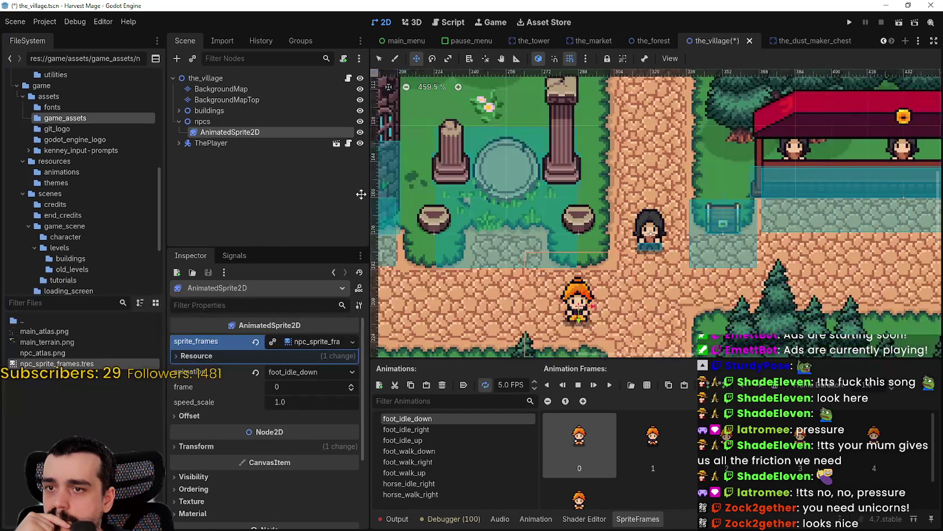
scroll(267, 432, "down", 4)
left_click(199, 348)
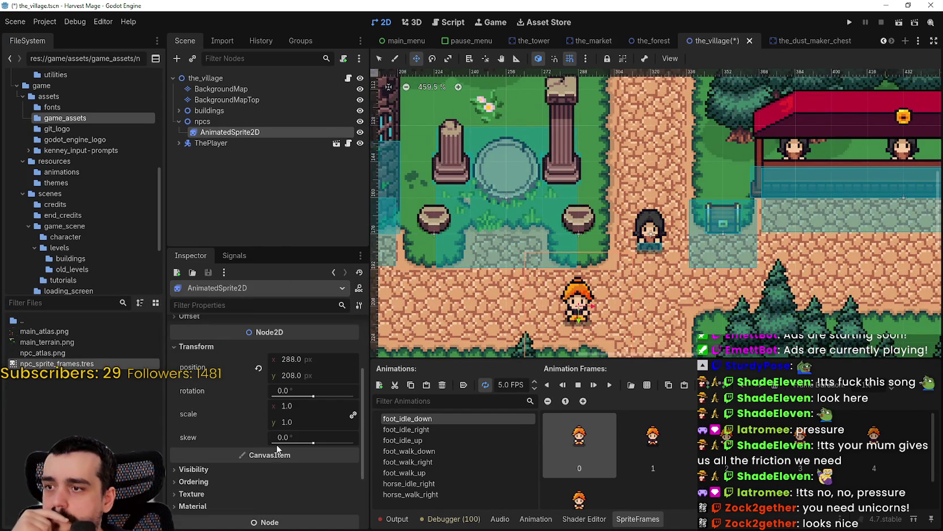
scroll(269, 456, "down", 4)
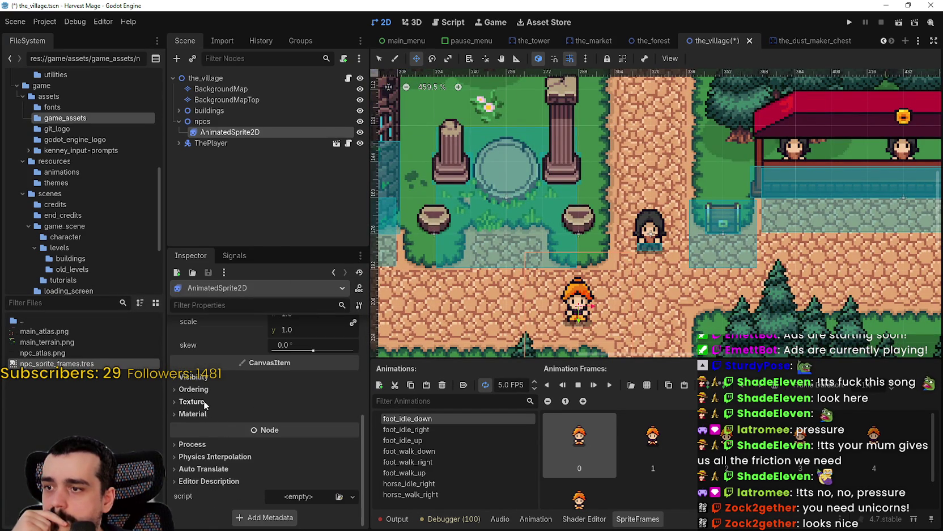
left_click(204, 389)
left_click(285, 433)
left_click(351, 400)
scroll(578, 258, "down", 4)
key("ctrl+s")
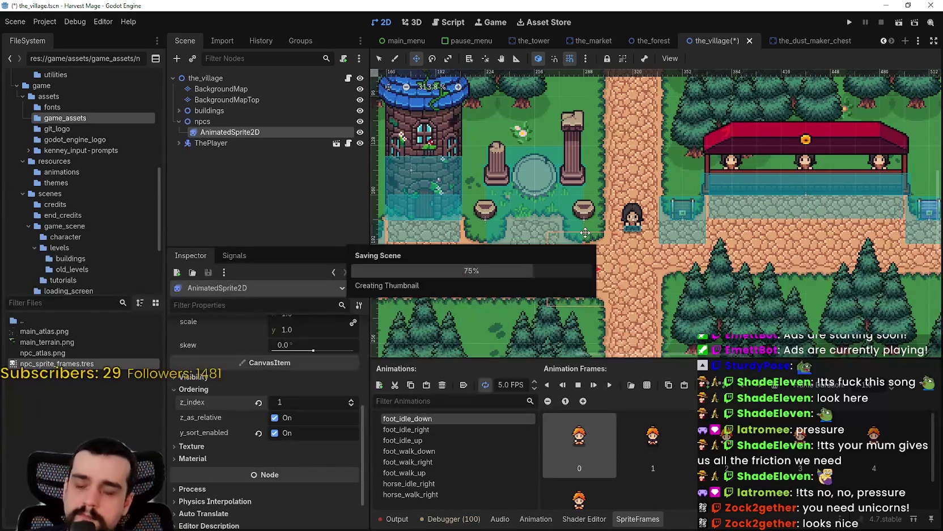
Reposition the NPC sprite beside the fountain and save the village scene again
scroll(530, 391, "up", 2)
left_click(591, 258)
mouse_move(591, 258)
left_mouse_down()
mouse_move(581, 113)
mouse_move(719, 283)
mouse_move(587, 227)
mouse_move(541, 253)
mouse_move(601, 314)
left_mouse_up()
scroll(496, 210, "down", 2)
key("ctrl+s")
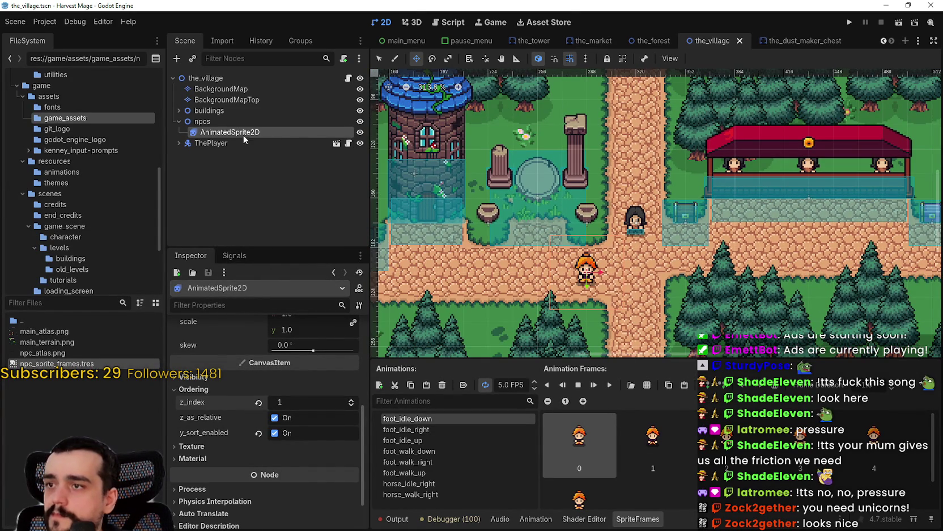
Rename the sprite node to npc
double_click(243, 134)
type("npc")
key("Return")
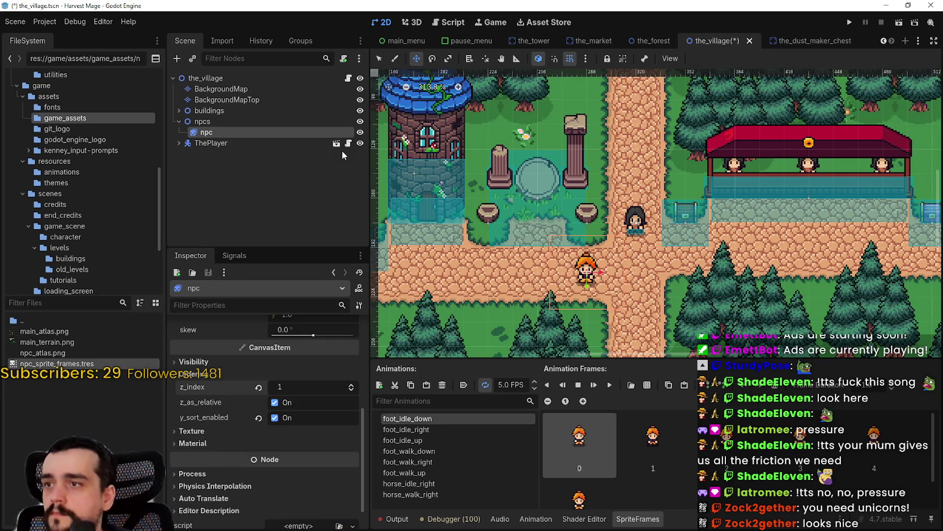
Save the npc branch as the_npc.tscn in the character folder
right_click(299, 129)
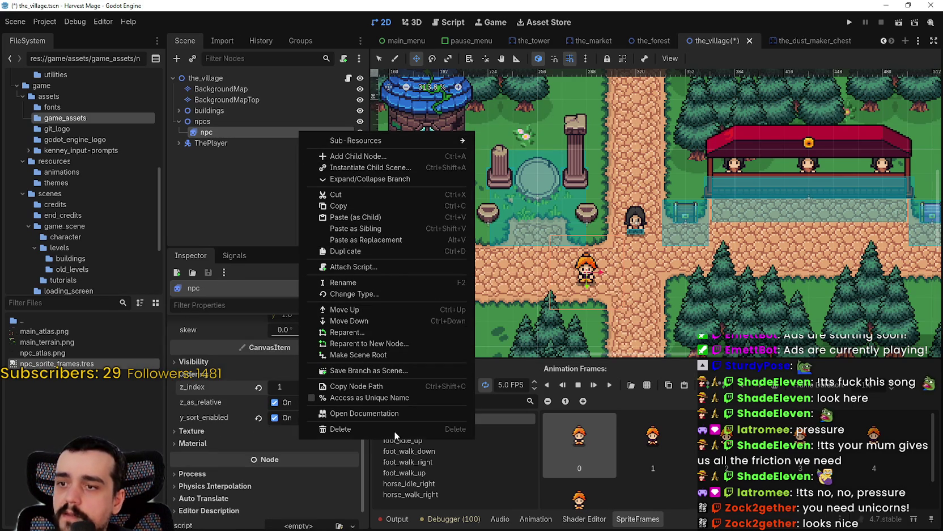
left_click(358, 370)
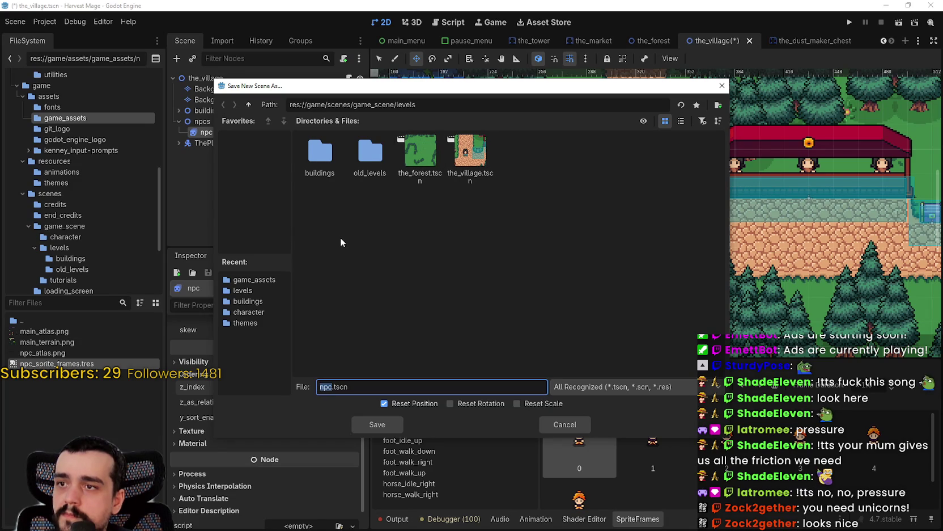
left_click(248, 104)
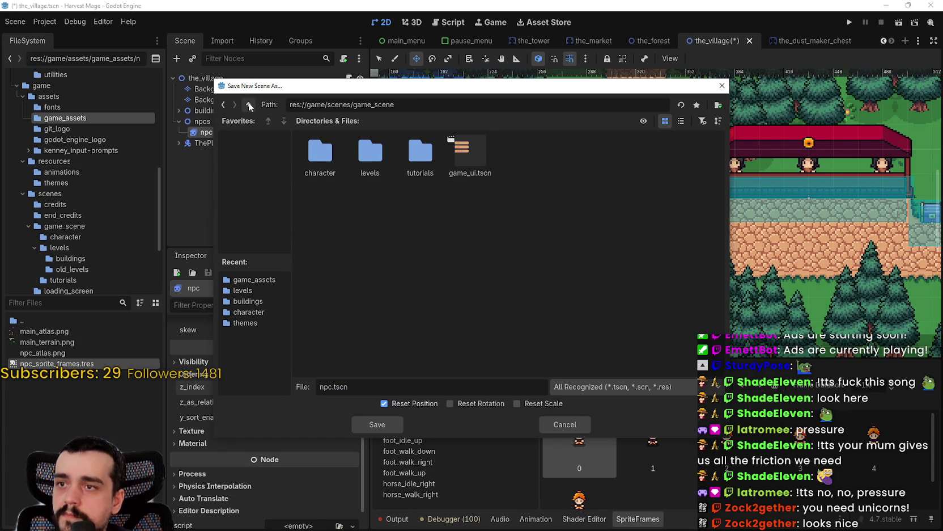
double_click(335, 159)
right_click(391, 194)
left_click(369, 240)
type("the_")
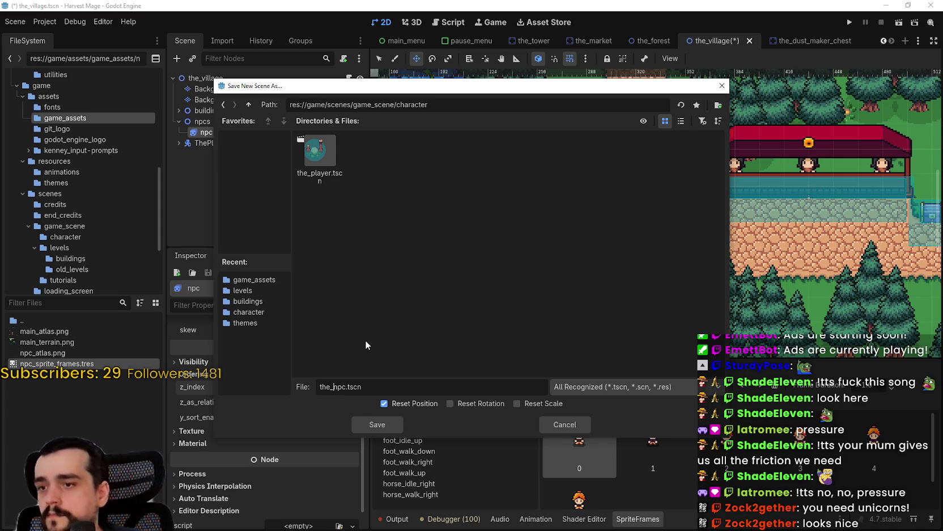
left_click(377, 424)
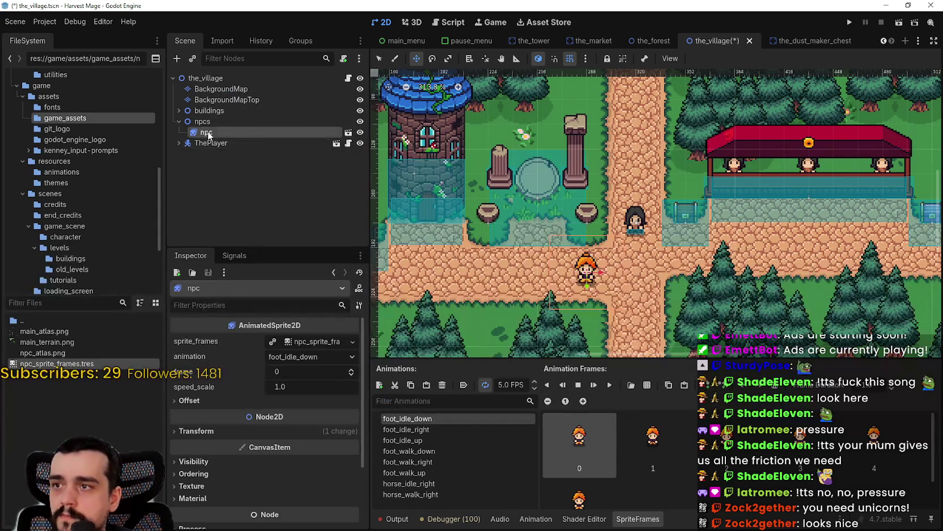
Open the_npc scene and begin renaming its root node
double_click(221, 134)
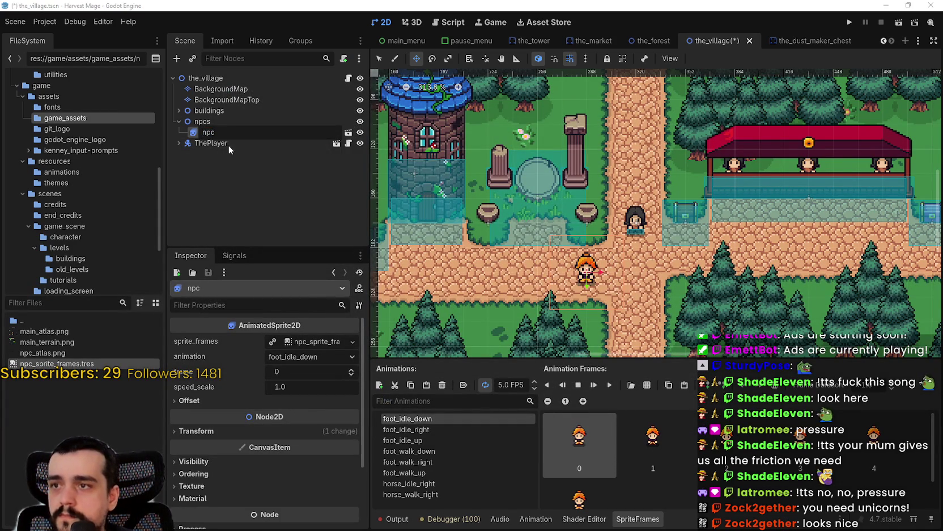
left_click(349, 132)
left_click(213, 77)
double_click(194, 78)
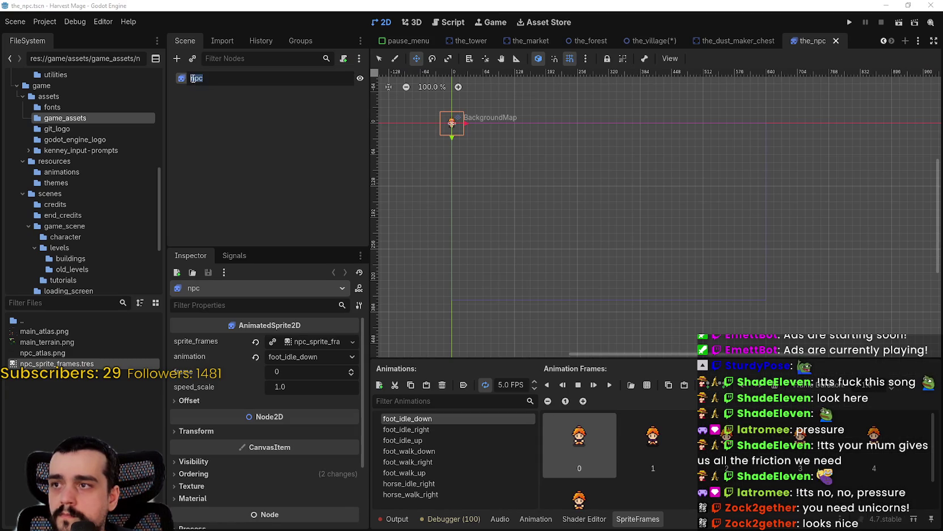
Rename the root node to the_npc and save the_npc scene
type("the_")
key("Return")
key("ctrl+s")
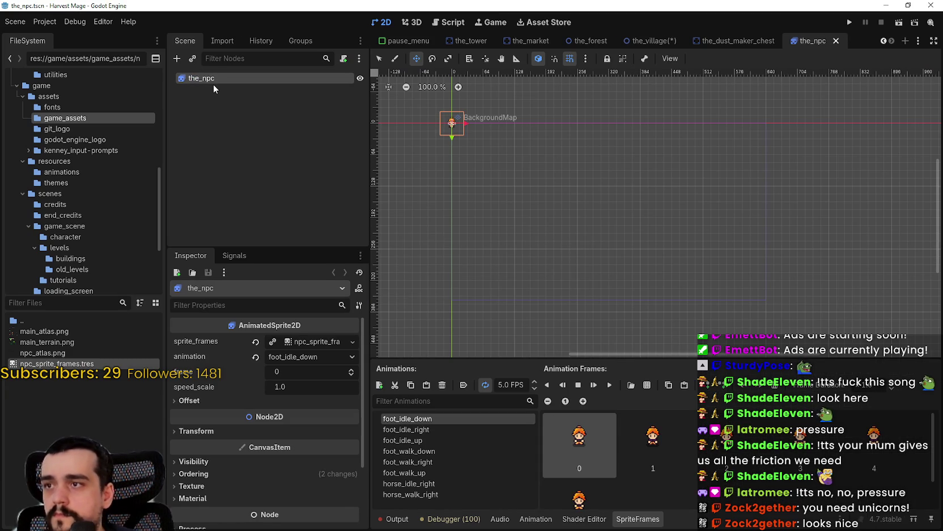
Show the character folder's files and return to the_village, zoomed out over the whole map
scroll(64, 189, "down", 2)
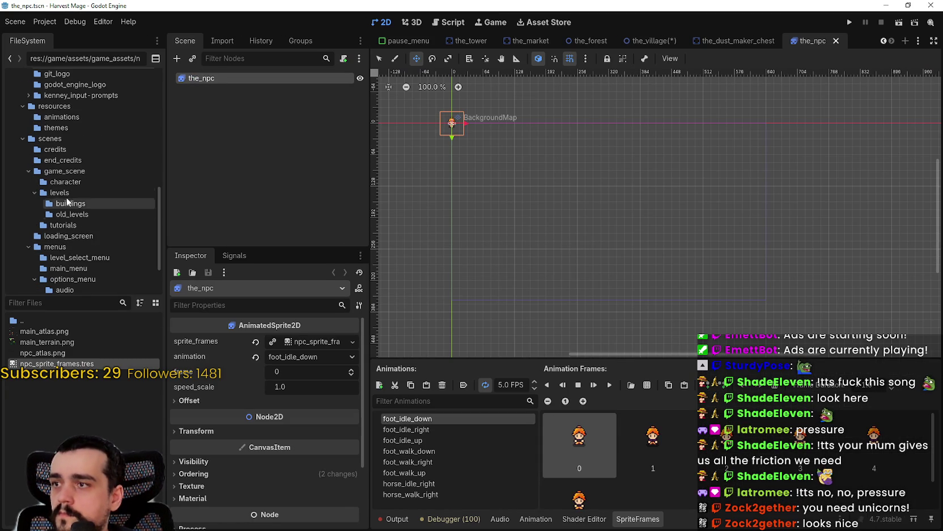
left_click(66, 186)
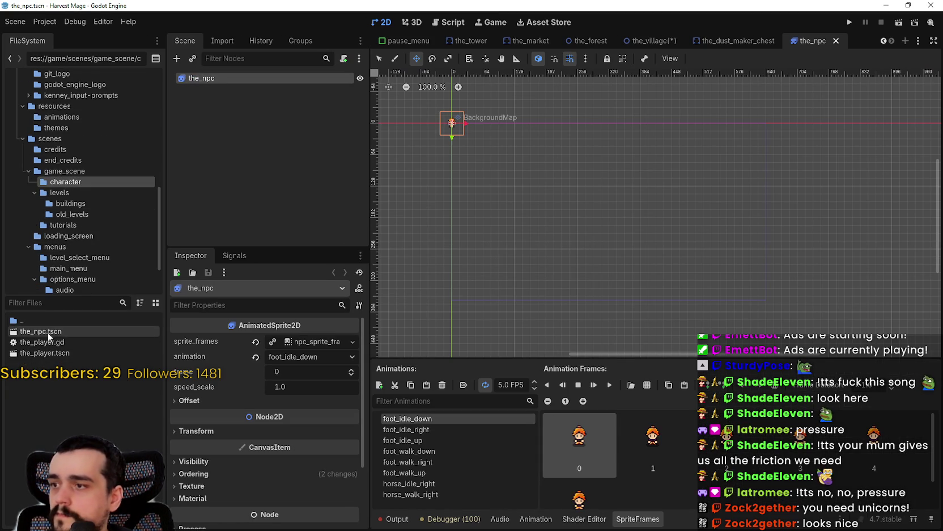
scroll(574, 255, "up", 12)
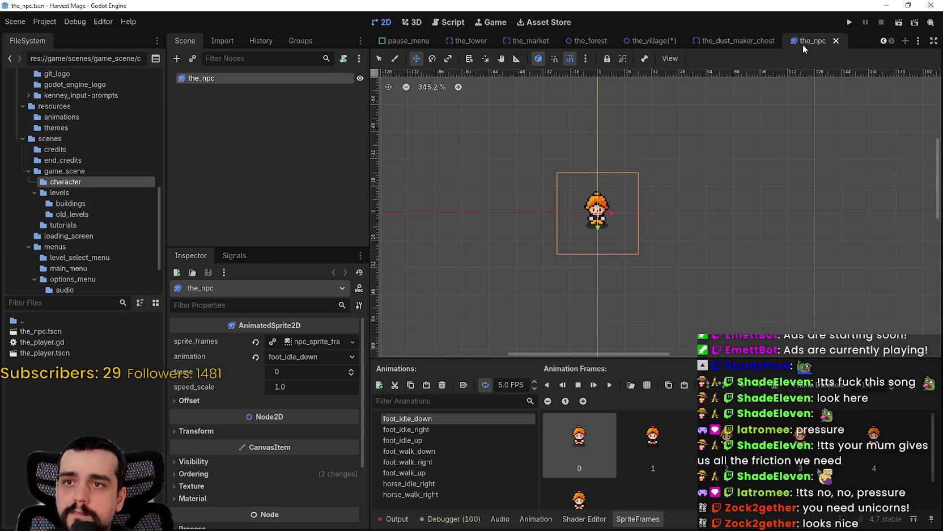
left_click(652, 40)
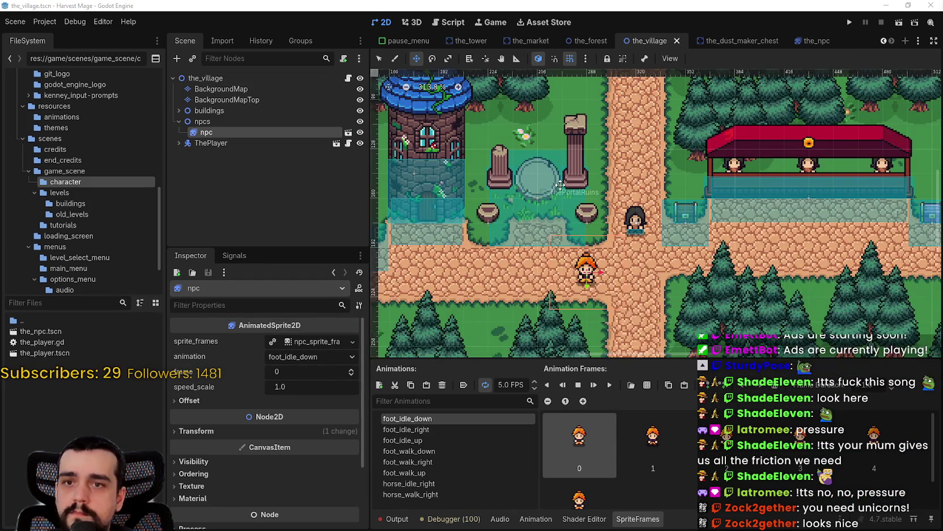
scroll(599, 207, "down", 4)
scroll(645, 211, "down", 7)
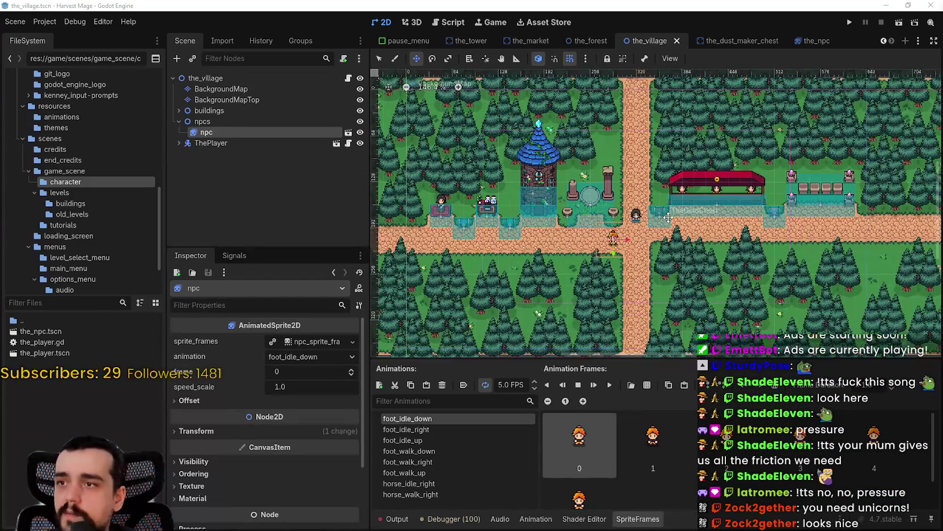
scroll(605, 238, "up", 2)
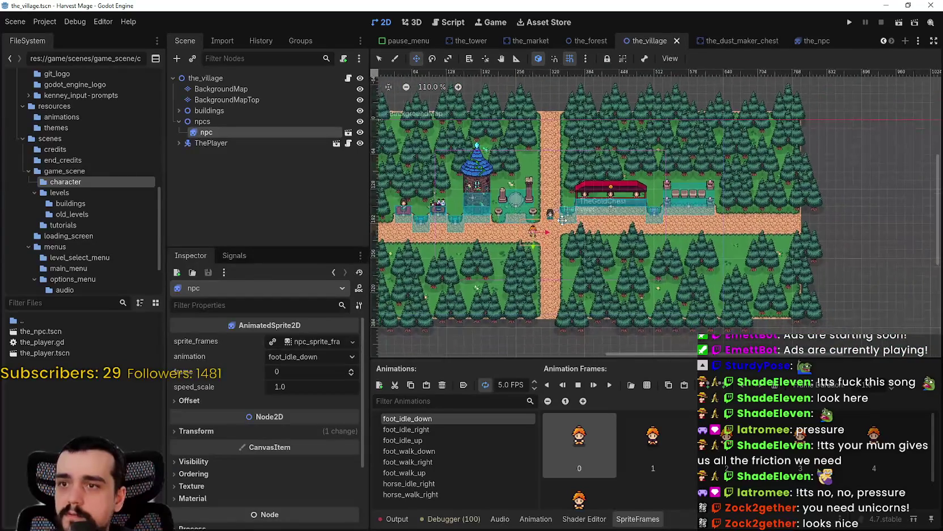
right_click(212, 123)
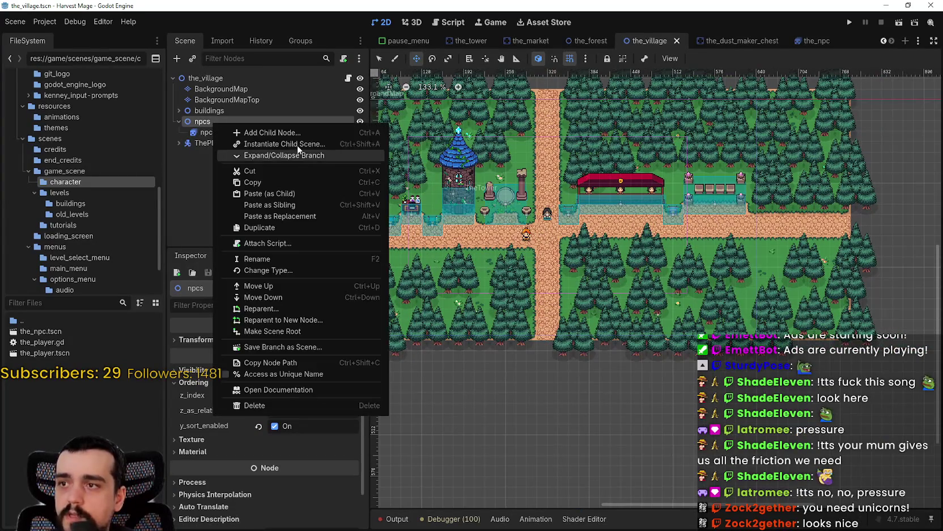
Add a NavigationRegion2D child under npcs by searching node types for 'region'
left_click(298, 180)
key("ctrl+a")
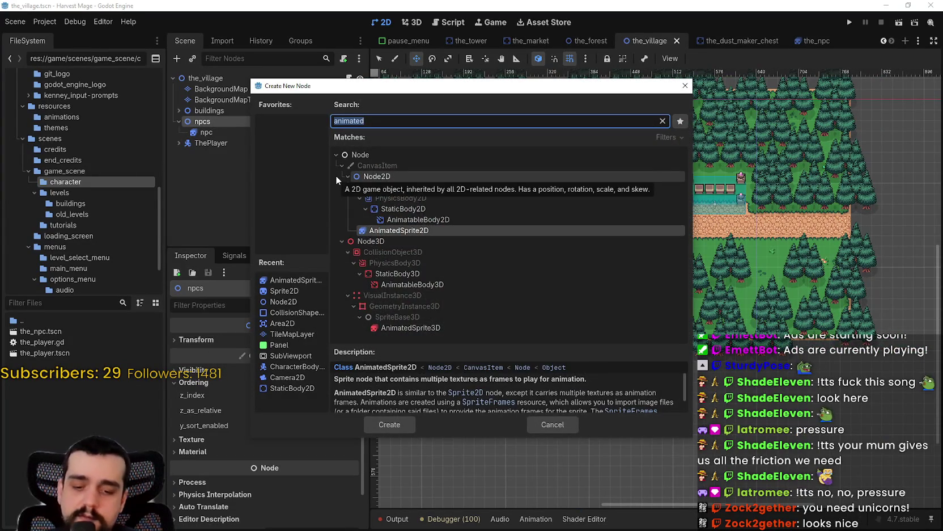
type("regio")
key("BackSpace")
key("BackSpace")
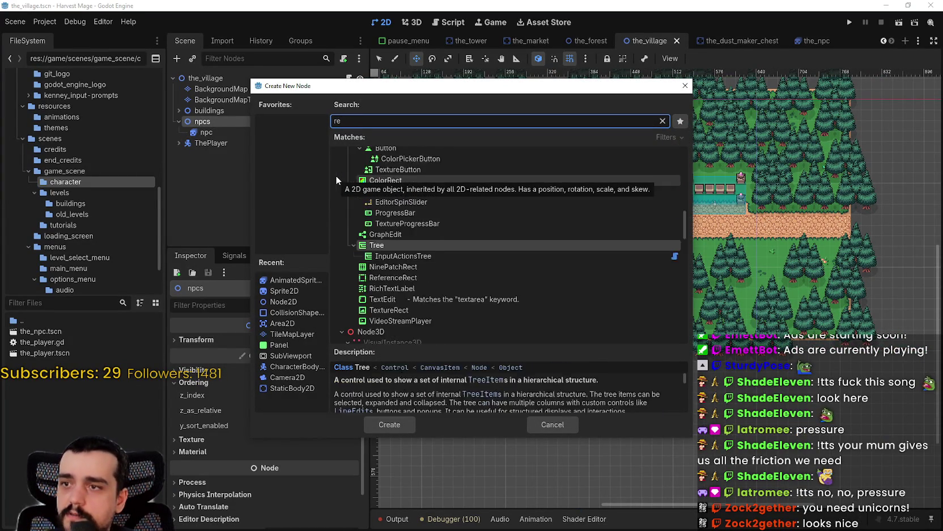
key("BackSpace")
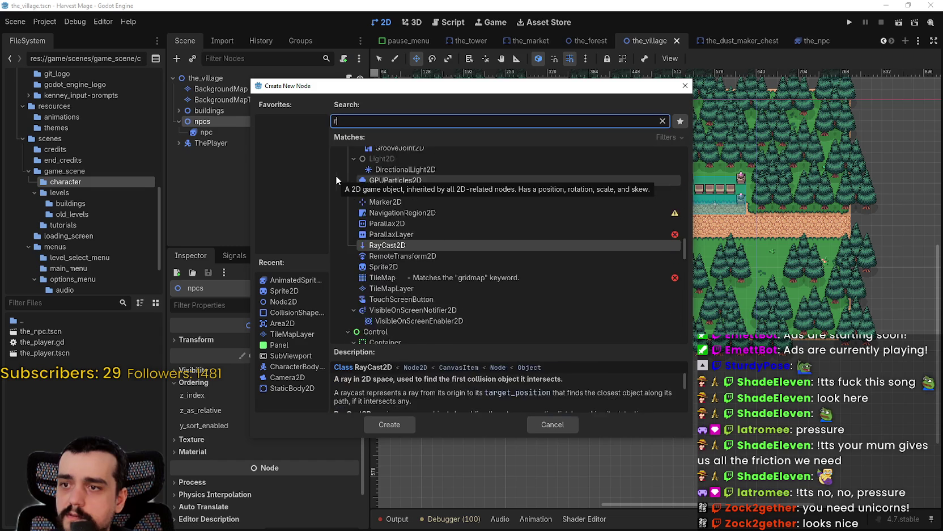
key("BackSpace")
key("BackSpace")
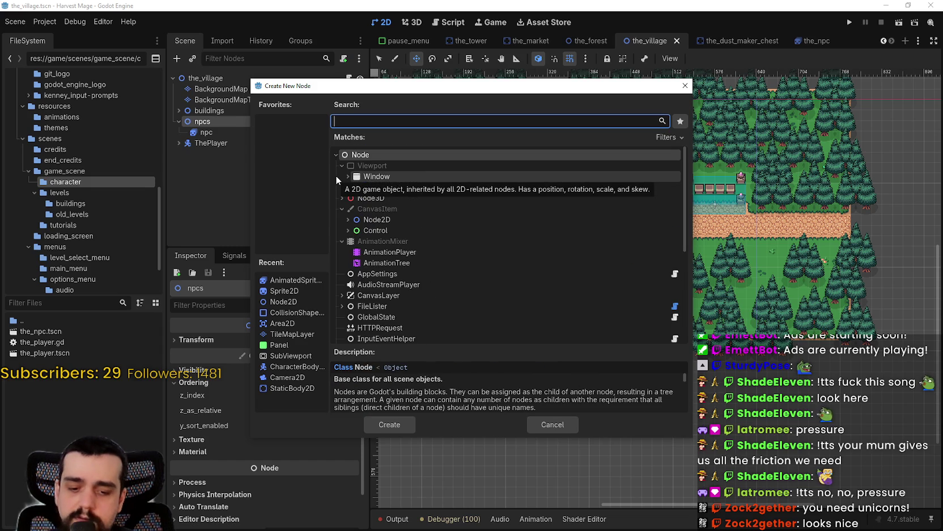
type("te")
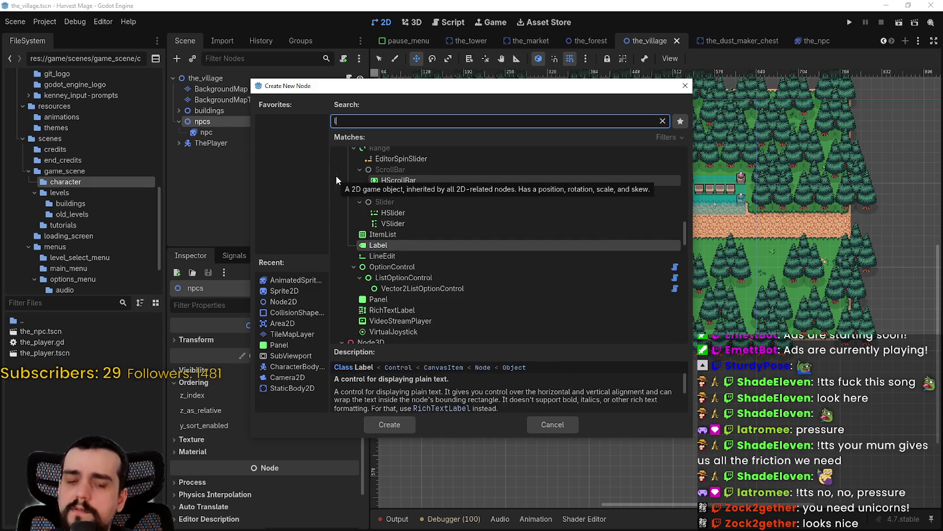
key("BackSpace")
key("BackSpace")
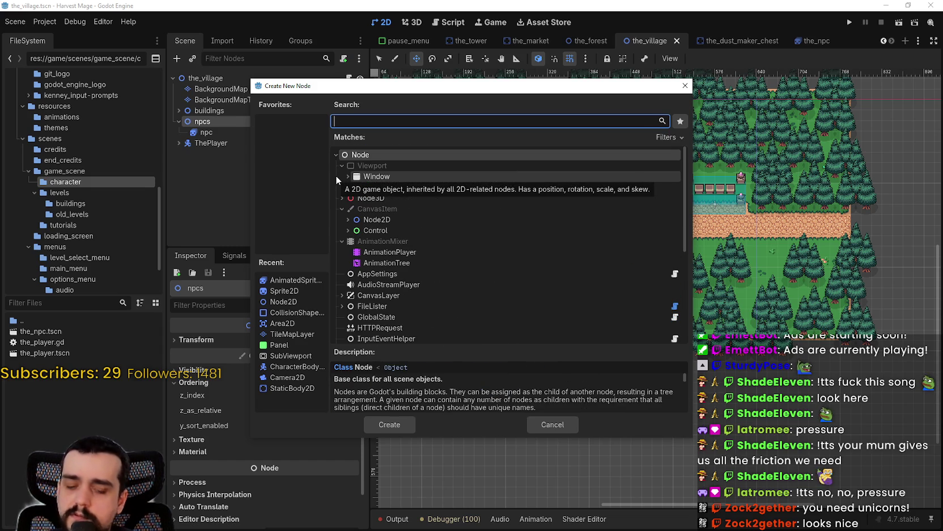
type("region")
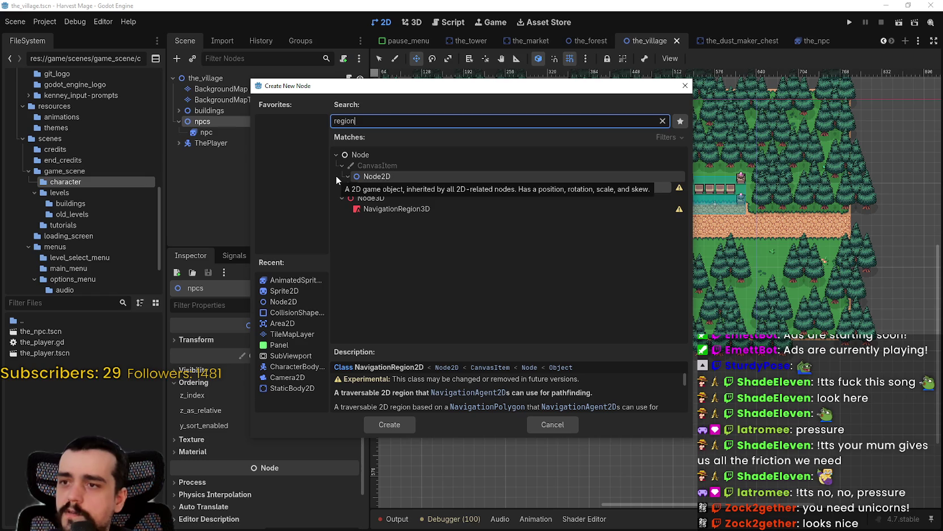
left_click(390, 425)
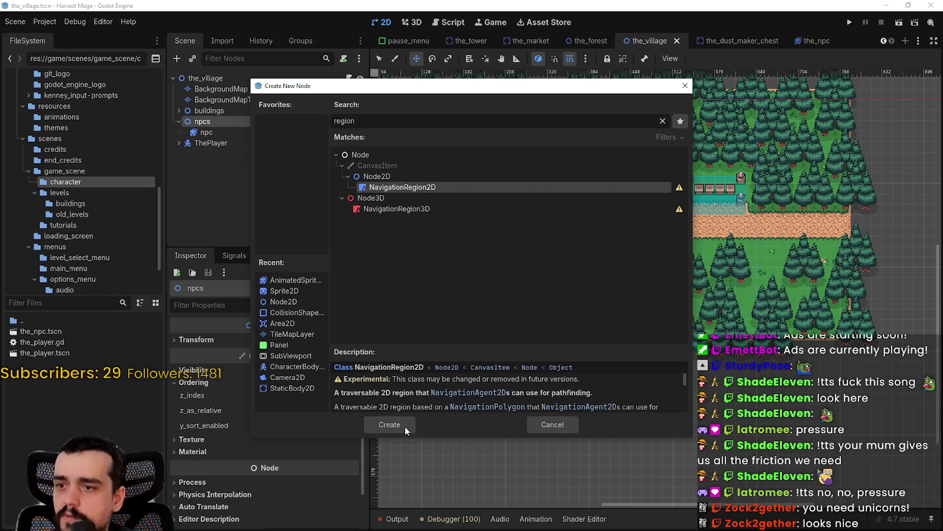
scroll(535, 245, "down", 3)
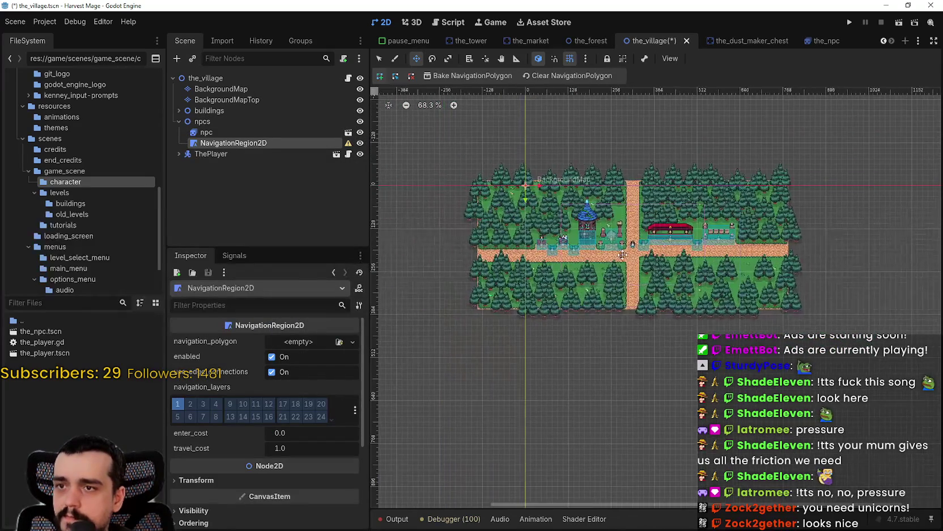
scroll(442, 218, "up", 5)
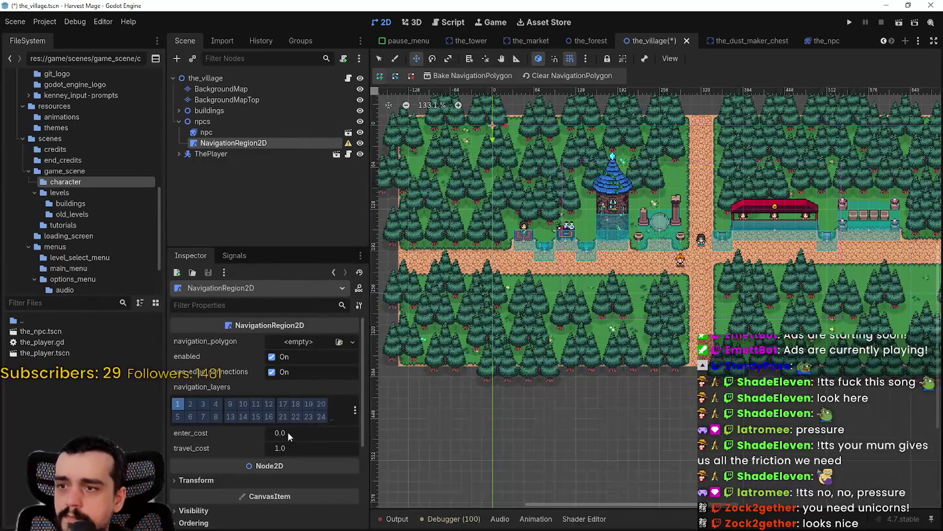
Assign a new NavigationPolygon resource to the region's navigation_polygon
left_click(284, 343)
left_click(311, 370)
left_click(304, 343)
scroll(493, 260, "down", 4)
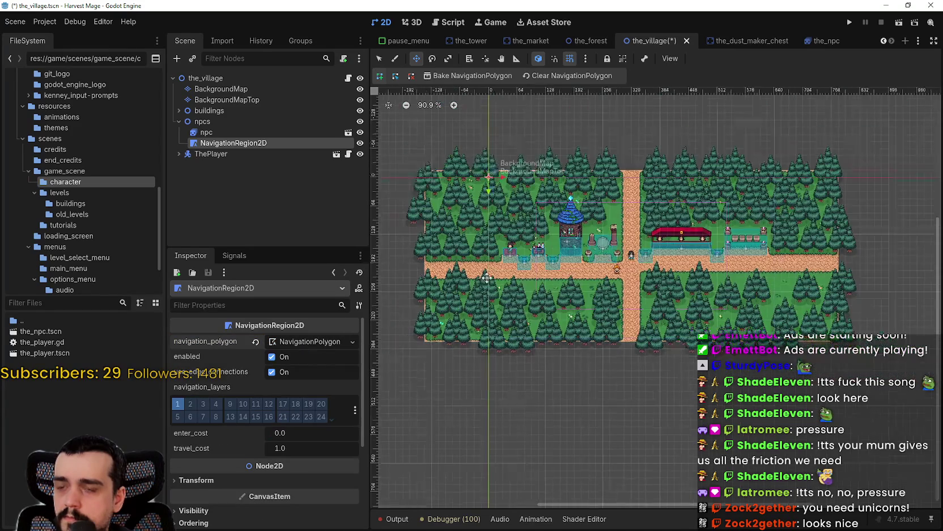
scroll(522, 266, "up", 2)
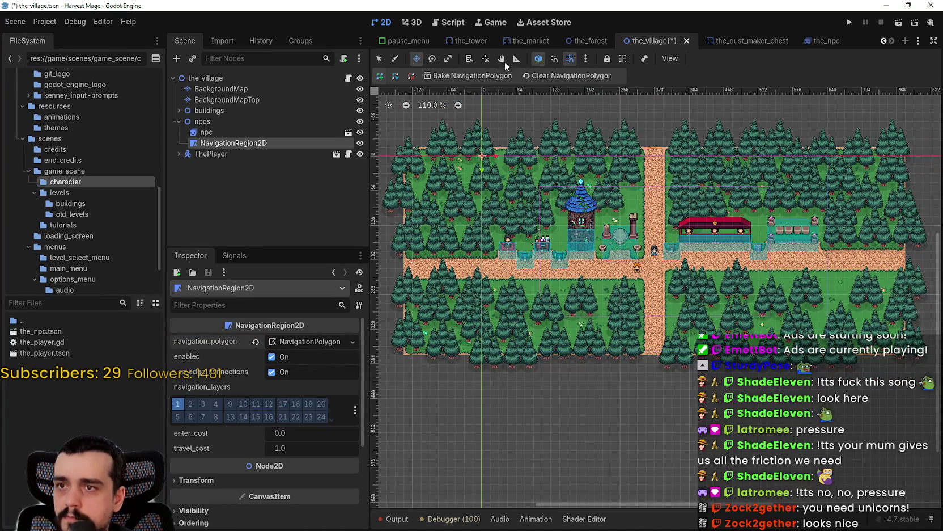
scroll(409, 271, "up", 1)
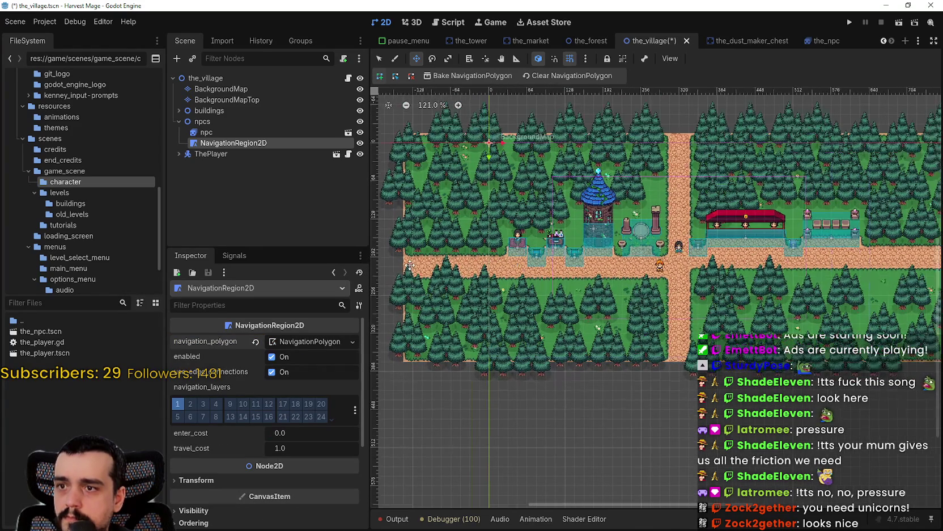
Try painting points on the village path, dismissing the no-scene-selected painting warning twice
left_click(395, 59)
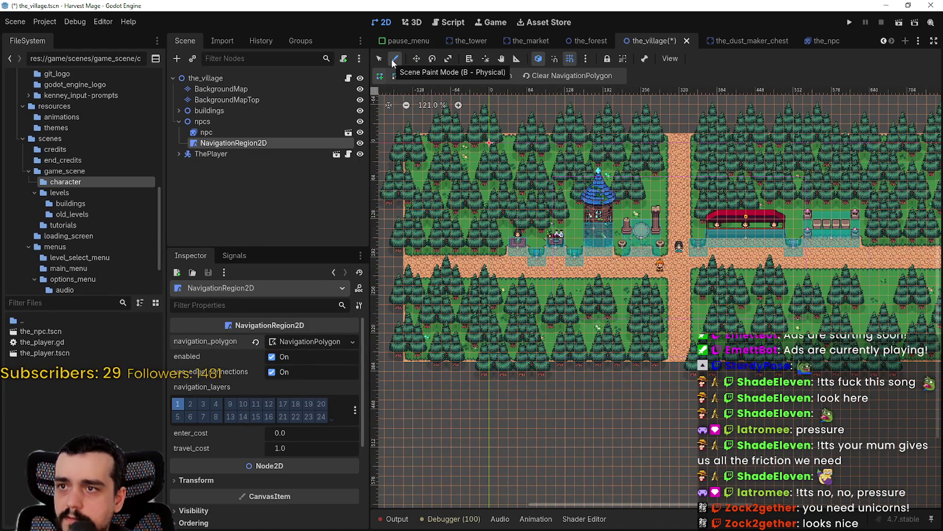
scroll(606, 177, "up", 9)
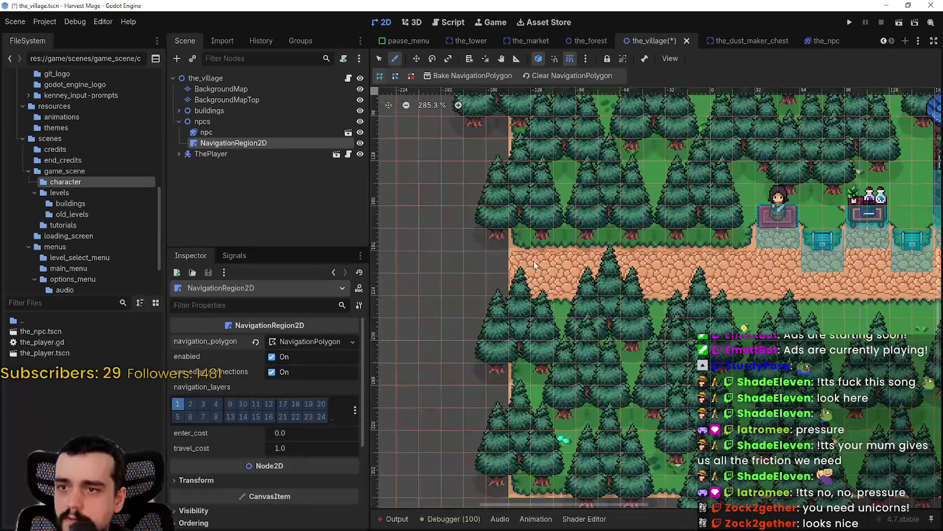
scroll(534, 265, "up", 2)
left_click(506, 251)
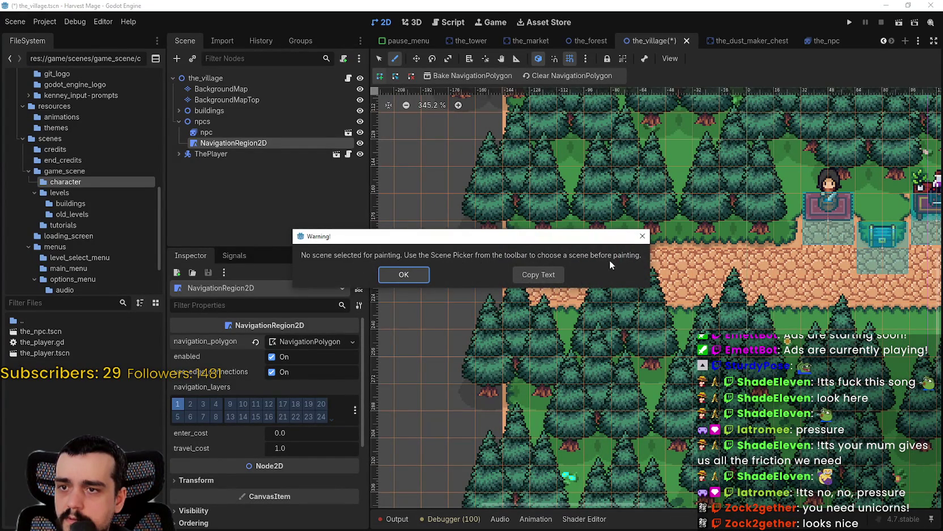
left_click(403, 275)
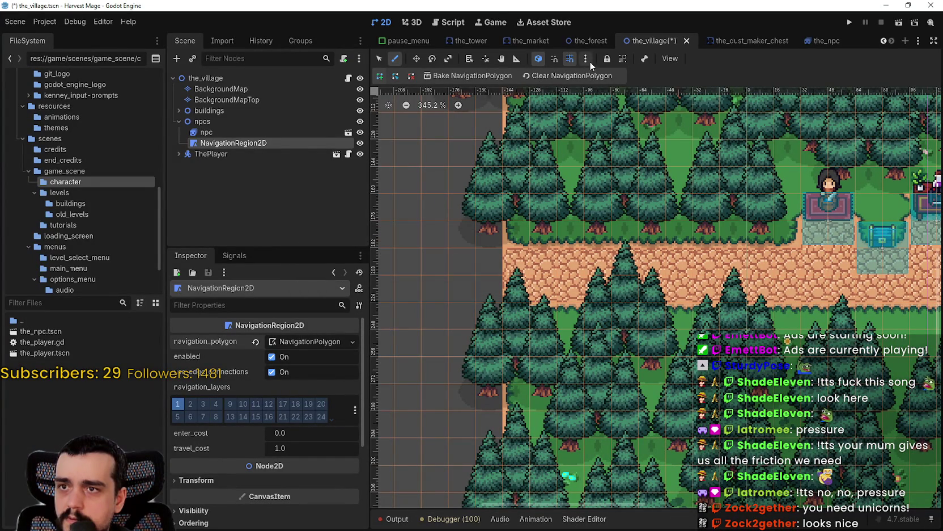
scroll(474, 127, "down", 2)
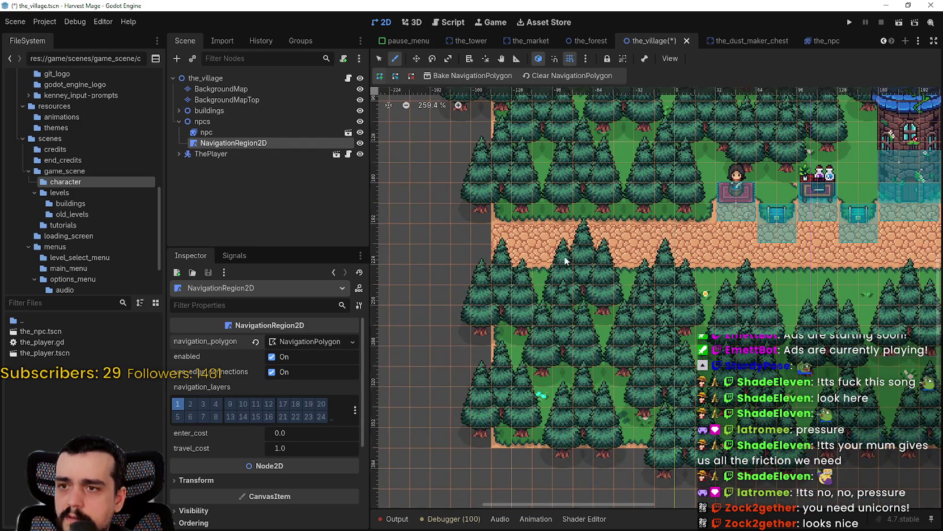
scroll(504, 255, "down", 4)
scroll(504, 255, "down", 1)
left_click(499, 255)
left_click(418, 273)
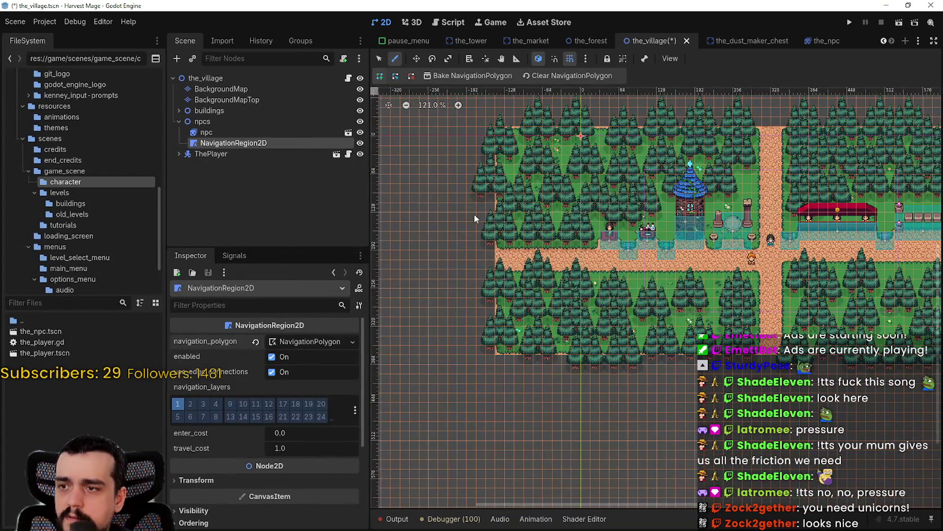
Add polygon corners at the path's lower-left and the road's lower-right and upper-right ends
left_click(383, 62)
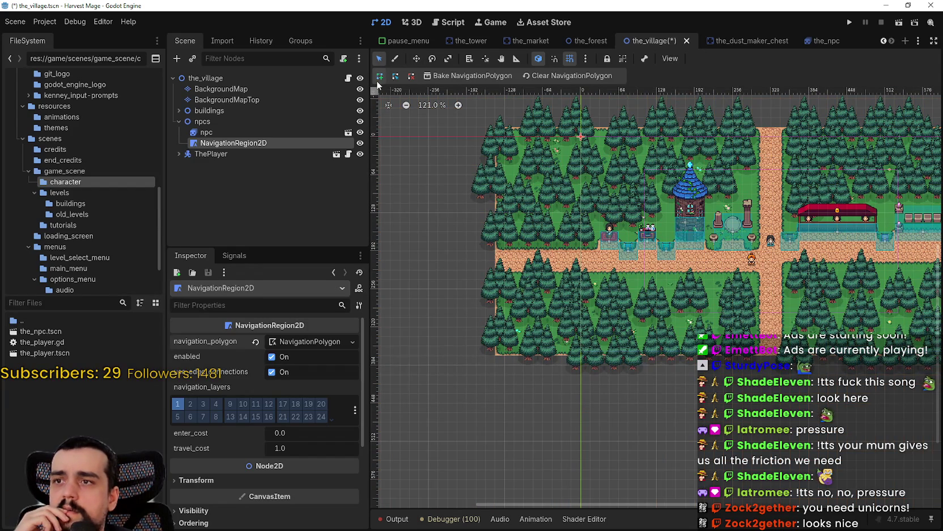
scroll(537, 269, "up", 3)
scroll(459, 241, "up", 1)
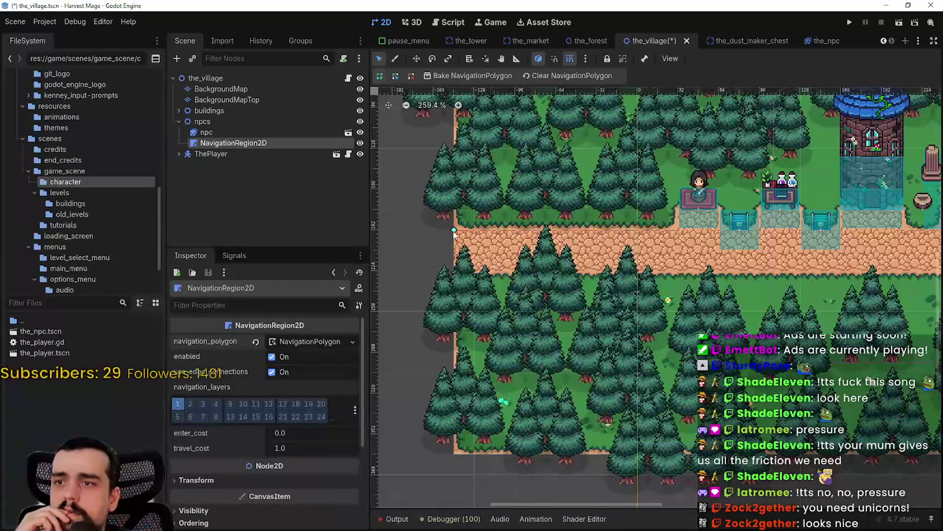
scroll(459, 260, "down", 1)
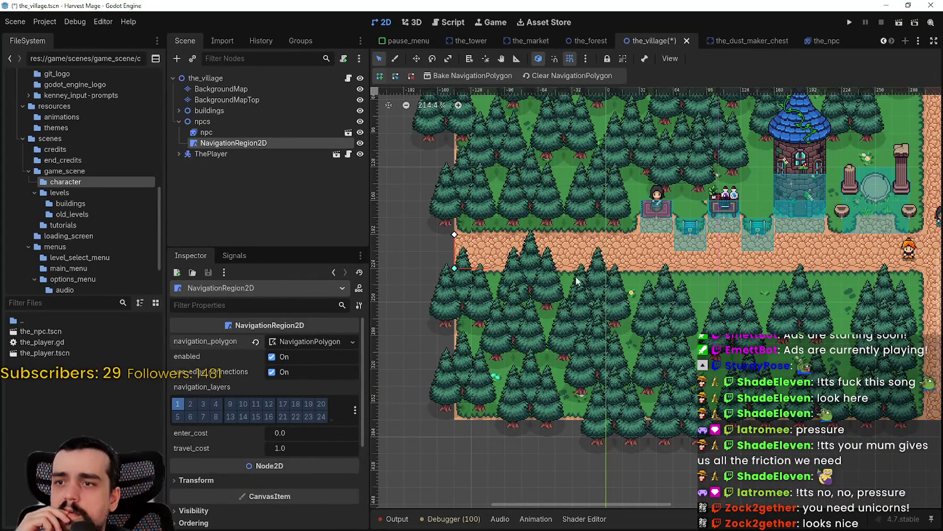
left_click_drag(827, 283, 572, 268)
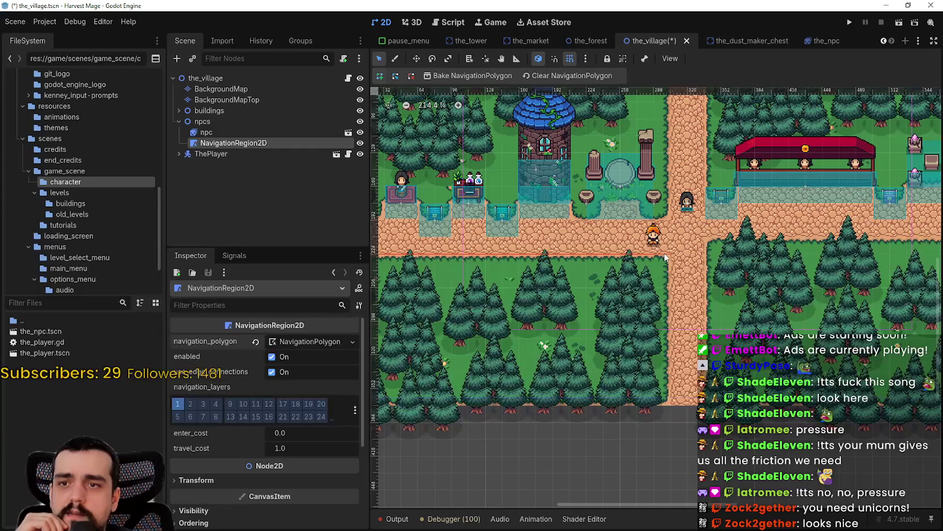
left_click(669, 405)
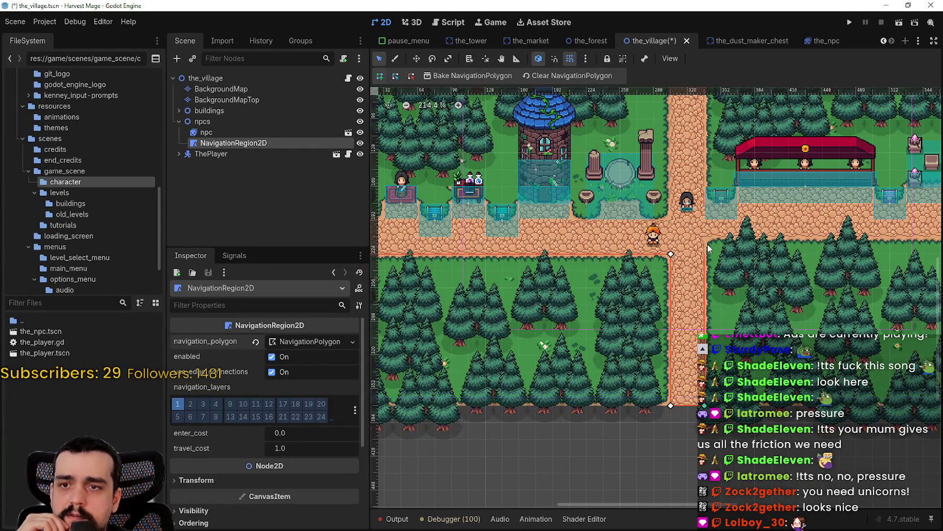
scroll(794, 250, "right", 5)
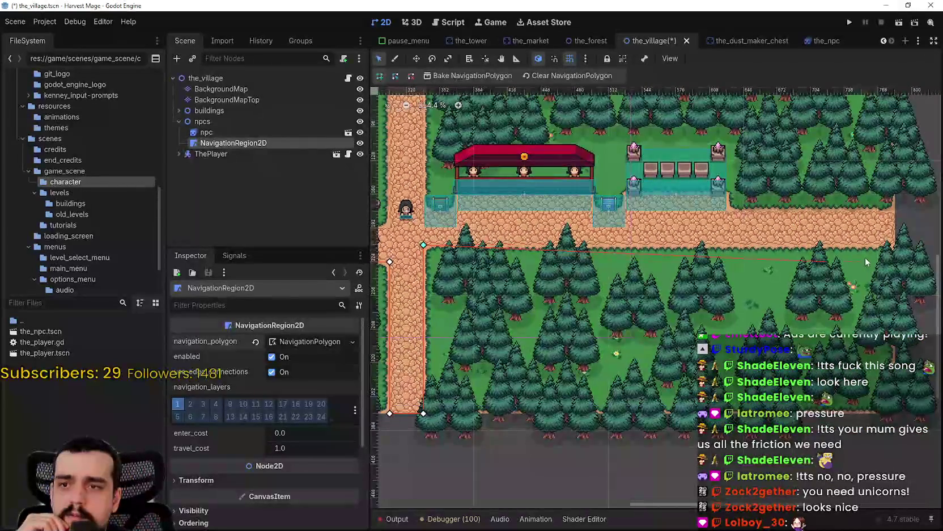
scroll(887, 248, "up", 2)
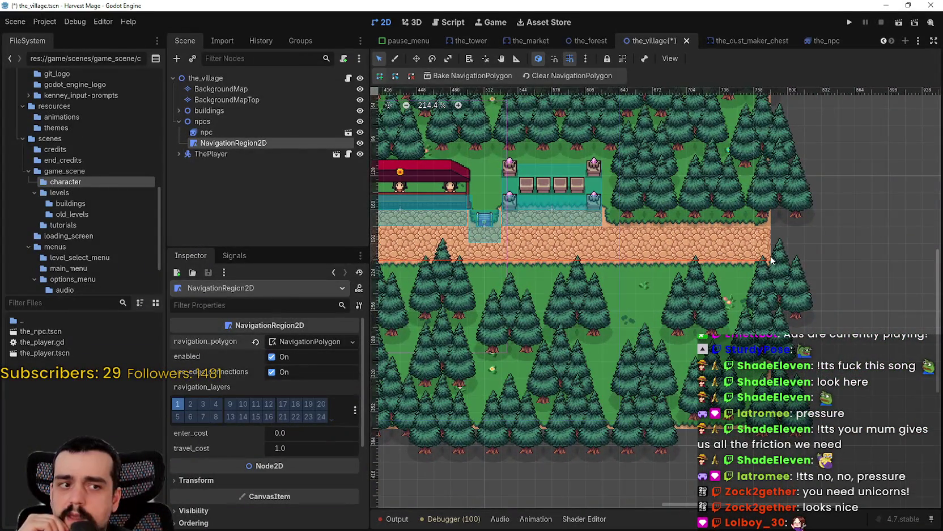
scroll(771, 259, "right", 2)
scroll(770, 260, "down", 1)
left_click(772, 261)
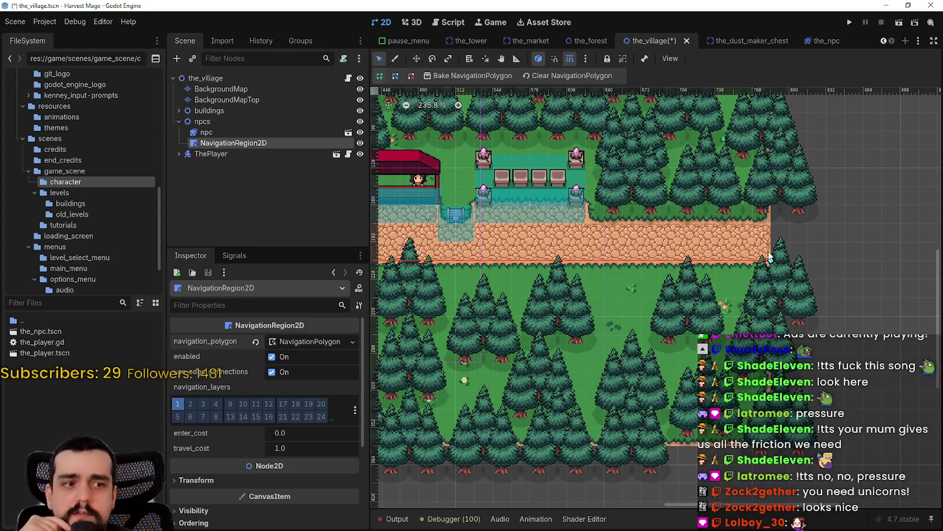
left_click(771, 223)
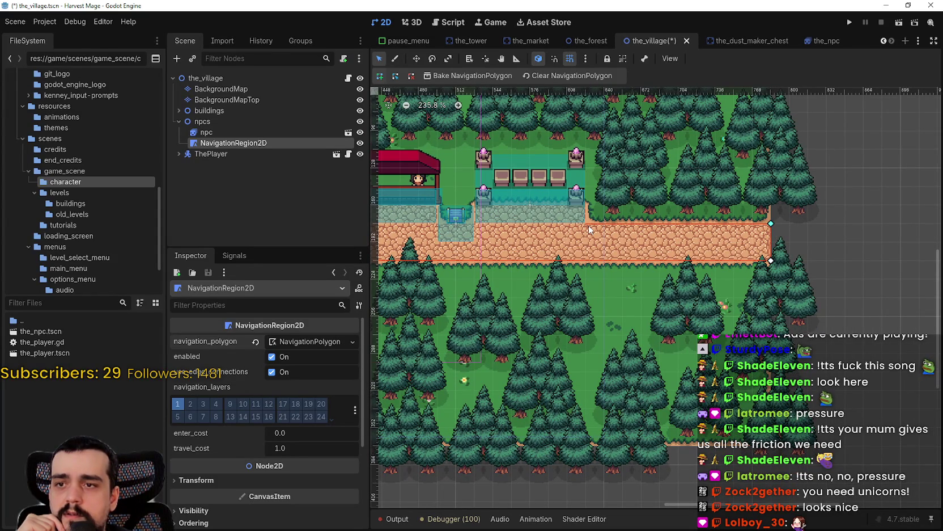
Outline the market entrance step and the market's lower-left edge with polygon corners
scroll(588, 223, "up", 1)
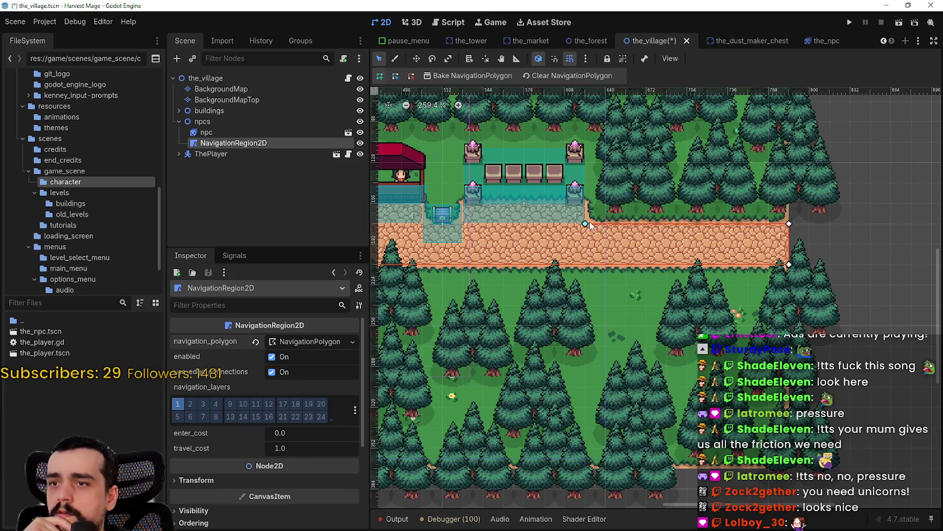
left_click_drag(587, 223, 667, 224)
left_click(552, 216)
left_click(552, 236)
left_click(511, 236)
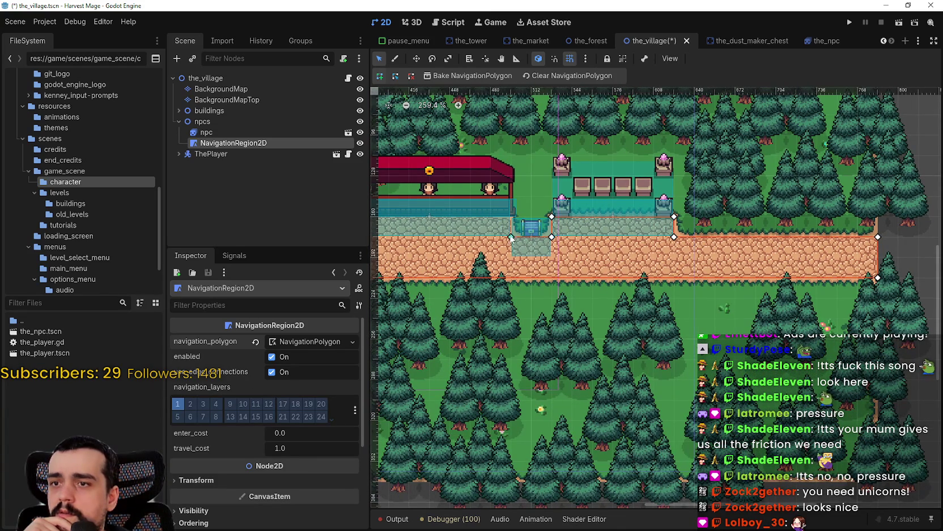
scroll(511, 220, "left", 8)
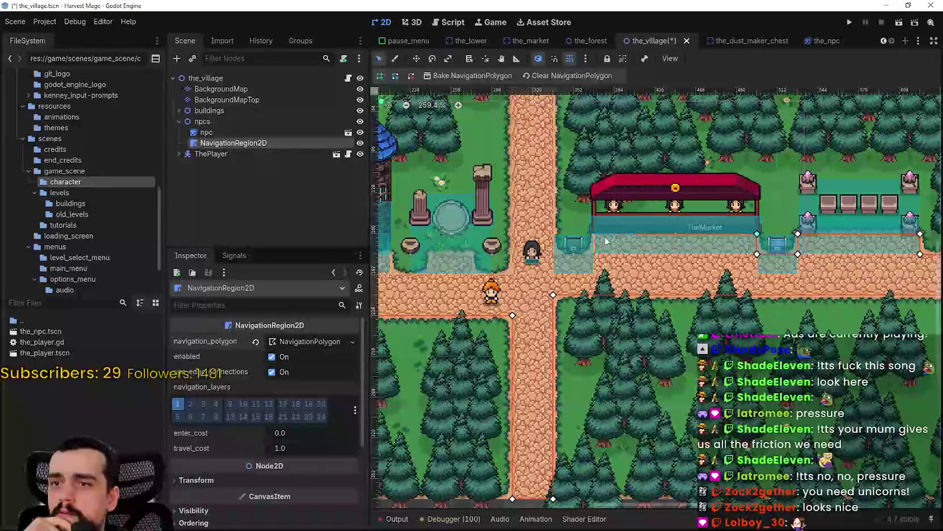
left_click(594, 234)
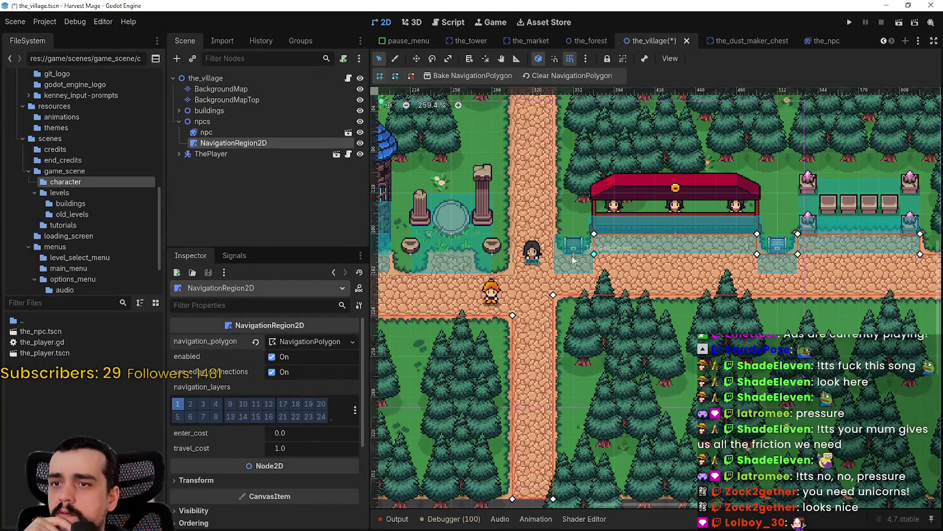
Trace corners down the north road to the main road and around the tower's entrance step
scroll(555, 193, "up", 5)
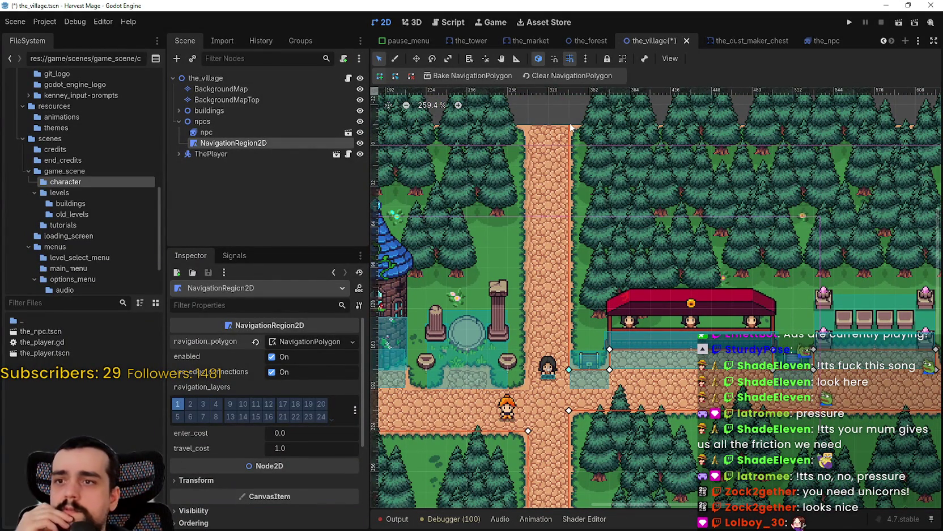
left_click(528, 124)
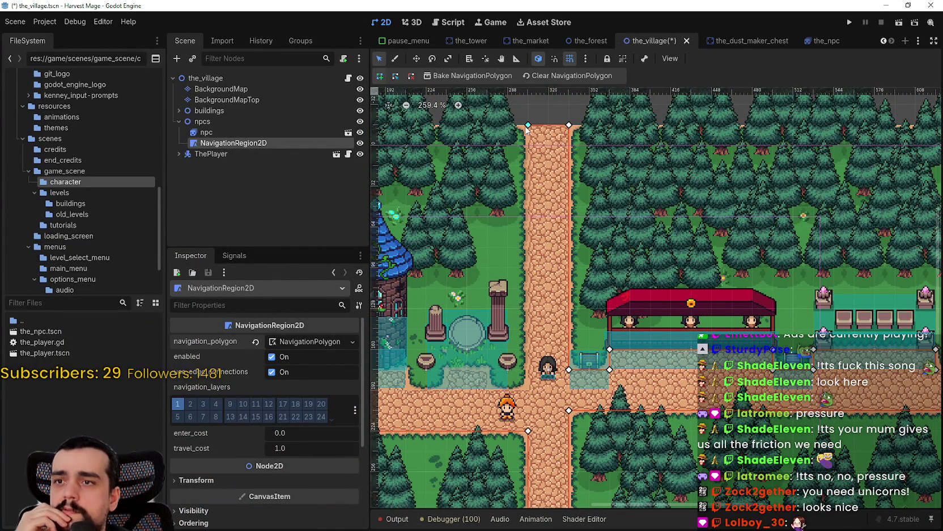
left_click(528, 390)
left_click(488, 370)
left_click_drag(488, 369, 587, 356)
left_click(590, 353)
left_click(590, 372)
left_click(550, 372)
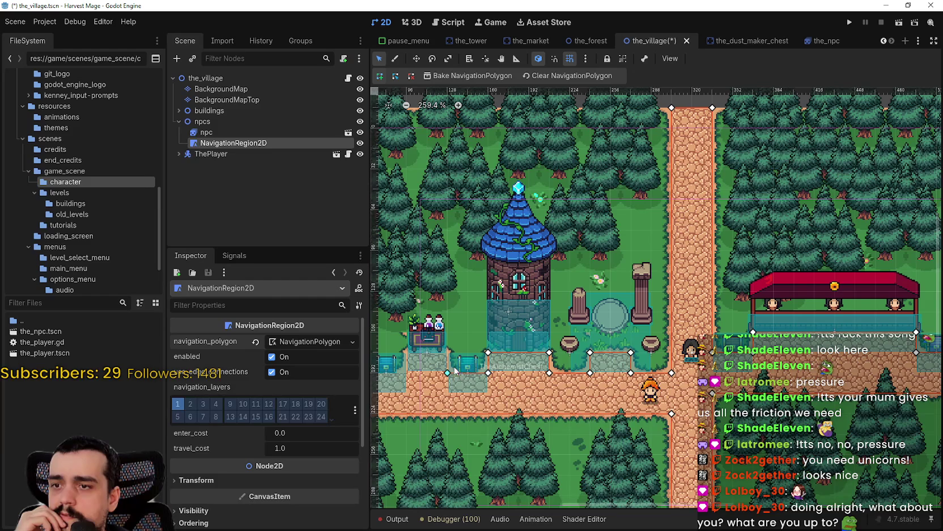
Add polygon corners around the dust maker's entrance and extend the edge left along the road
left_click_drag(451, 359, 548, 352)
left_click(541, 364)
left_click(502, 364)
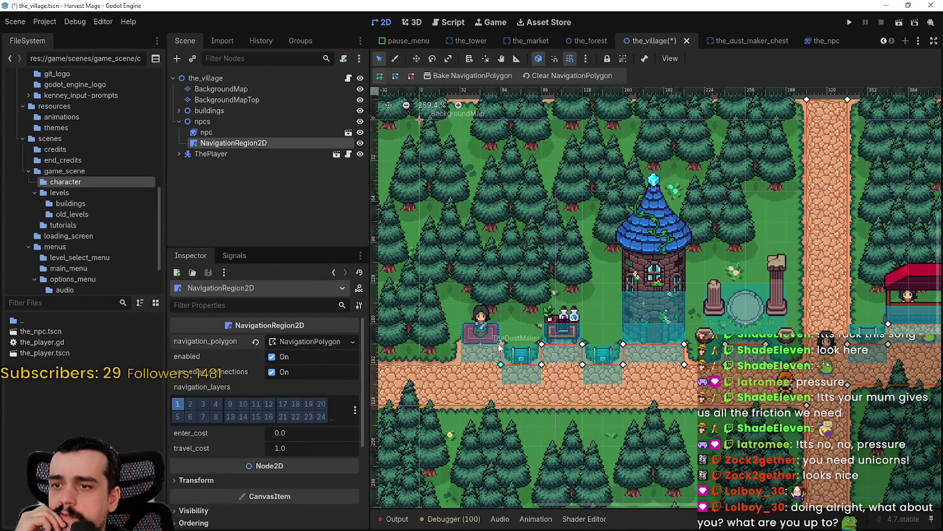
left_click(459, 344)
scroll(453, 363, "left", 10)
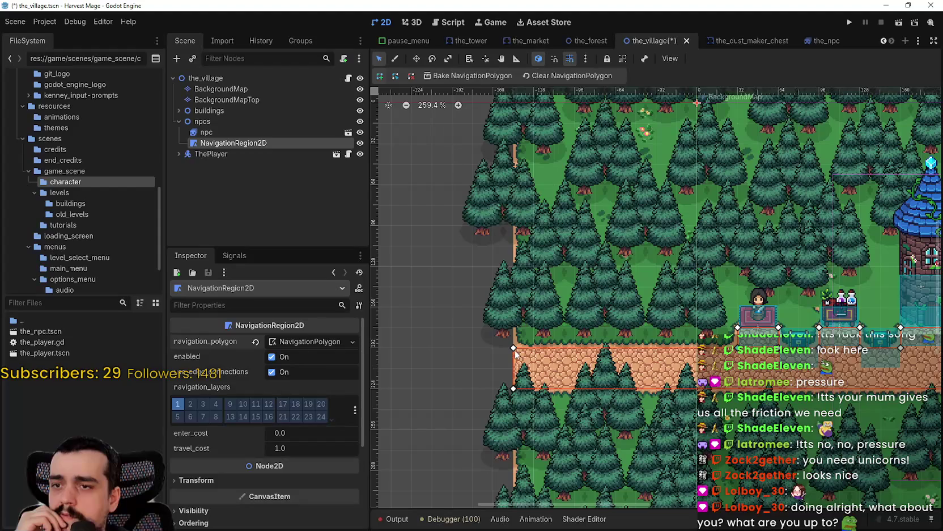
scroll(515, 353, "down", 9)
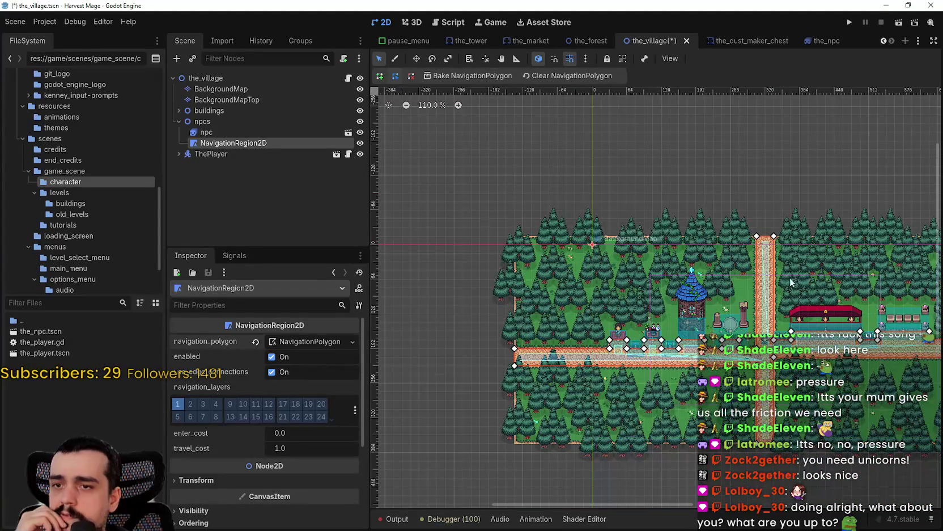
scroll(767, 312, "up", 9)
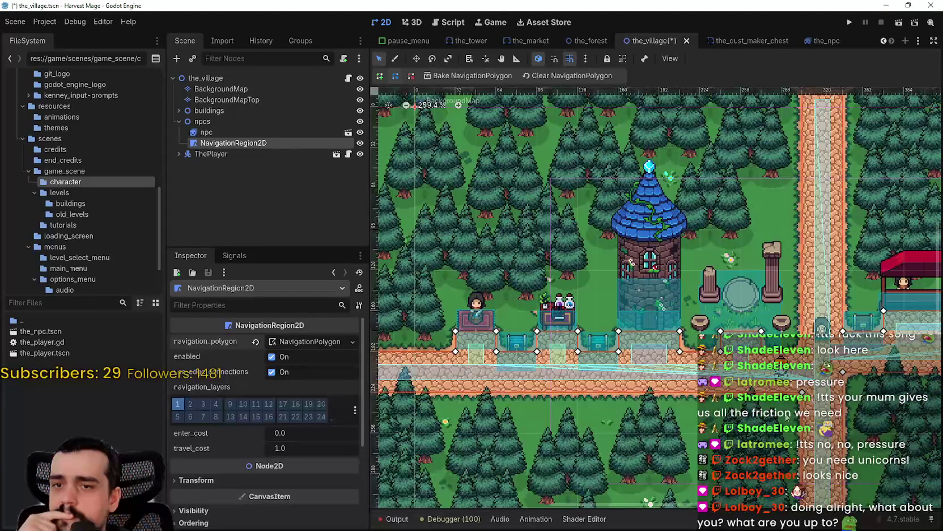
scroll(651, 434, "down", 3)
Raise the north road's top corner level with the top vertex
mouse_move(813, 246)
left_mouse_down()
mouse_move(739, 250)
mouse_move(647, 313)
left_mouse_up()
scroll(632, 243, "up", 5)
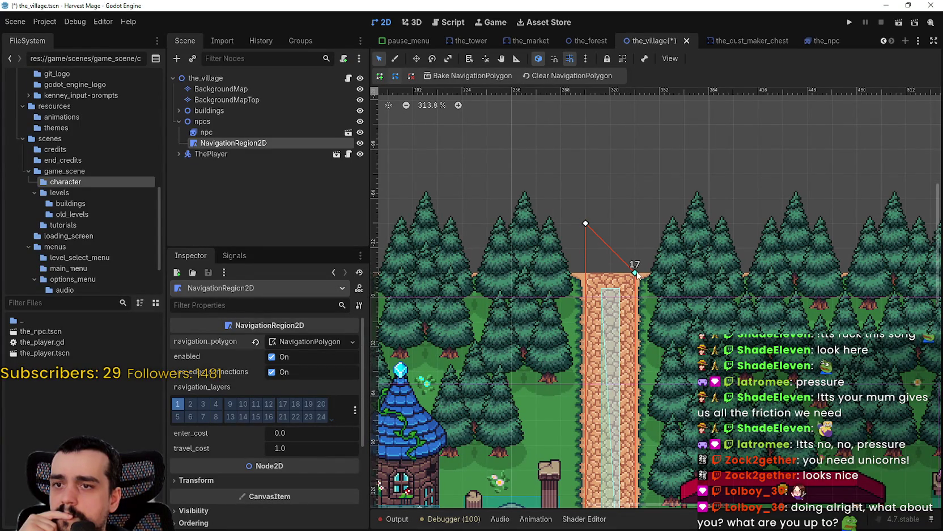
left_click_drag(637, 273, 634, 221)
scroll(634, 249, "down", 12)
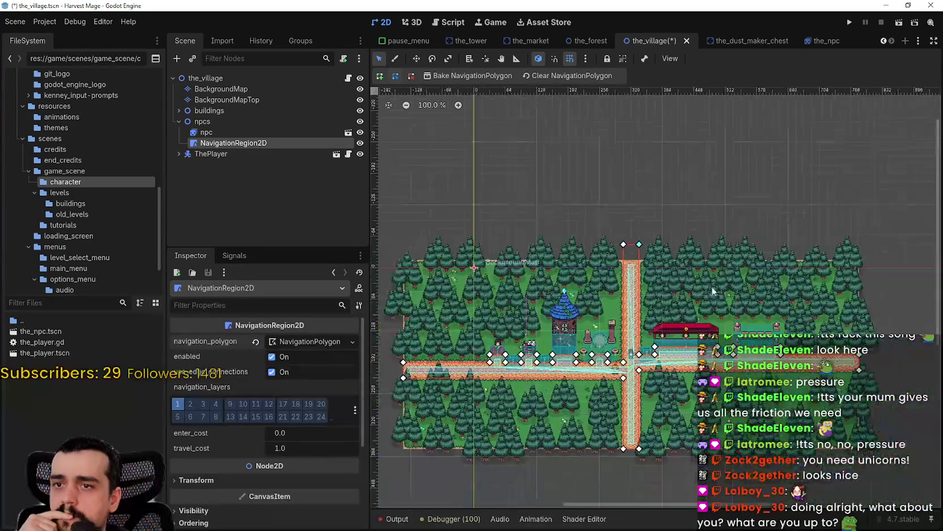
scroll(706, 302, "up", 9)
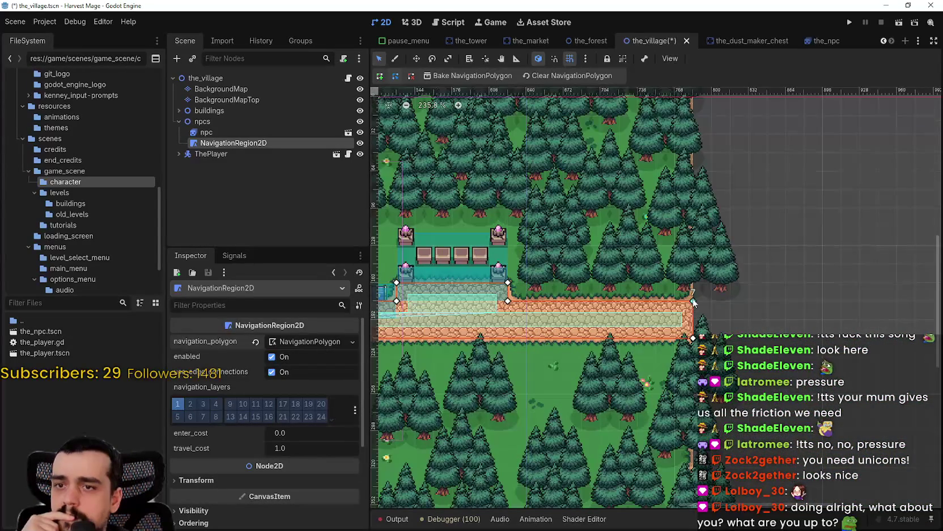
Stretch the road's right and lower ends past the map edges, then save the_village scene
left_click_drag(713, 301, 730, 301)
left_click_drag(694, 342, 719, 344)
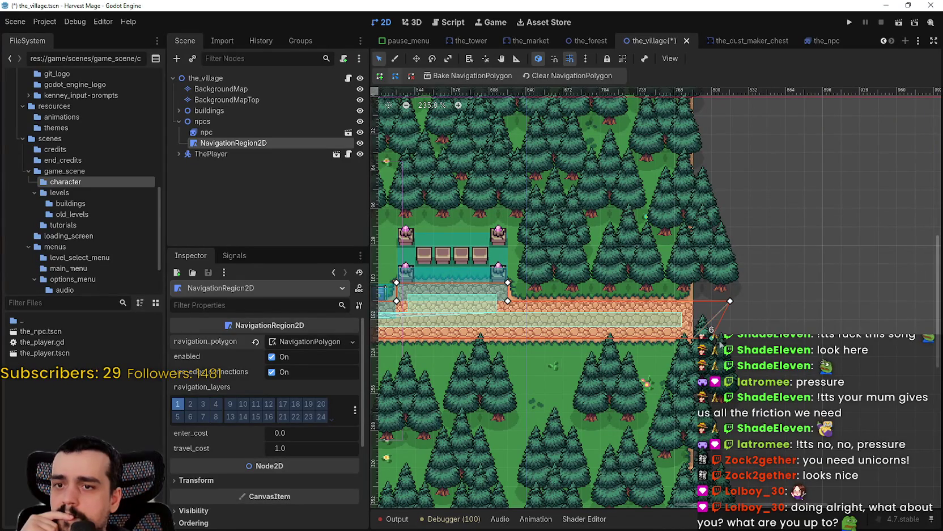
scroll(719, 343, "down", 5)
scroll(560, 359, "up", 2)
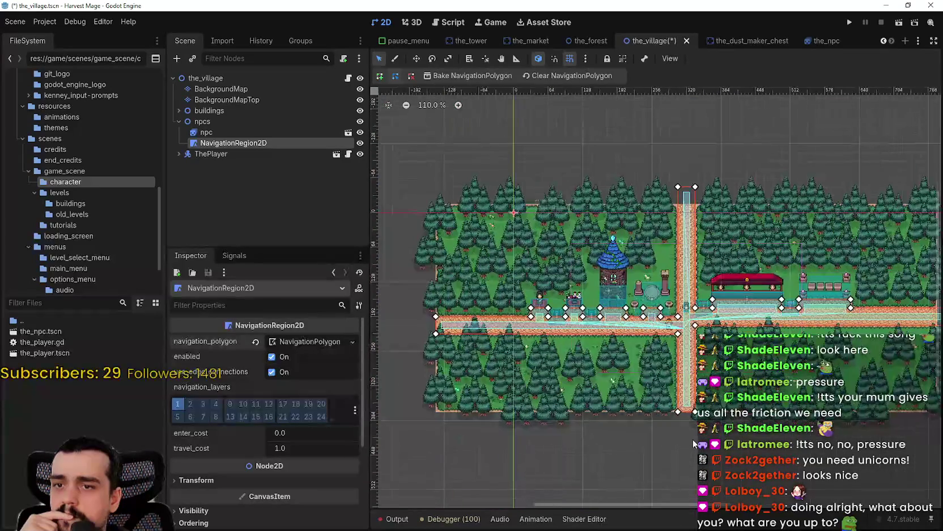
scroll(688, 424, "up", 3)
left_click_drag(667, 386, 668, 419)
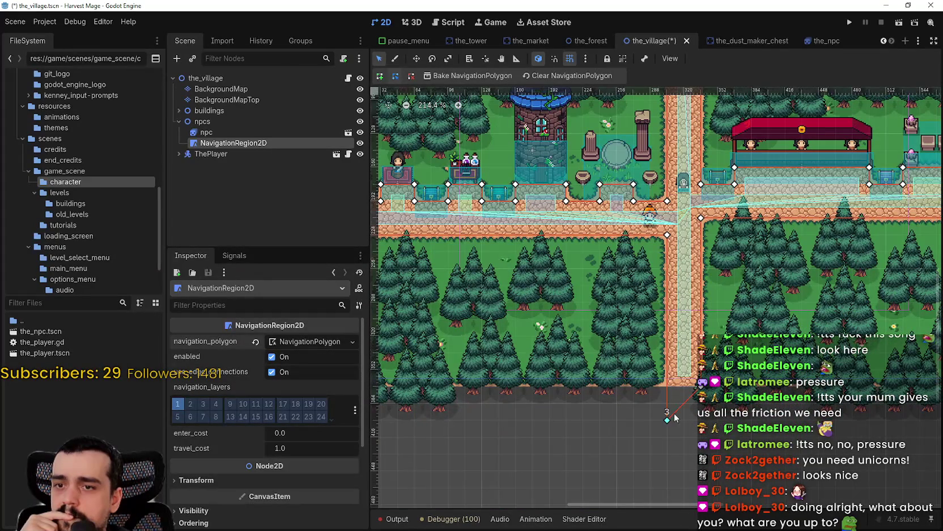
scroll(703, 406, "down", 4)
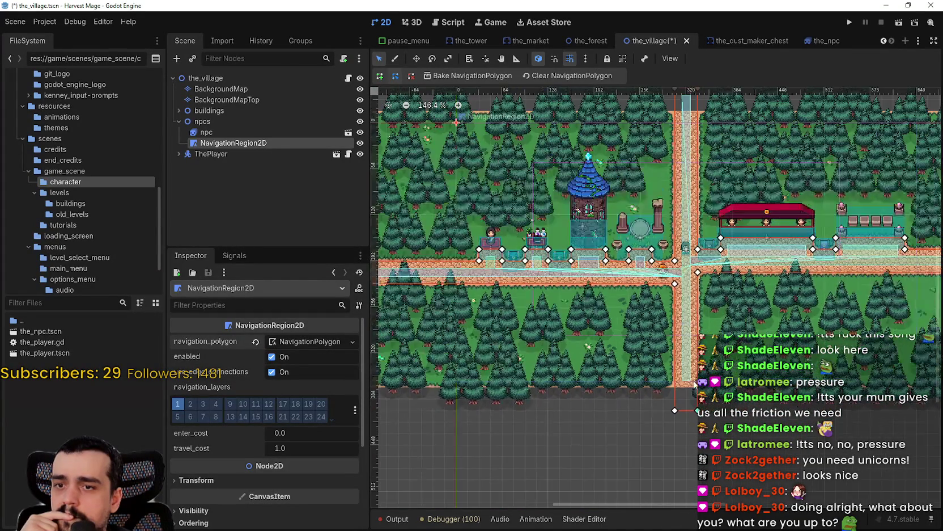
scroll(661, 369, "up", 2)
scroll(635, 371, "up", 3)
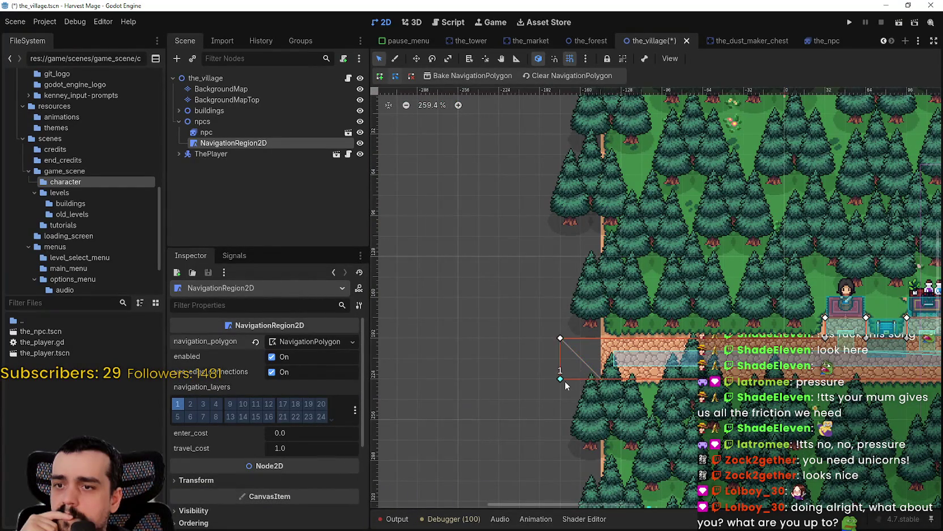
scroll(565, 380, "down", 4)
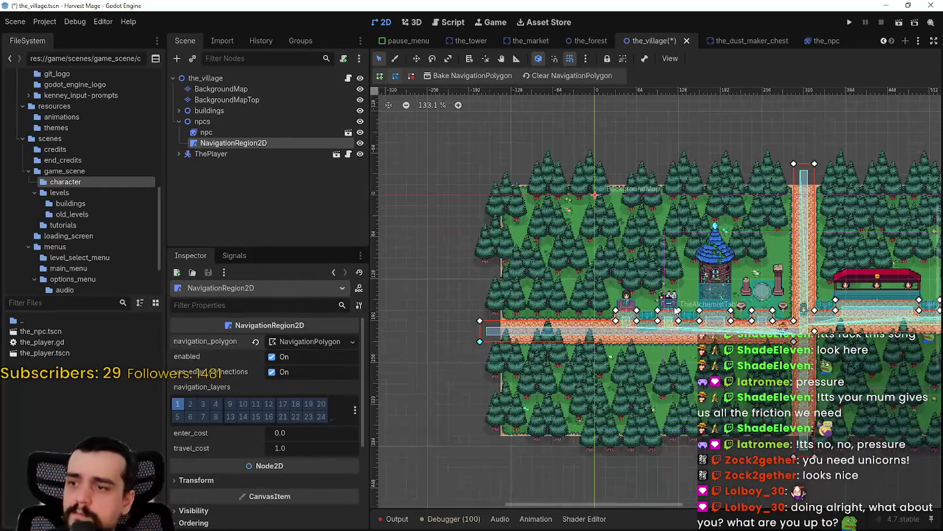
key("ctrl+s")
Scroll around the village map to review the finished navigation polygon
scroll(710, 294, "up", 3)
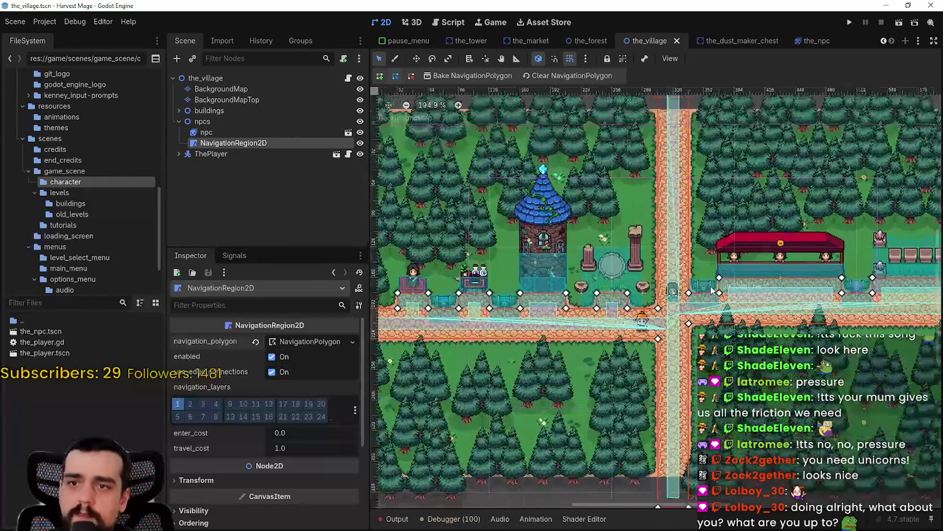
scroll(710, 295, "down", 1)
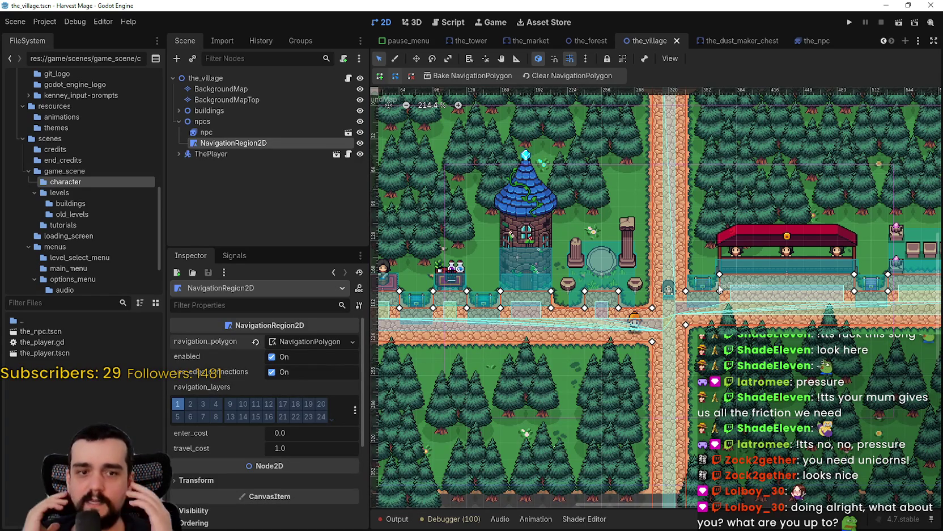
scroll(648, 279, "down", 1)
scroll(323, 459, "down", 3)
scroll(648, 280, "right", 2)
scroll(648, 280, "up", 3)
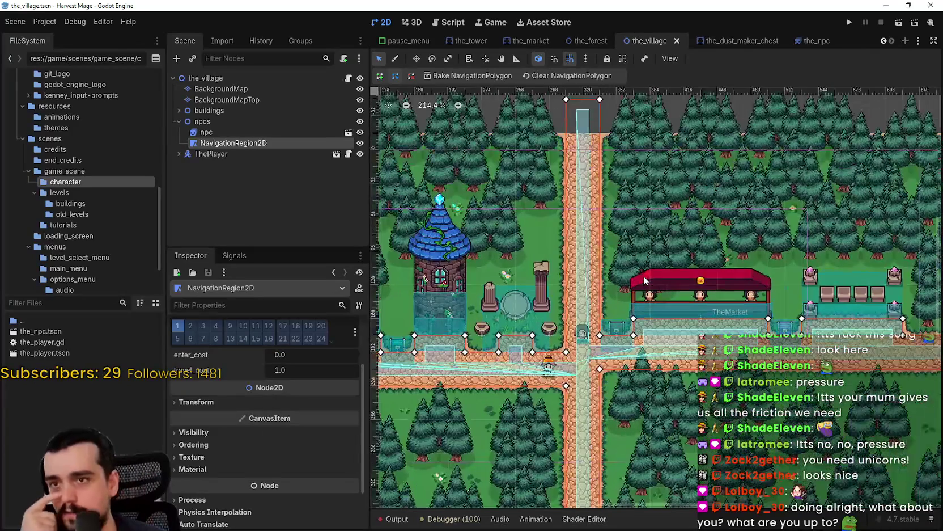
scroll(642, 270, "down", 1)
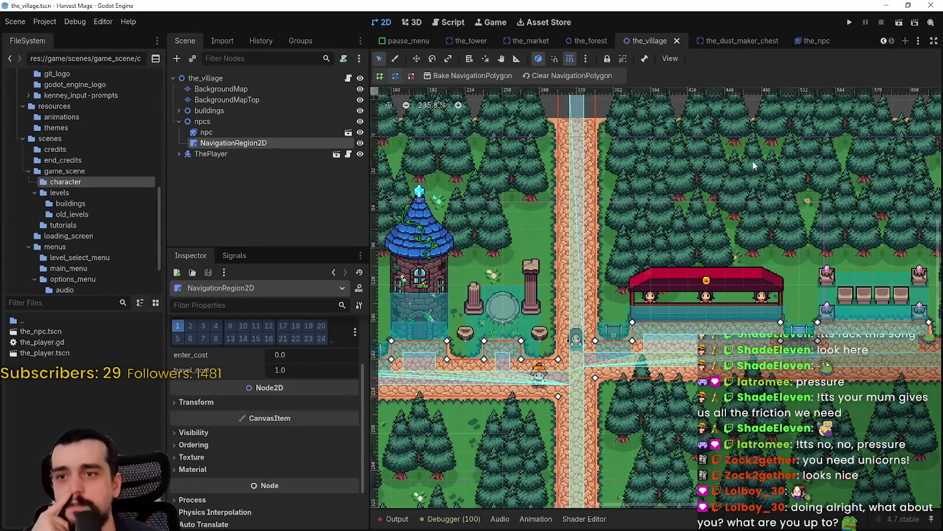
scroll(735, 234, "down", 1)
scroll(736, 234, "right", 1)
Run the project, continue, save and exit, start a New Game to watch the NPC, then close it
left_click(846, 26)
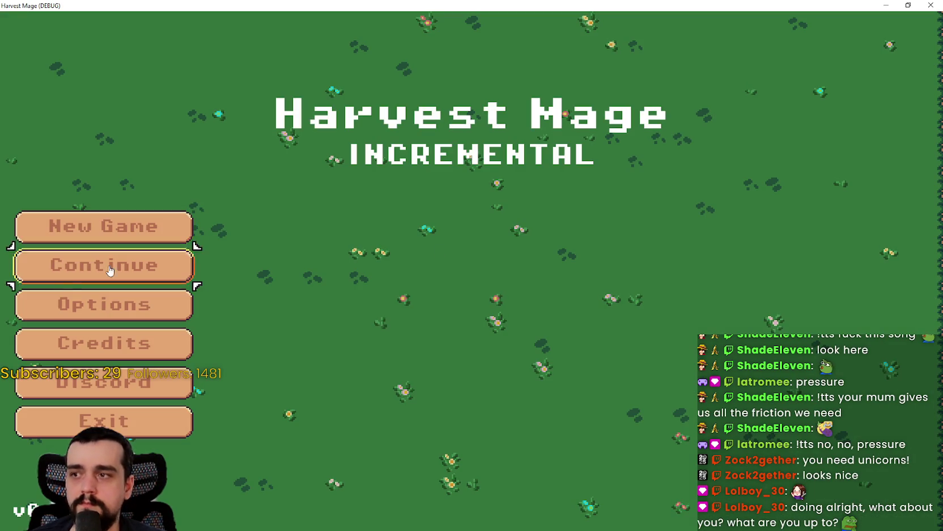
left_click(120, 275)
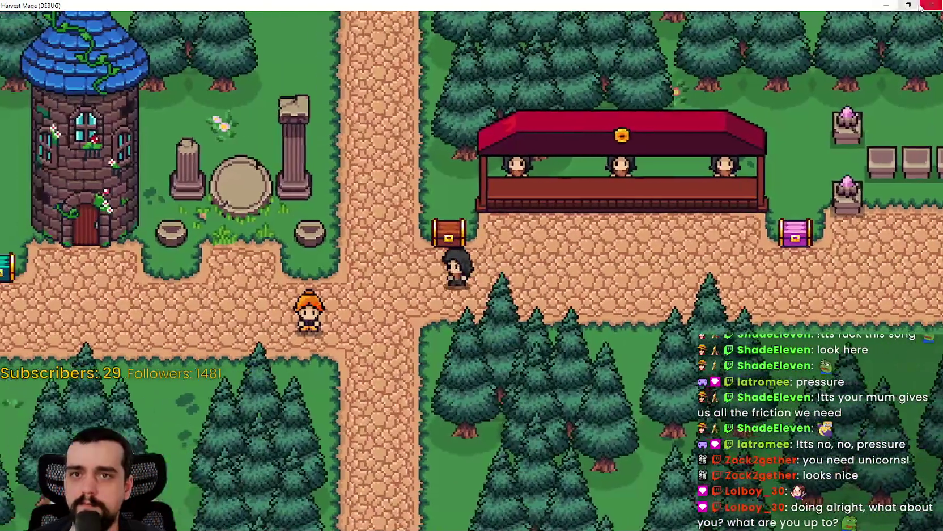
key("Escape")
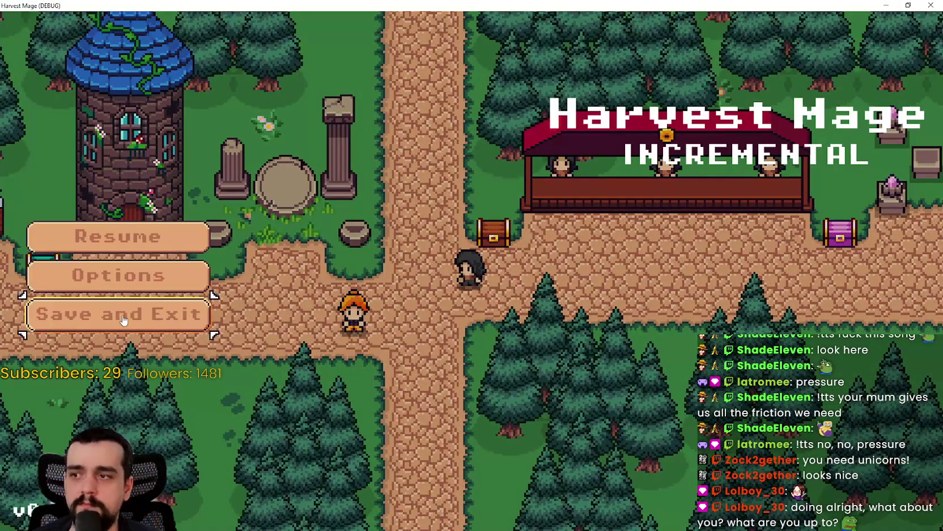
left_click(118, 311)
left_click(139, 231)
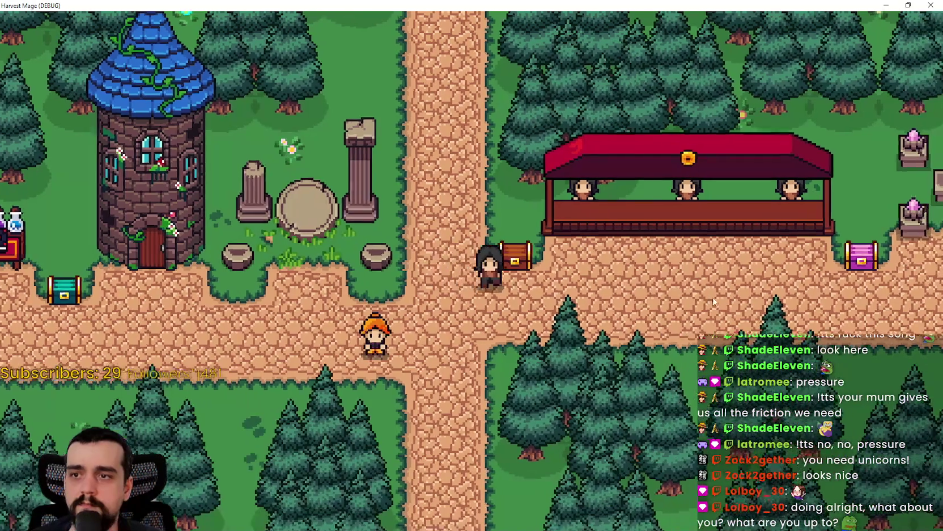
key("alt+F4")
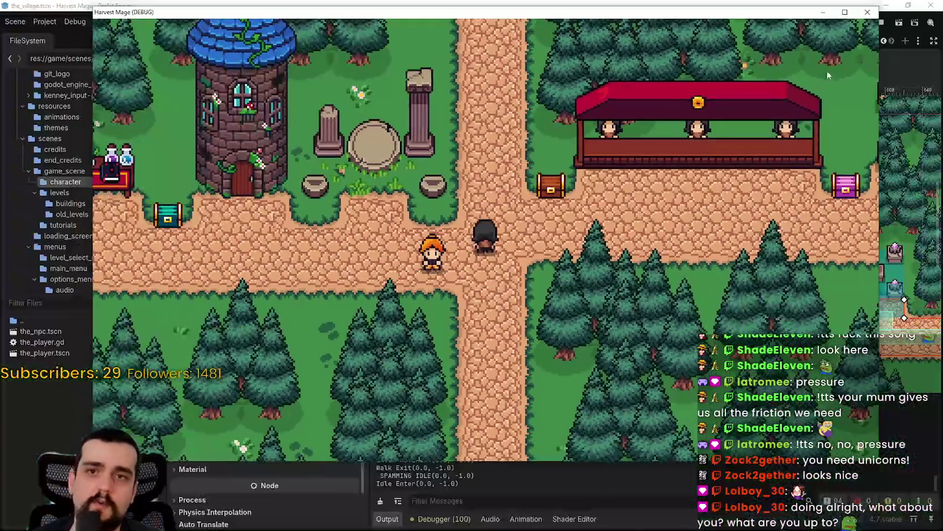
scroll(608, 334, "down", 4)
scroll(620, 268, "up", 3)
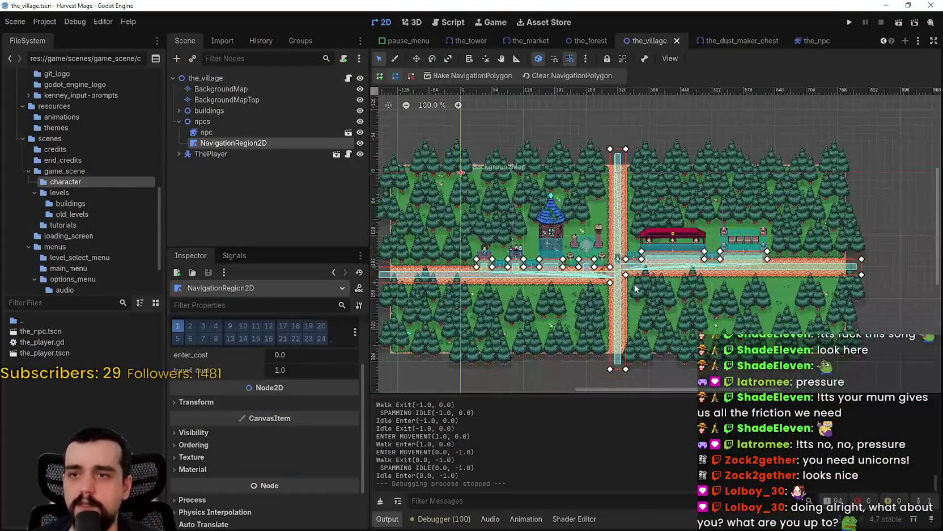
scroll(619, 269, "down", 4)
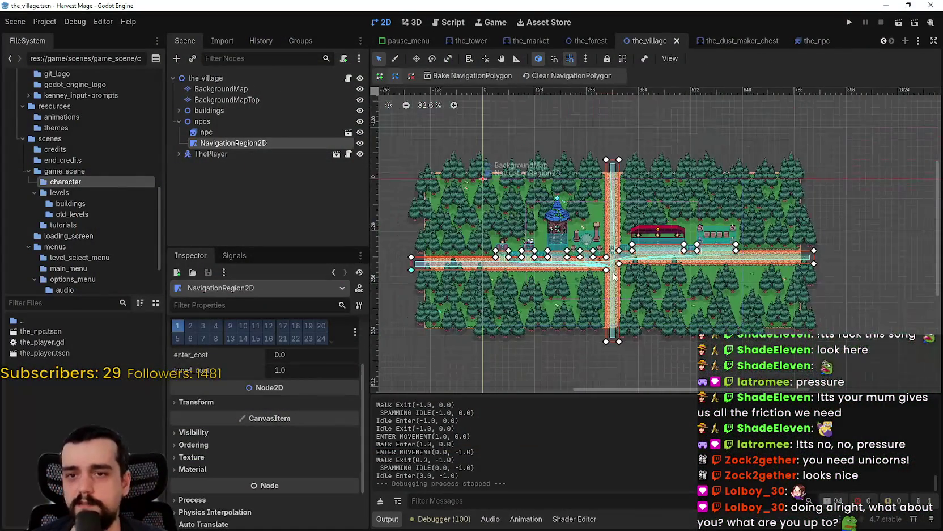
scroll(615, 276, "up", 6)
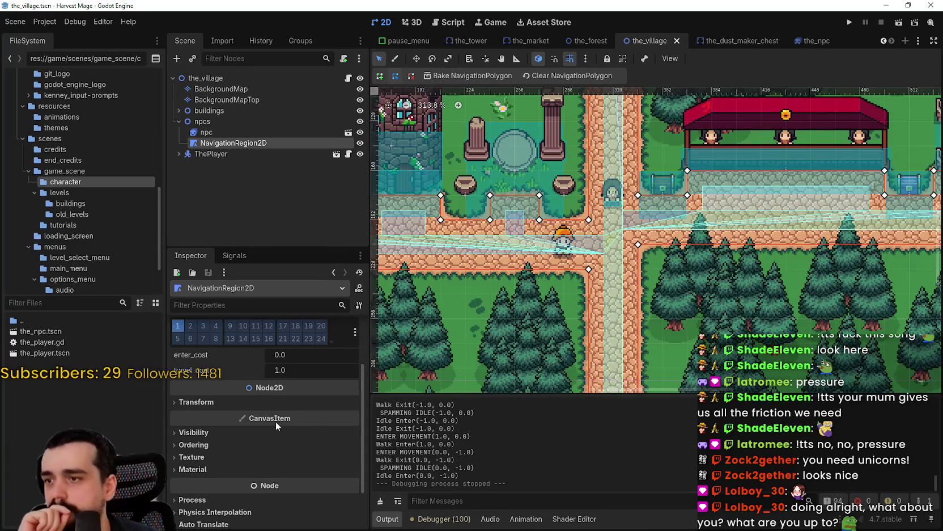
scroll(250, 405, "up", 3)
left_click(322, 341)
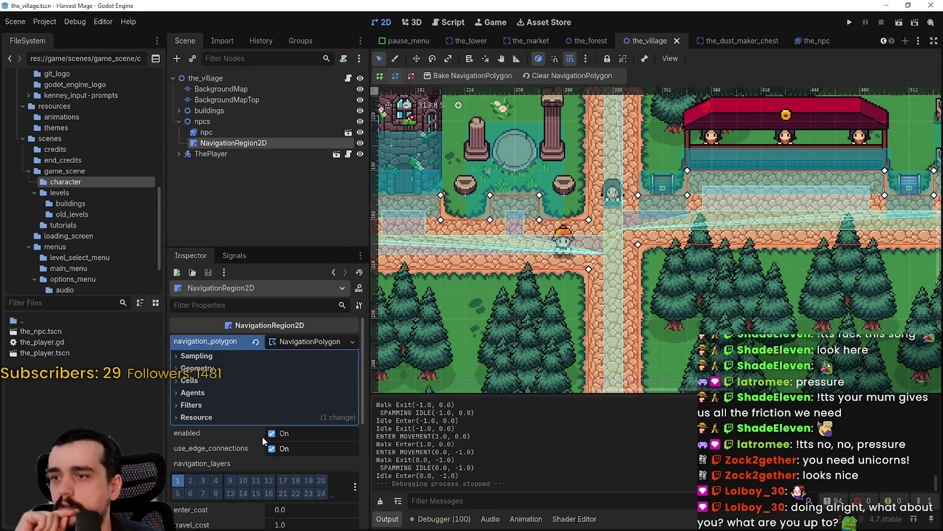
left_click(193, 381)
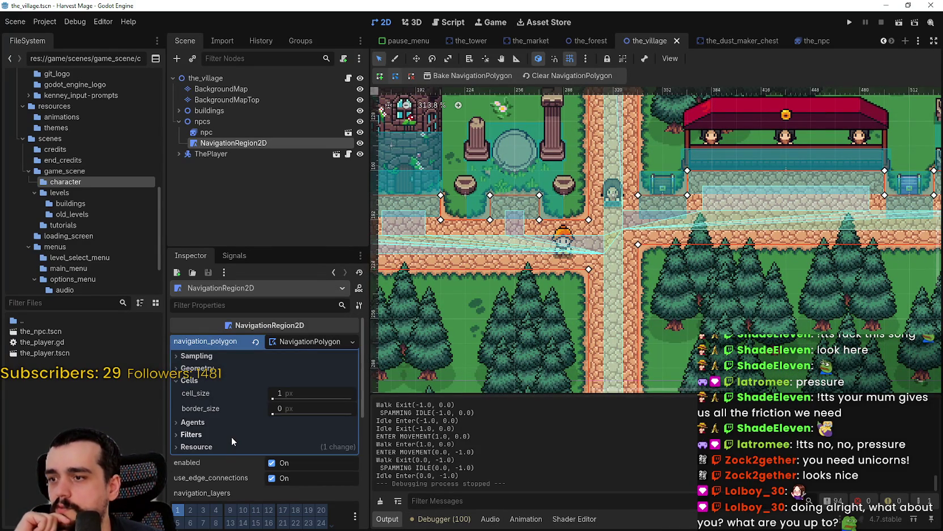
scroll(572, 206, "up", 3)
scroll(573, 207, "up", 2)
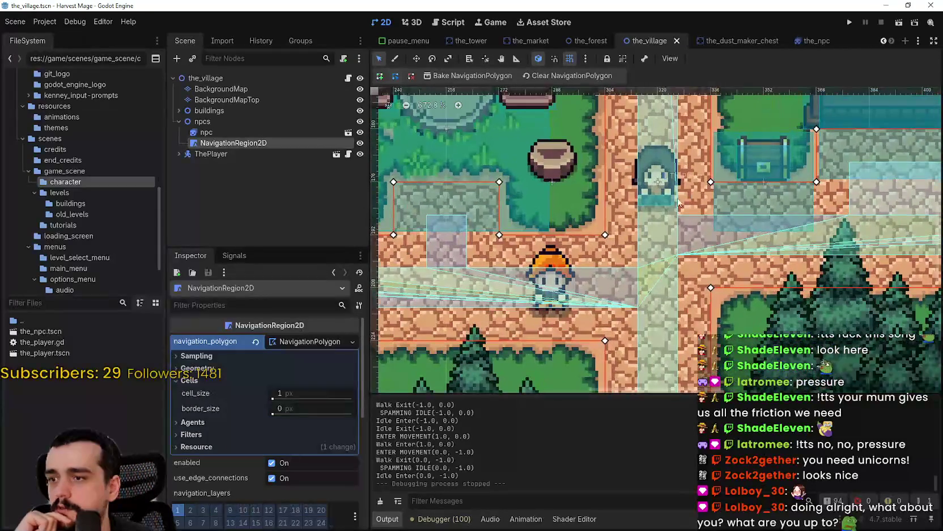
scroll(572, 207, "up", 2)
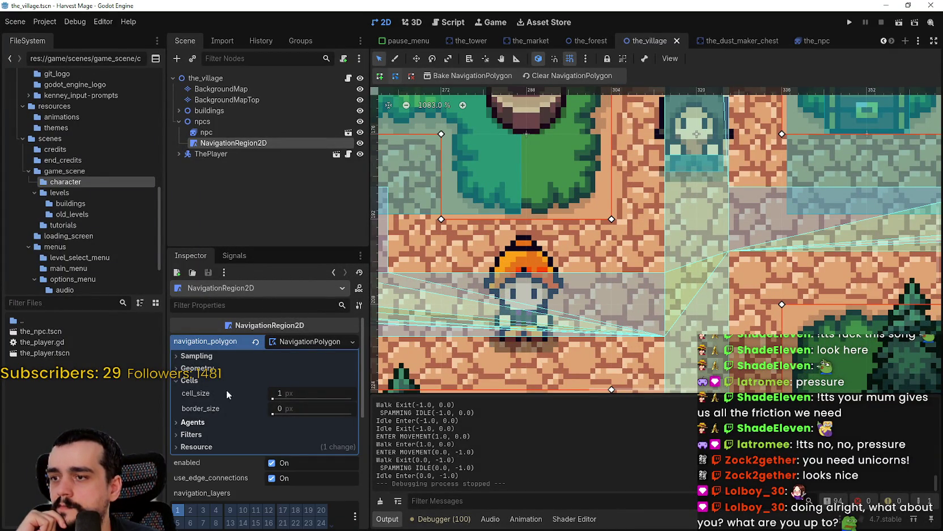
left_click(222, 369)
left_click(221, 369)
left_click(216, 356)
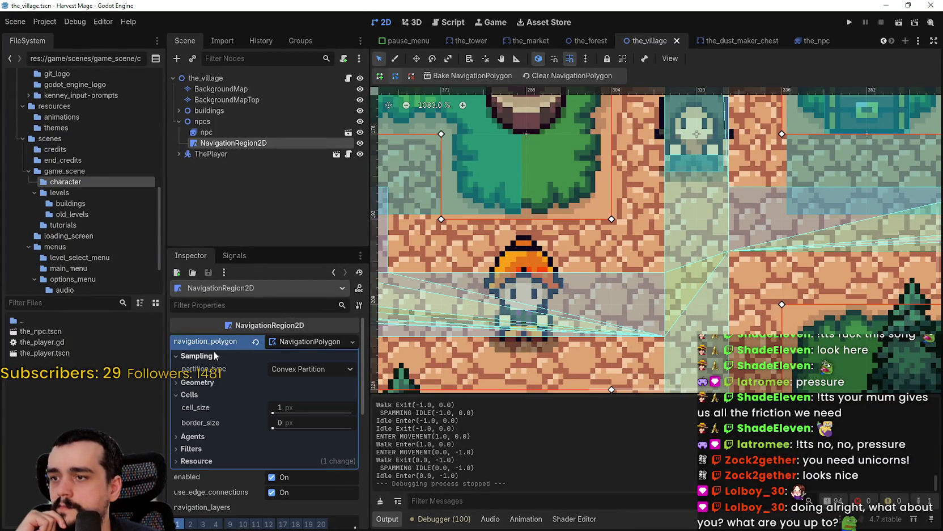
left_click(313, 369)
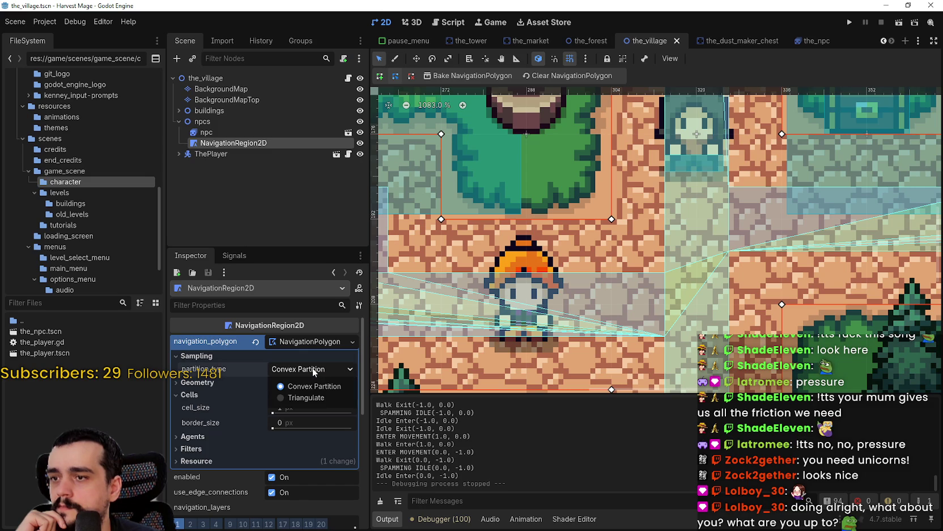
left_click(312, 366)
scroll(311, 357, "down", 2)
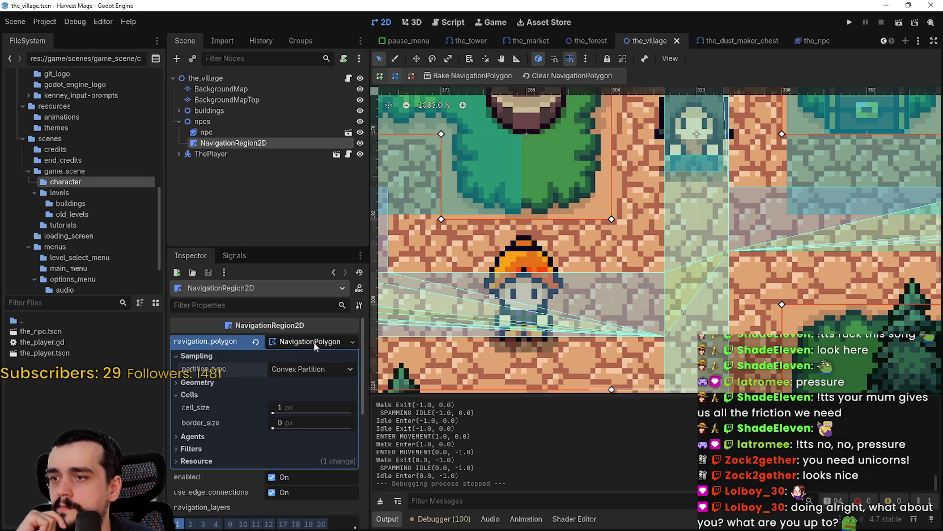
left_click(274, 412)
left_click_drag(274, 412, 286, 412)
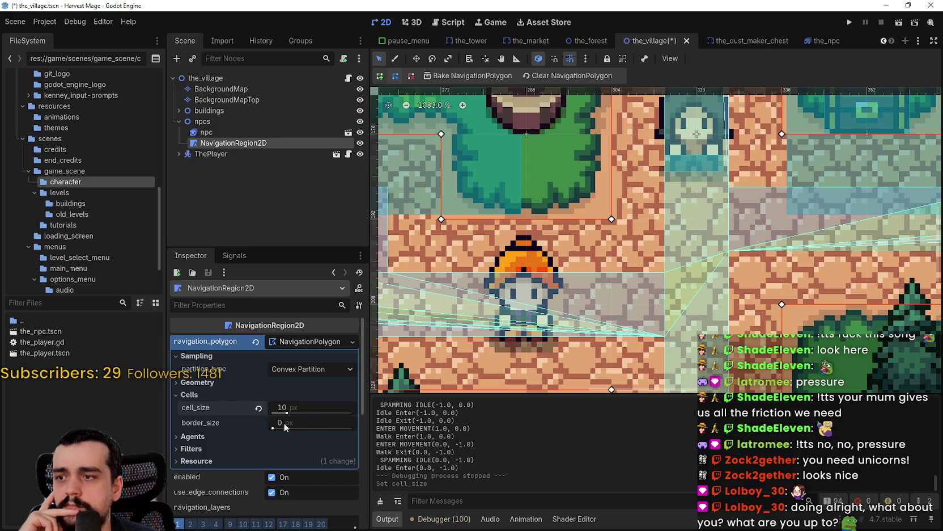
left_click_drag(287, 413, 315, 412)
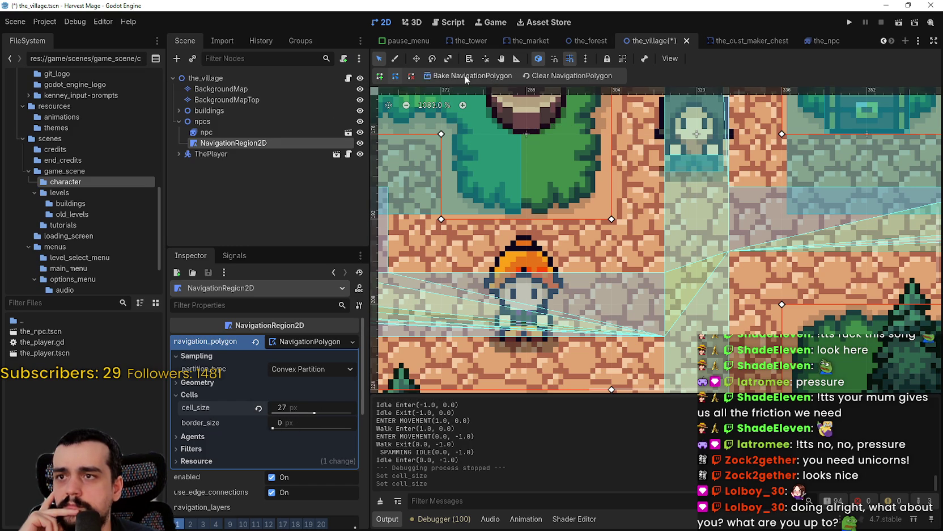
left_click(577, 76)
left_click(472, 76)
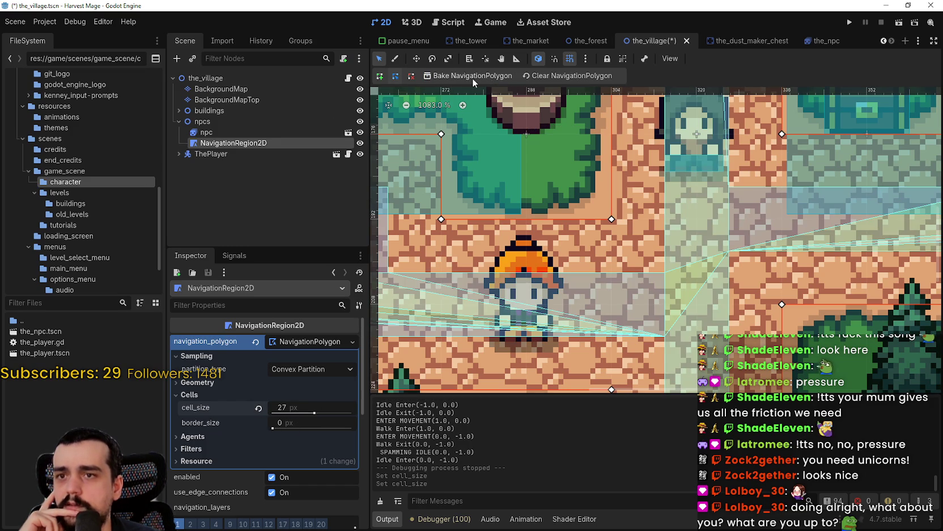
scroll(619, 297, "down", 4)
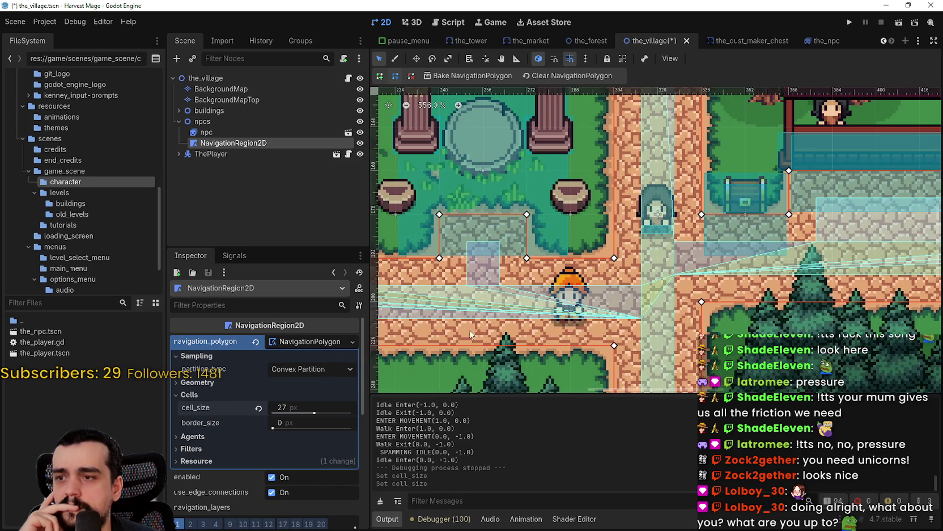
left_click(259, 408)
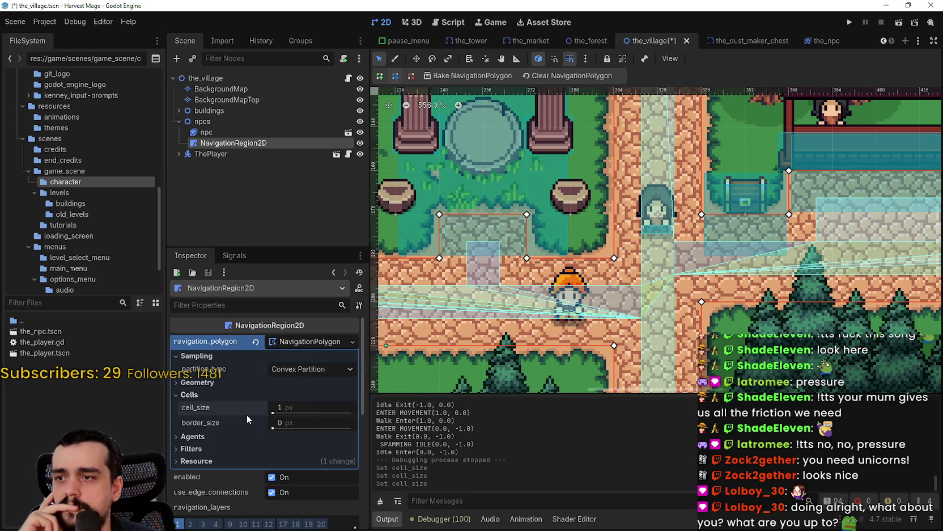
left_click(205, 448)
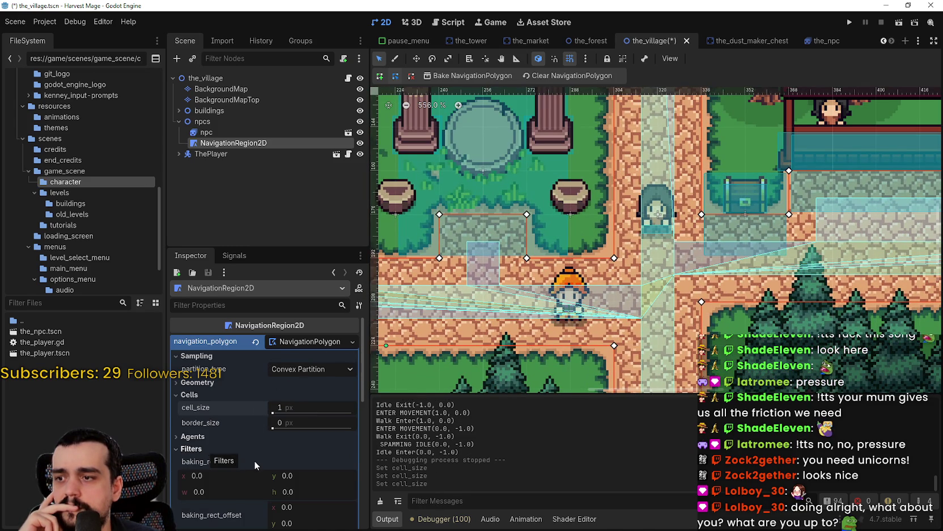
scroll(247, 459, "down", 3)
scroll(235, 425, "up", 1)
scroll(250, 412, "up", 3)
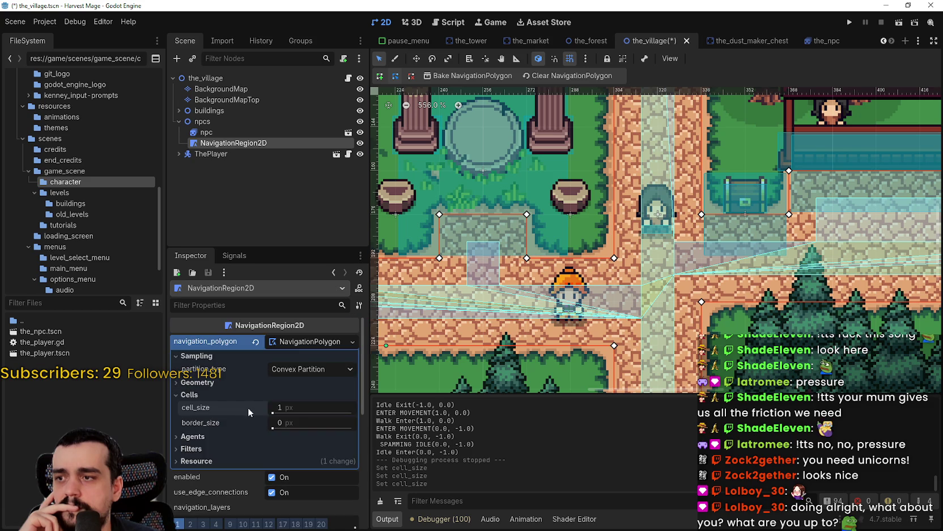
left_click(311, 342)
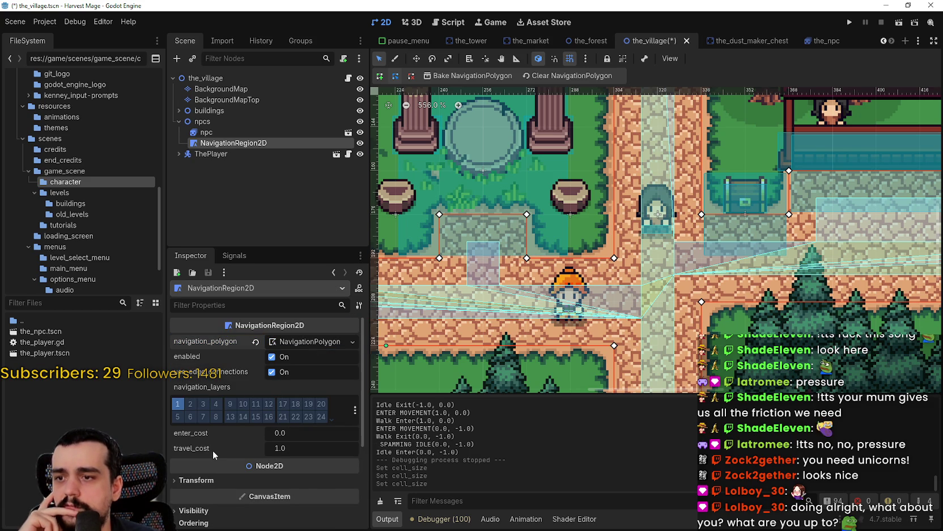
Pan and zoom around the village map across the chest area
mouse_move(212, 450)
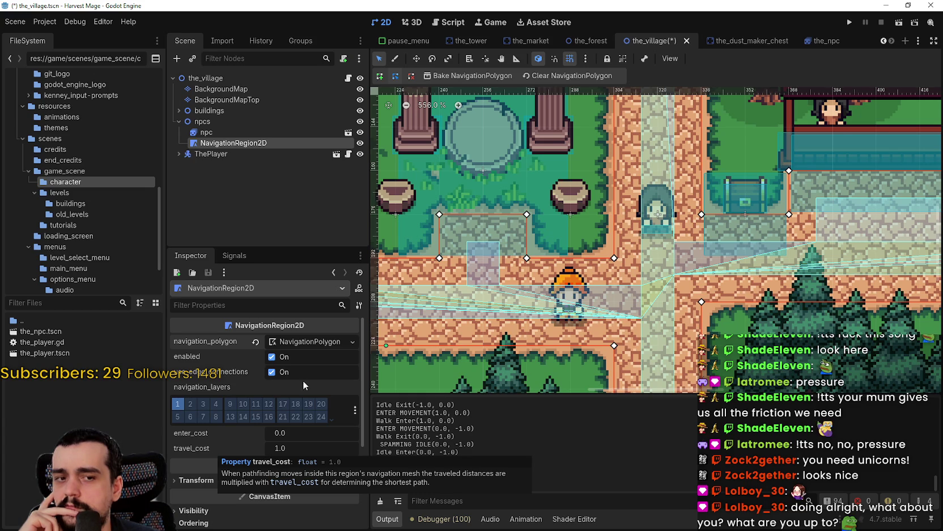
scroll(763, 315, "down", 2)
scroll(764, 315, "up", 2)
scroll(634, 224, "up", 2)
scroll(646, 255, "up", 2)
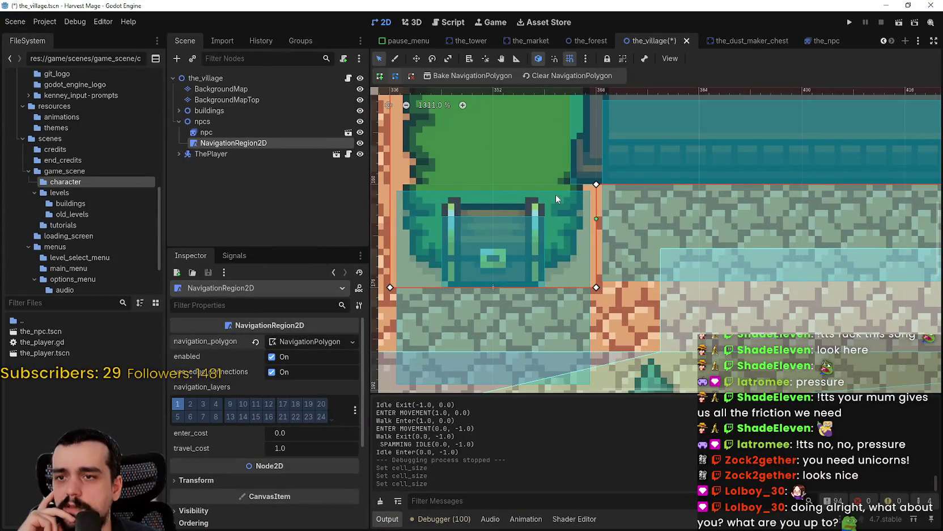
left_click_drag(694, 279, 715, 254)
scroll(579, 248, "down", 5)
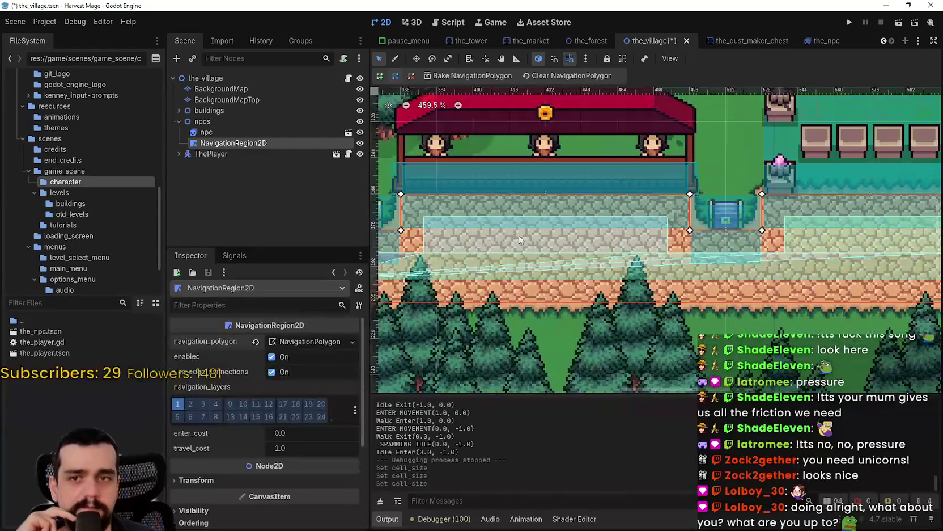
scroll(714, 250, "right", 10)
scroll(698, 253, "up", 3)
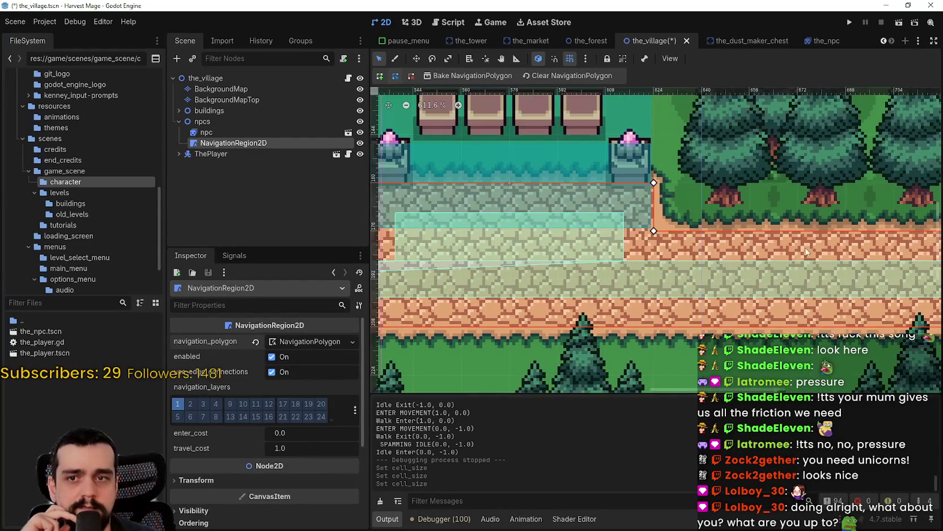
scroll(662, 261, "right", 5)
scroll(731, 223, "up", 6)
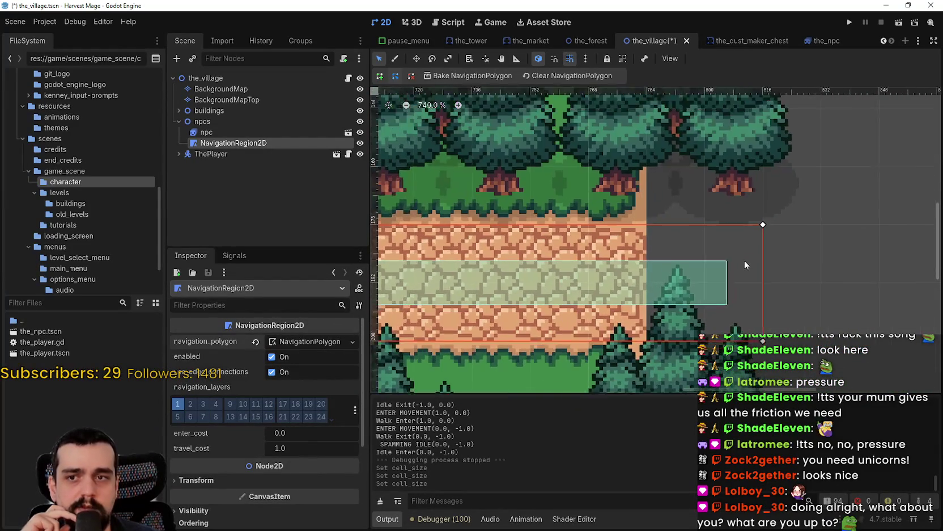
scroll(712, 275, "up", 3)
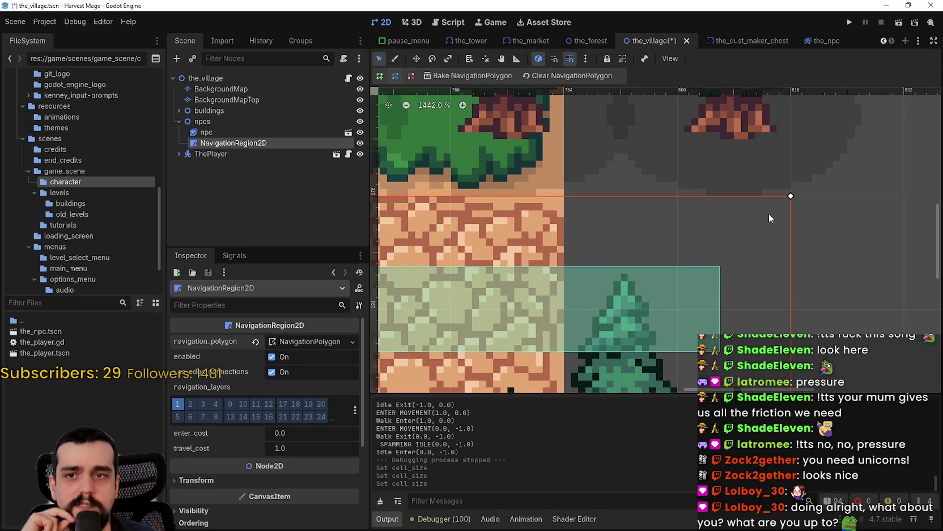
scroll(508, 215, "down", 7)
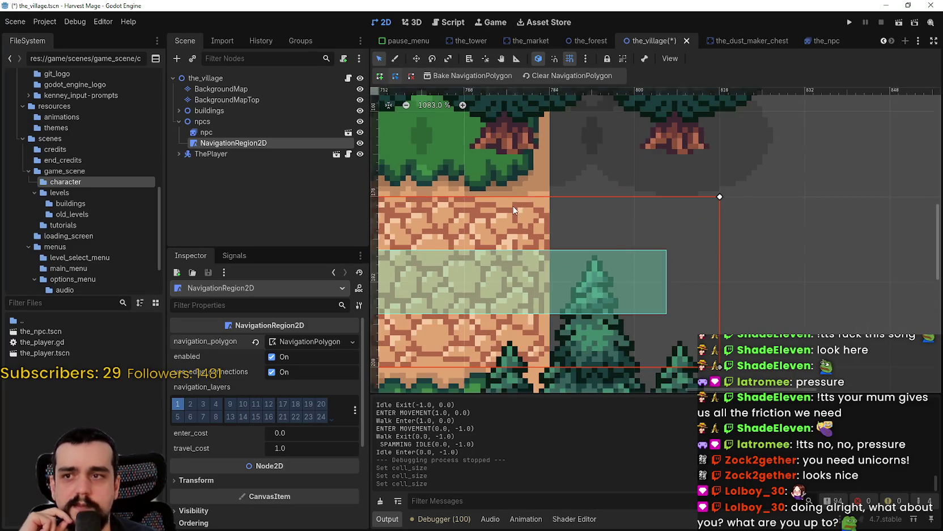
scroll(508, 239, "left", 2)
scroll(633, 232, "down", 2)
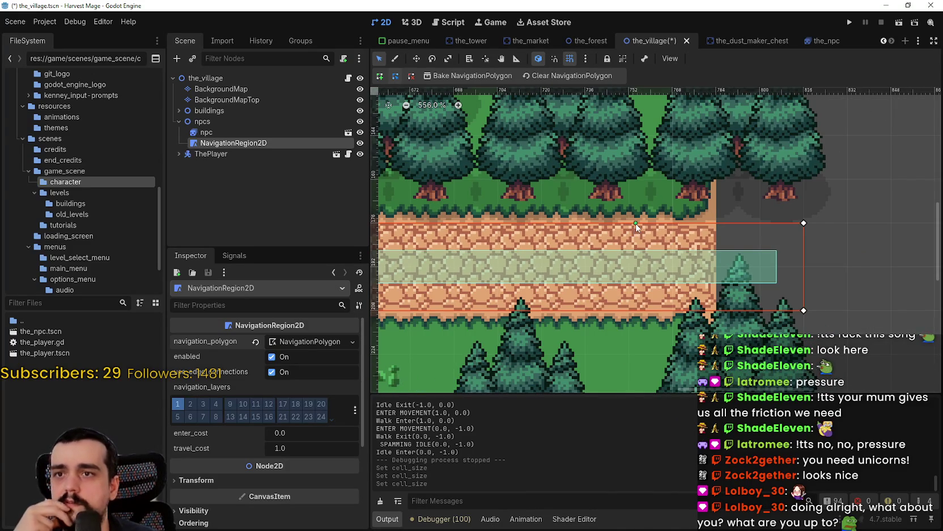
scroll(551, 200, "down", 2)
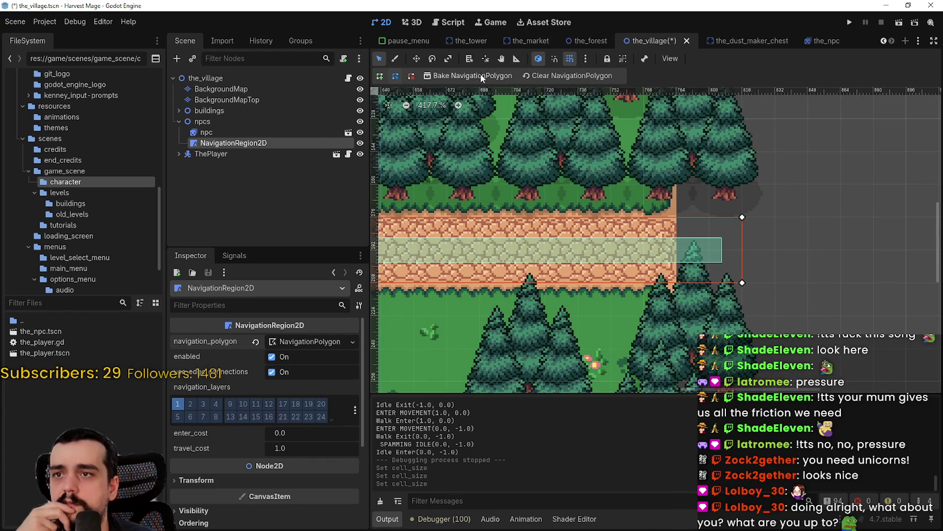
scroll(567, 238, "left", 3)
scroll(273, 498, "down", 3)
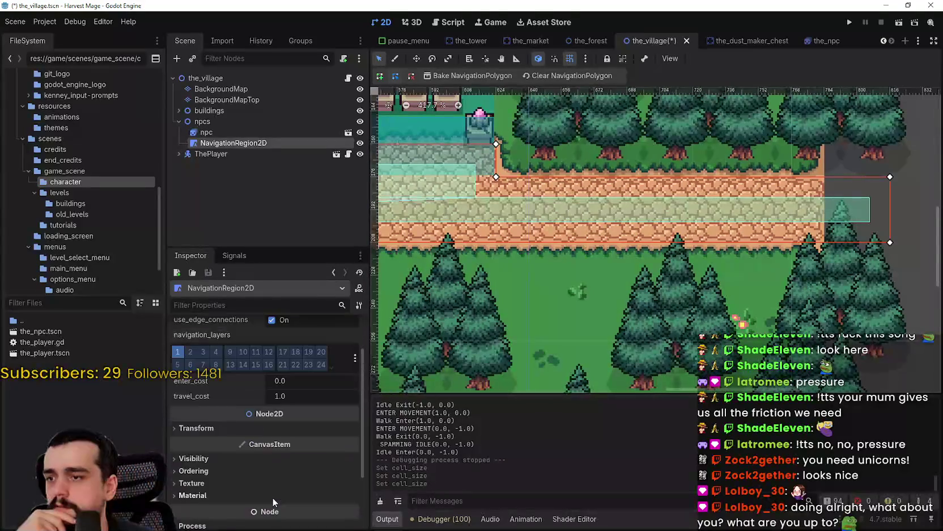
scroll(277, 490, "up", 3)
scroll(281, 481, "down", 4)
scroll(282, 481, "up", 3)
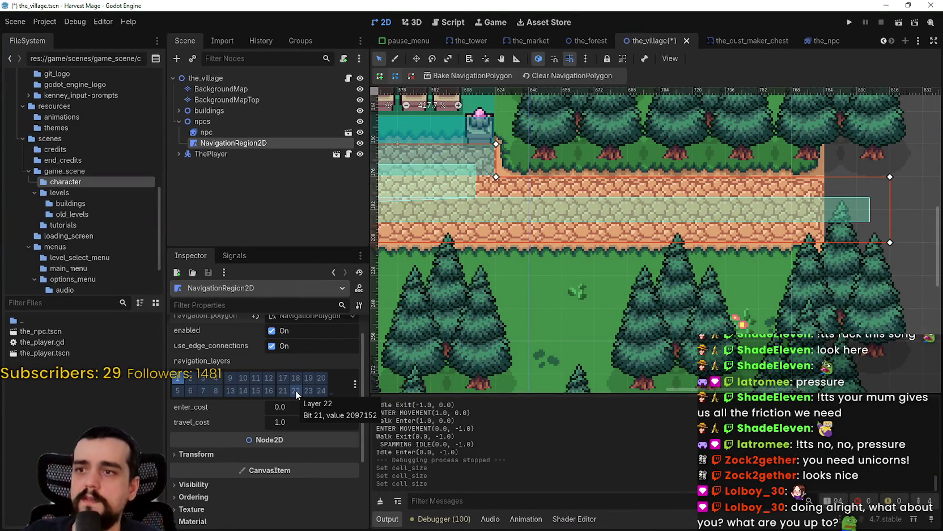
Move NavigationRegion2D above npc under npcs and save the village scene
left_click_drag(230, 144, 232, 130)
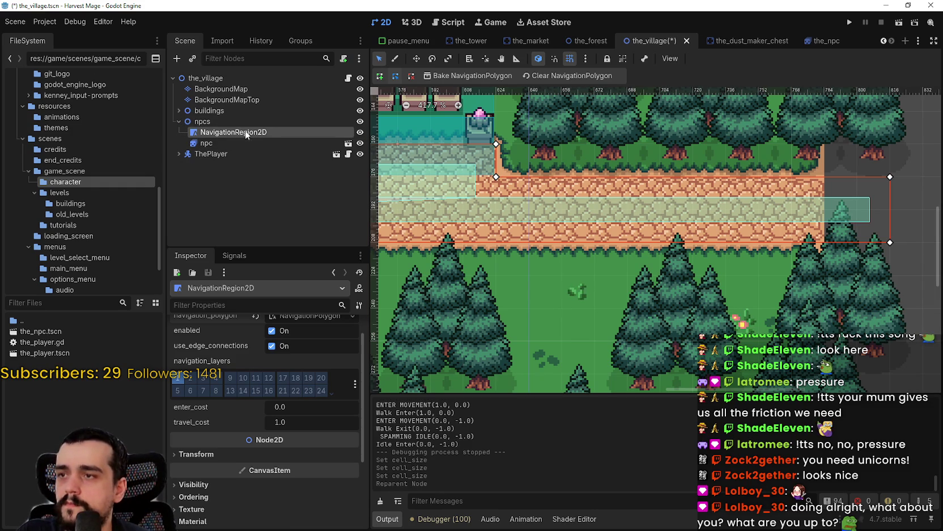
scroll(536, 268, "down", 3)
scroll(646, 243, "down", 3)
key("ctrl+s")
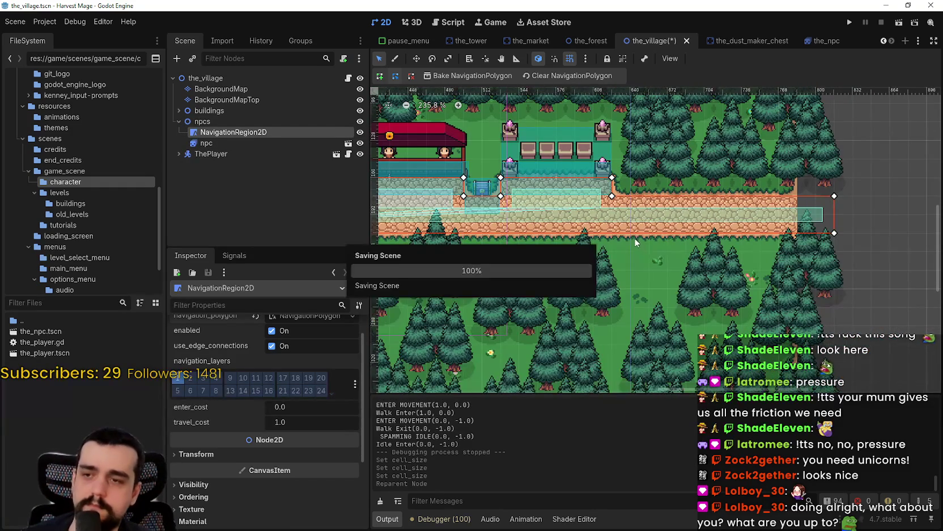
scroll(312, 428, "up", 1)
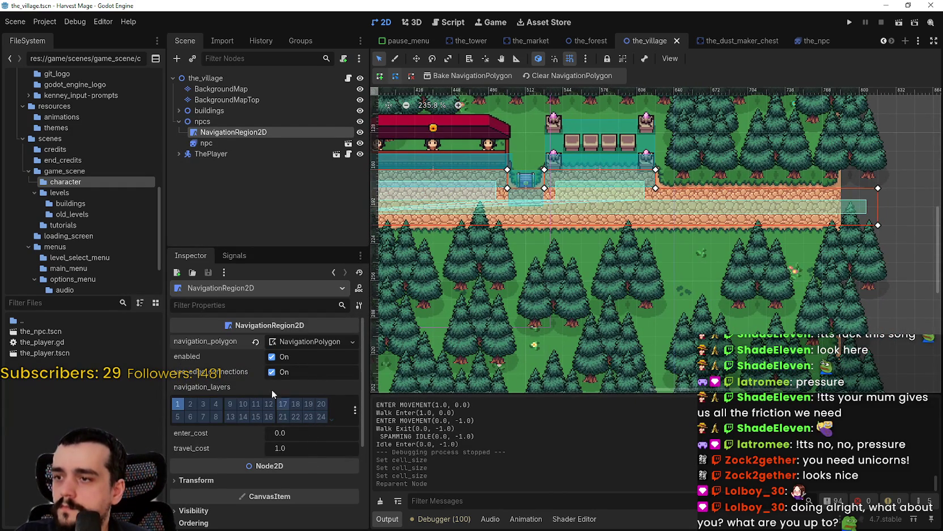
Expand the NavigationPolygon settings and check the snapping options
left_click(320, 339)
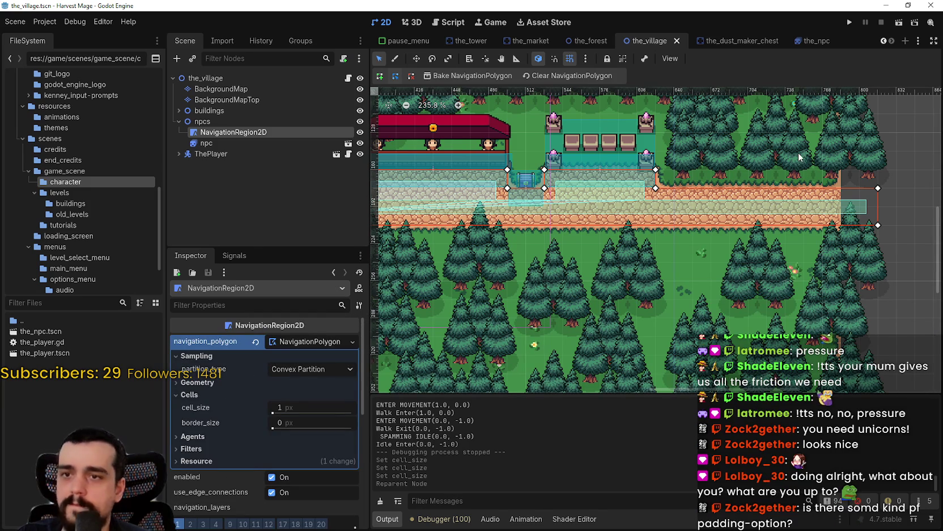
scroll(719, 167, "up", 2)
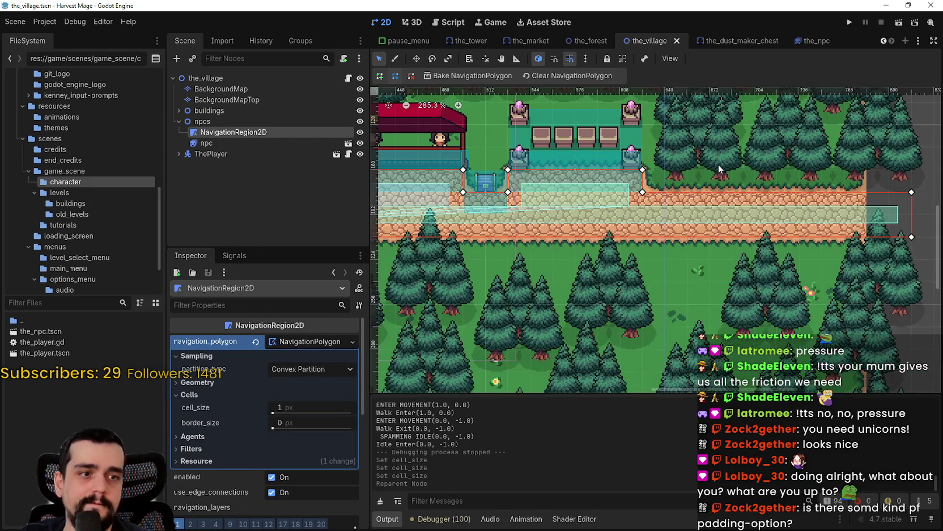
left_click_drag(719, 165, 705, 171)
scroll(706, 171, "down", 2)
left_click(587, 59)
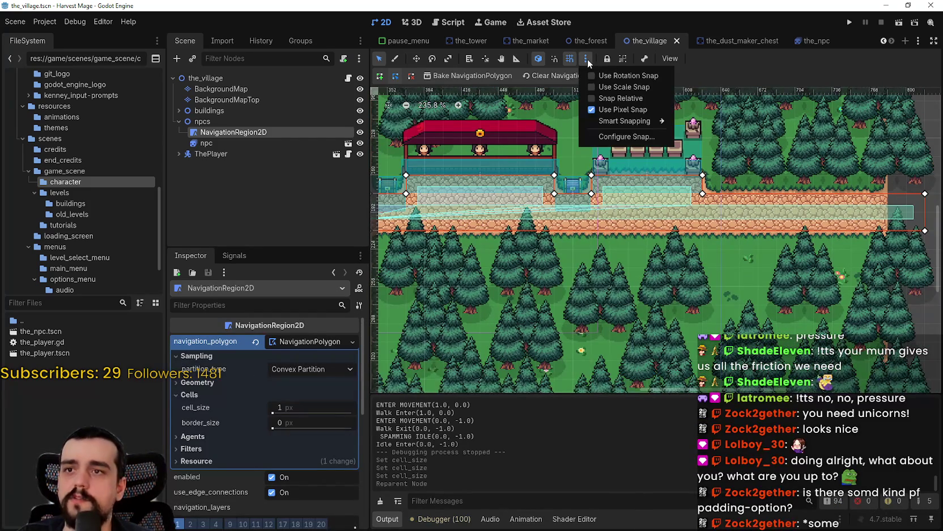
left_click(587, 59)
scroll(590, 221, "up", 5)
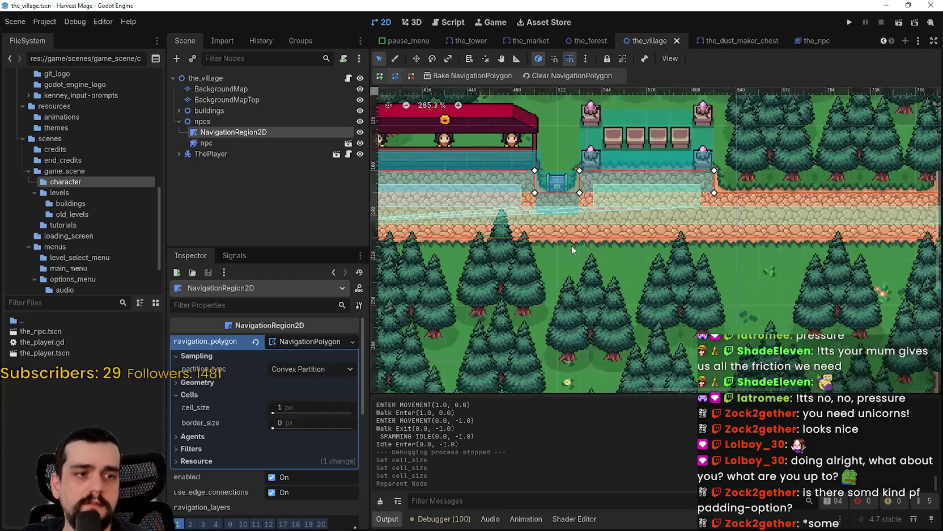
left_click_drag(540, 234, 633, 234)
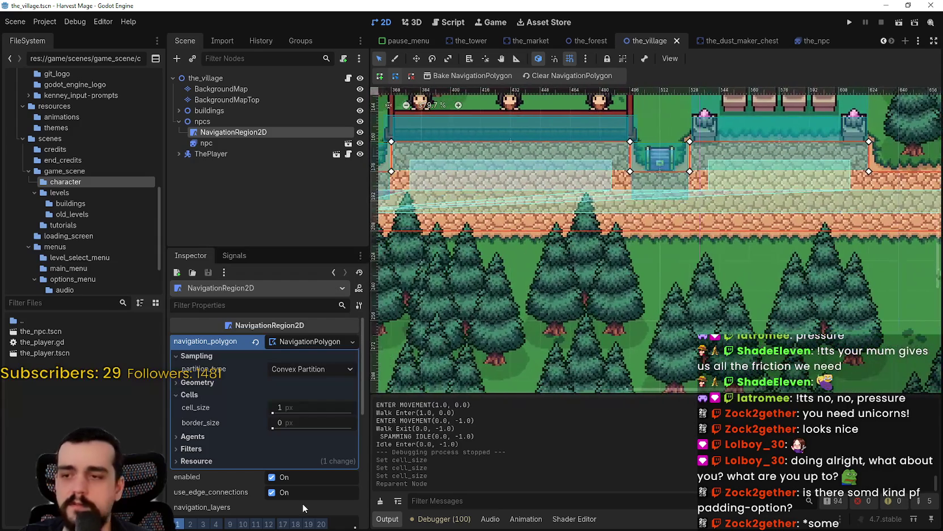
Try shifting the baking area's x and y position, then reset it to zero
left_click(193, 449)
scroll(197, 449, "down", 1)
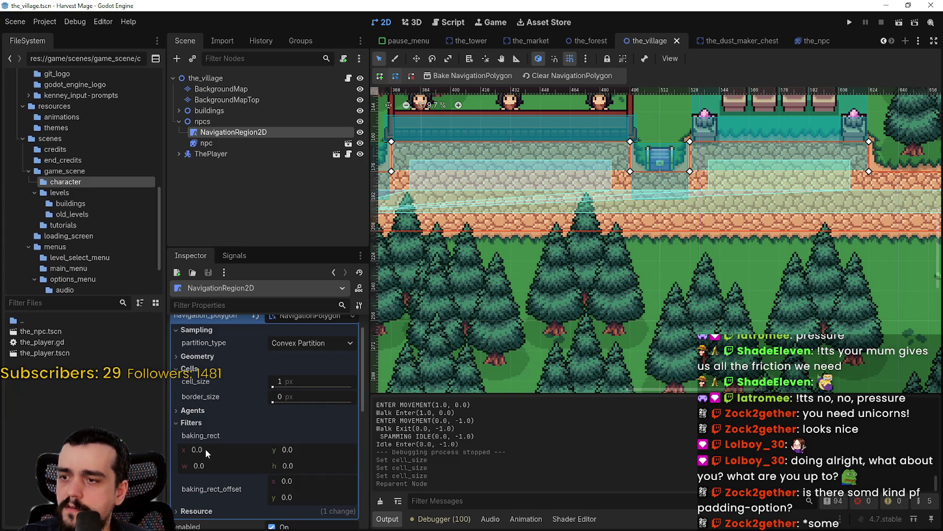
left_click_drag(201, 449, 180, 449)
left_click_drag(440, 271, 431, 271)
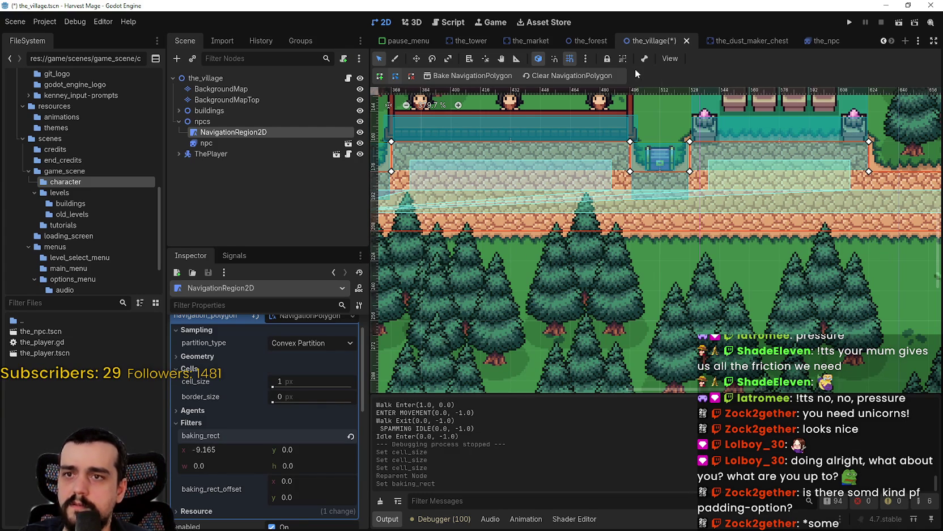
scroll(515, 249, "up", 3)
scroll(515, 249, "left", 5)
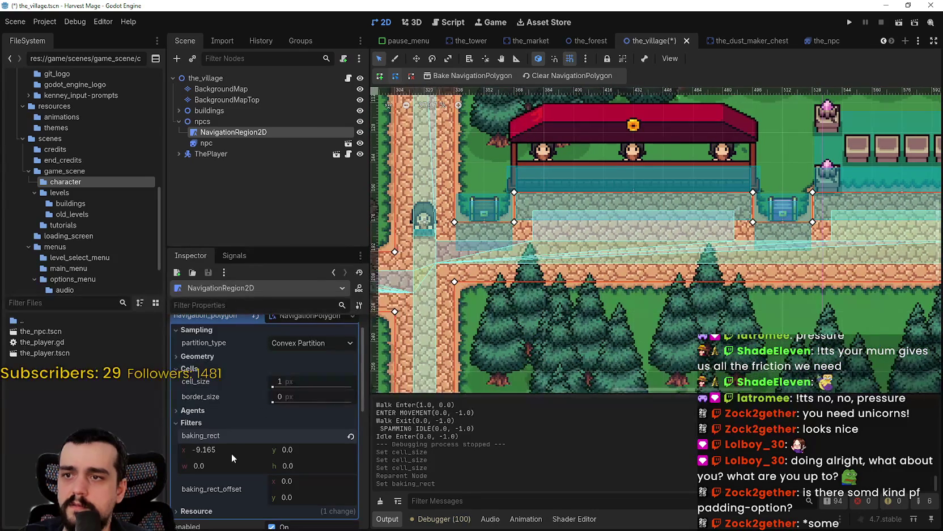
left_click_drag(289, 450, 284, 450)
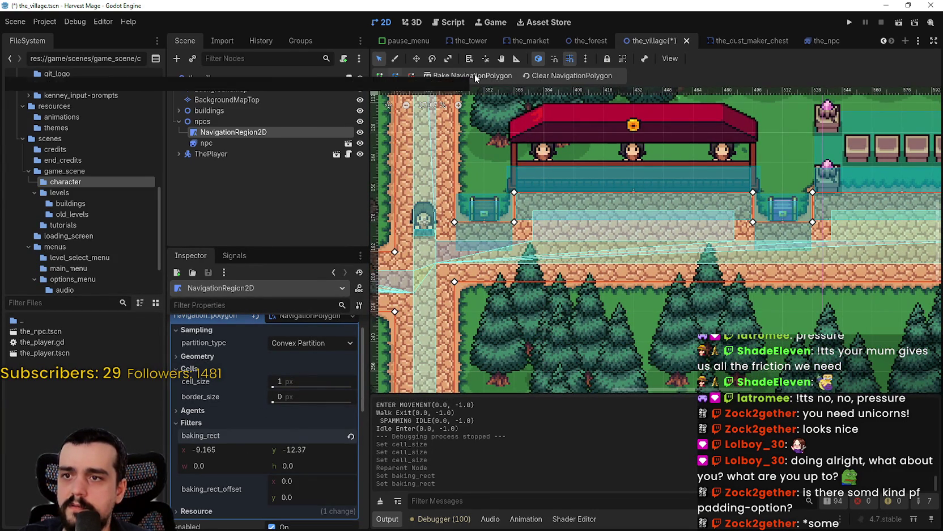
left_click(350, 438)
Bake the navigation polygon with agent radius 0 and inspect the path down to the buildings
left_click(177, 410)
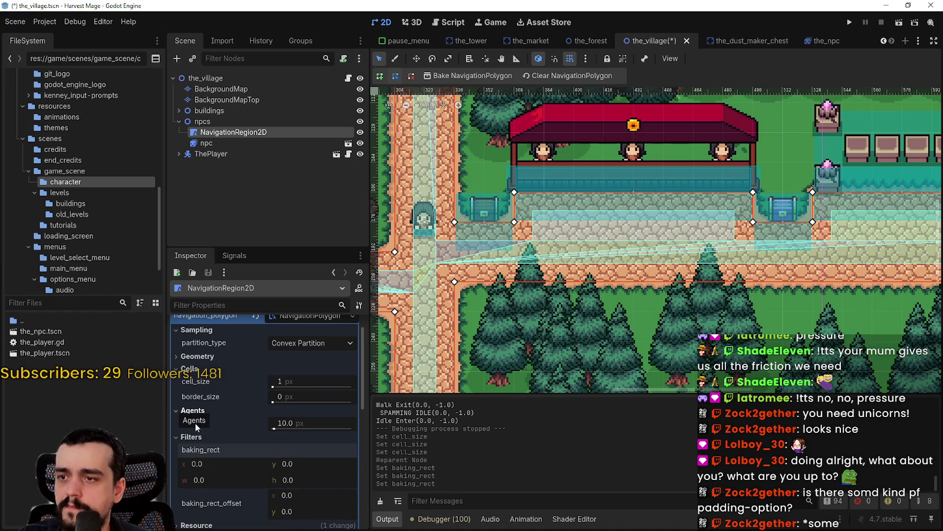
mouse_move(190, 421)
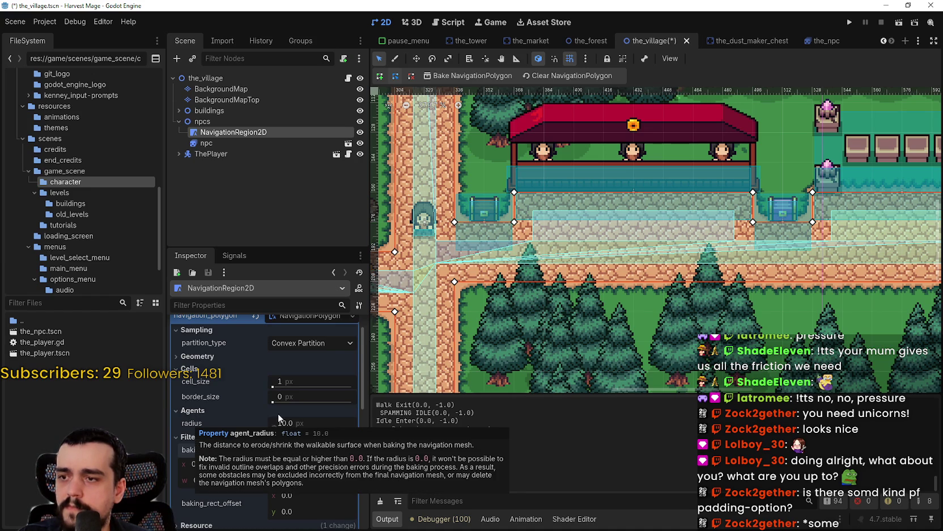
left_click_drag(286, 424, 273, 424)
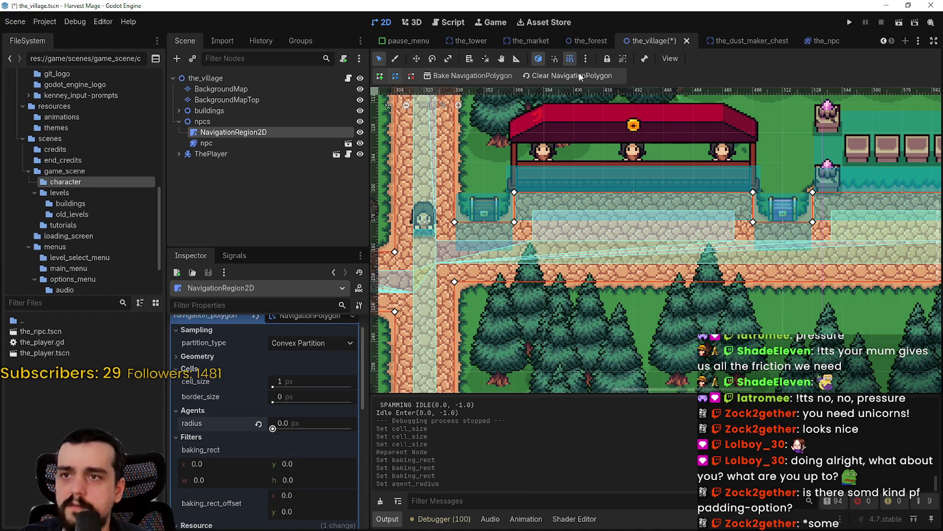
left_click(470, 75)
scroll(561, 269, "down", 5)
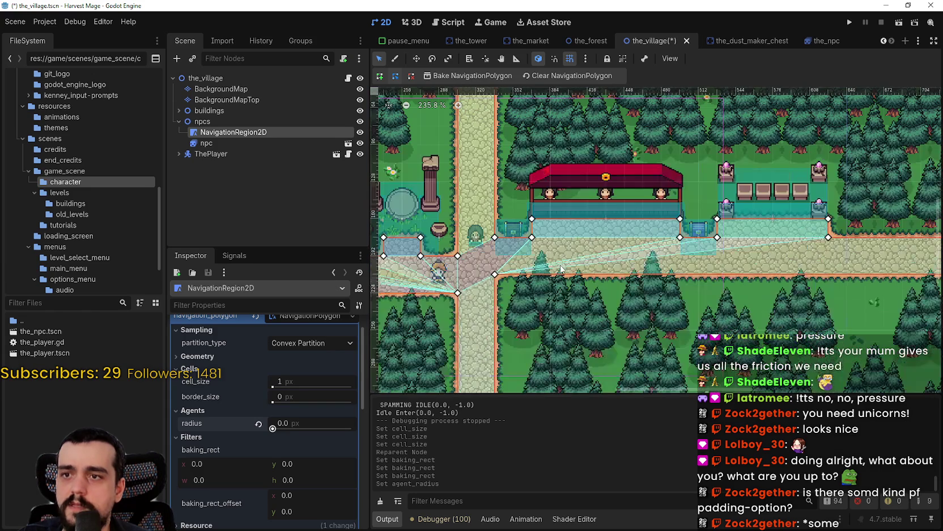
left_click_drag(491, 145, 557, 237)
scroll(534, 211, "up", 3)
scroll(557, 237, "up", 10)
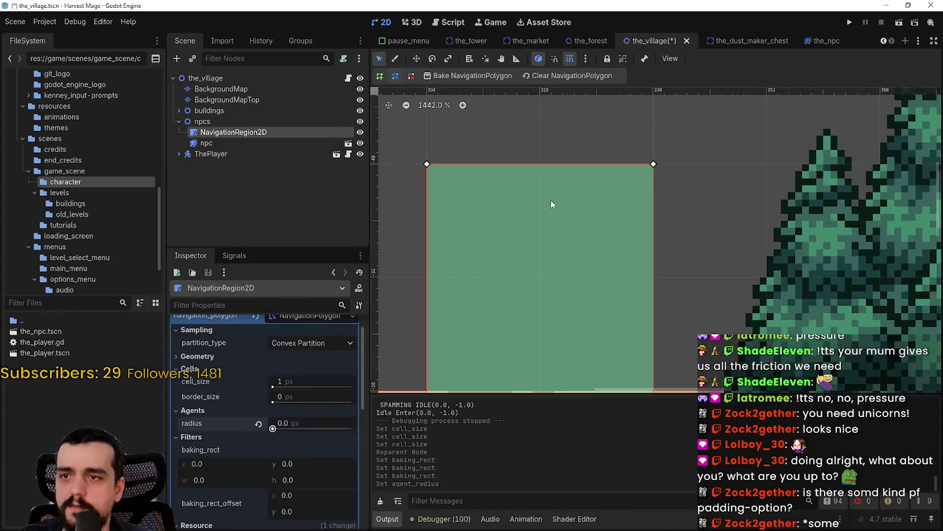
scroll(534, 230, "down", 15)
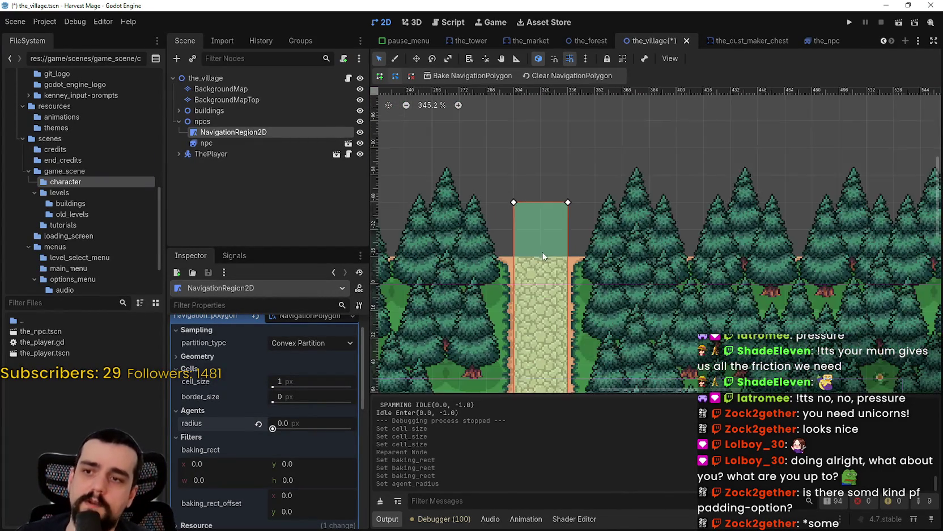
left_click_drag(736, 289, 629, 170)
scroll(553, 235, "up", 12)
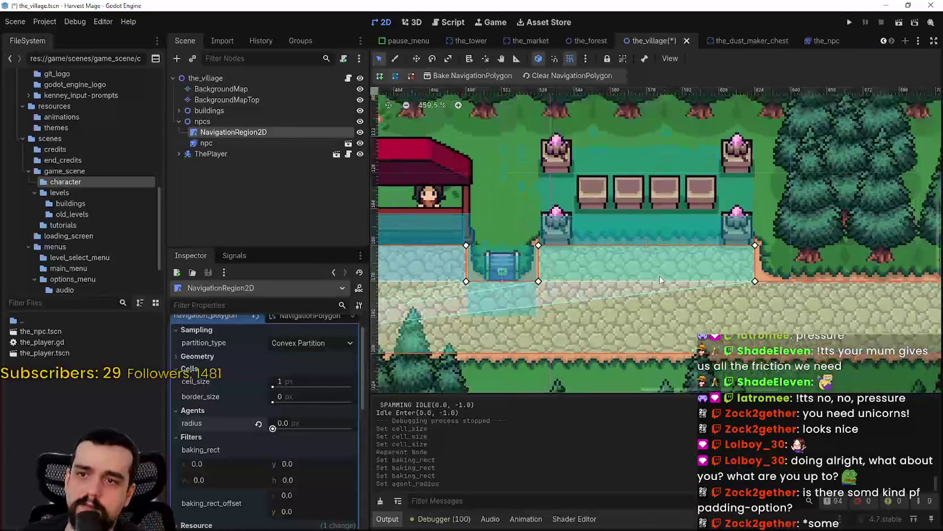
scroll(626, 270, "left", 2)
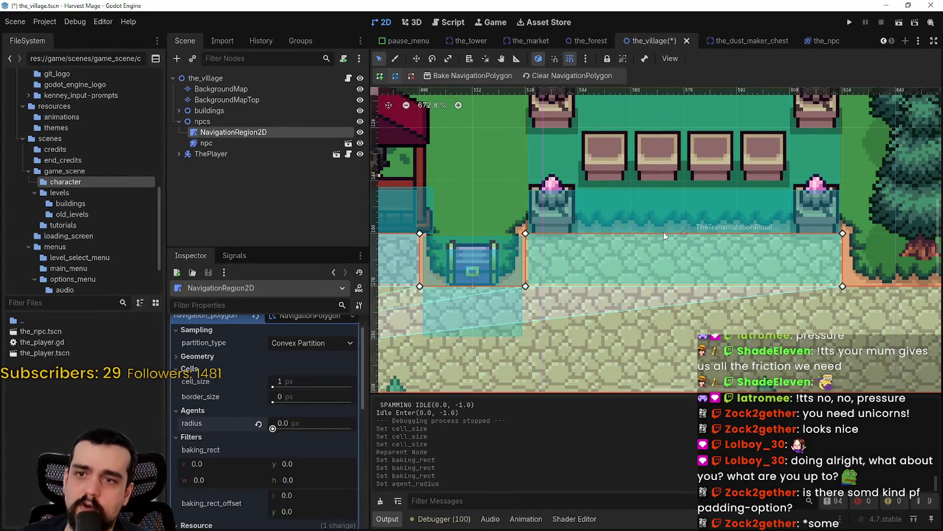
scroll(637, 289, "up", 3)
scroll(609, 305, "left", 2)
scroll(723, 332, "down", 1)
scroll(723, 331, "up", 4)
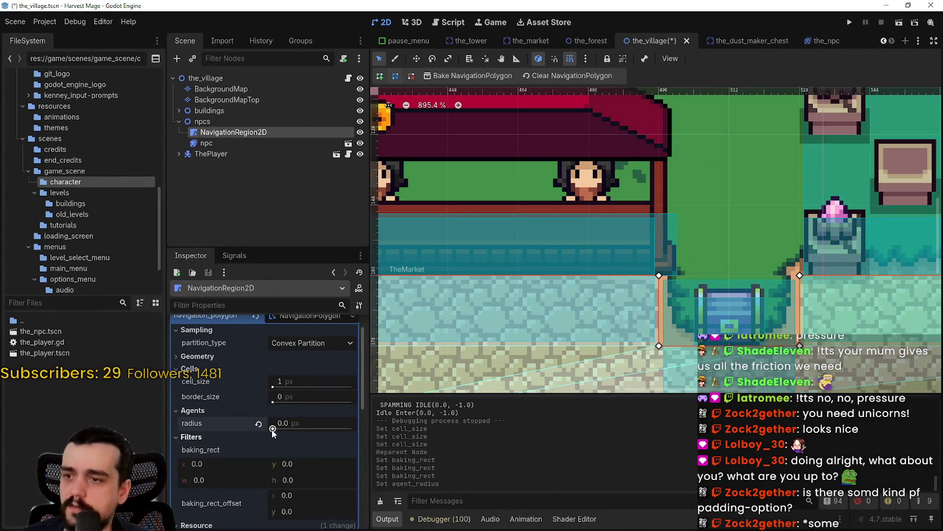
Rebake the navigation polygon with a 2.0 px agent radius
left_click_drag(274, 428, 276, 428)
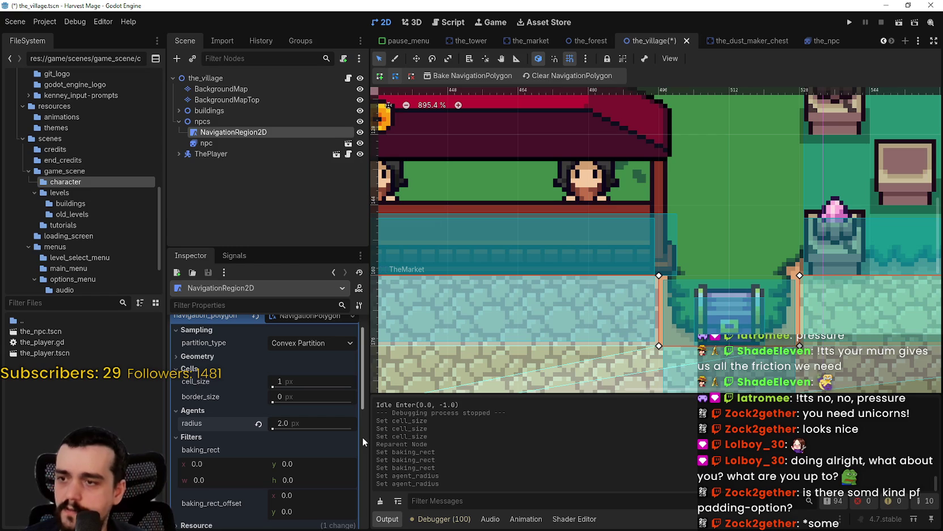
left_click(463, 74)
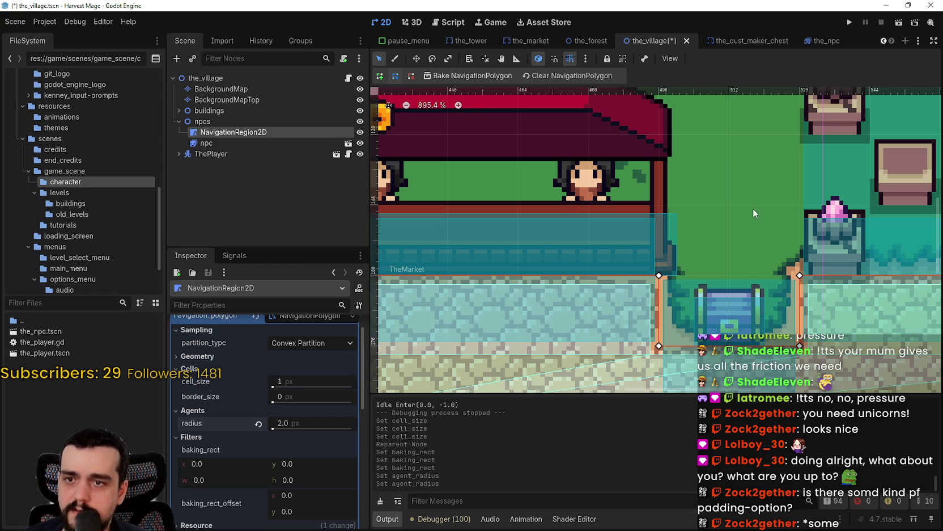
scroll(767, 275, "up", 4)
scroll(566, 268, "down", 4)
scroll(600, 265, "down", 10)
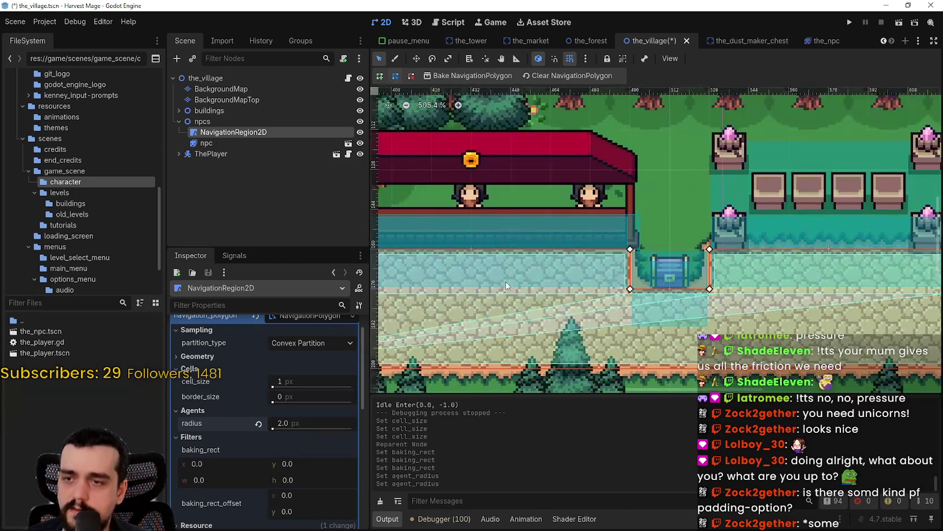
left_click(235, 142)
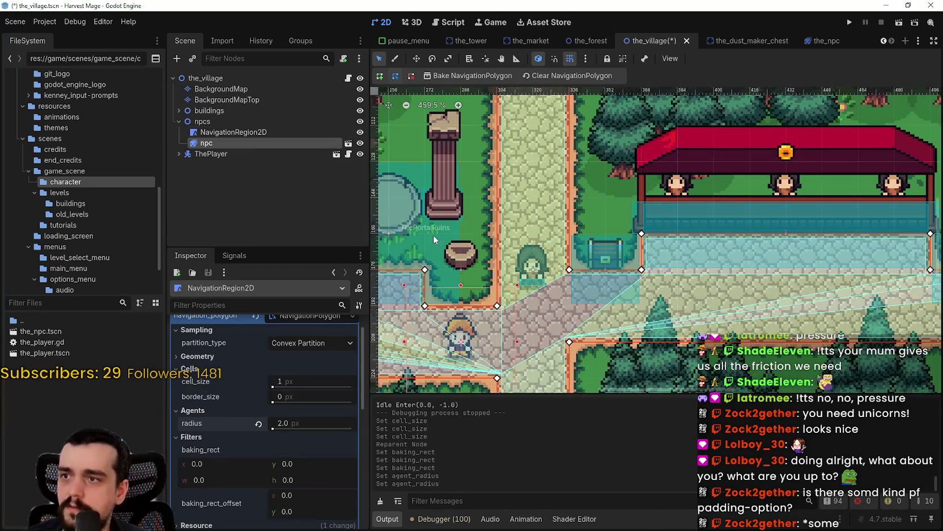
Move the npc onto the stone path before the market stalls, between the two crystal statues
scroll(530, 245, "up", 6)
scroll(517, 241, "up", 2)
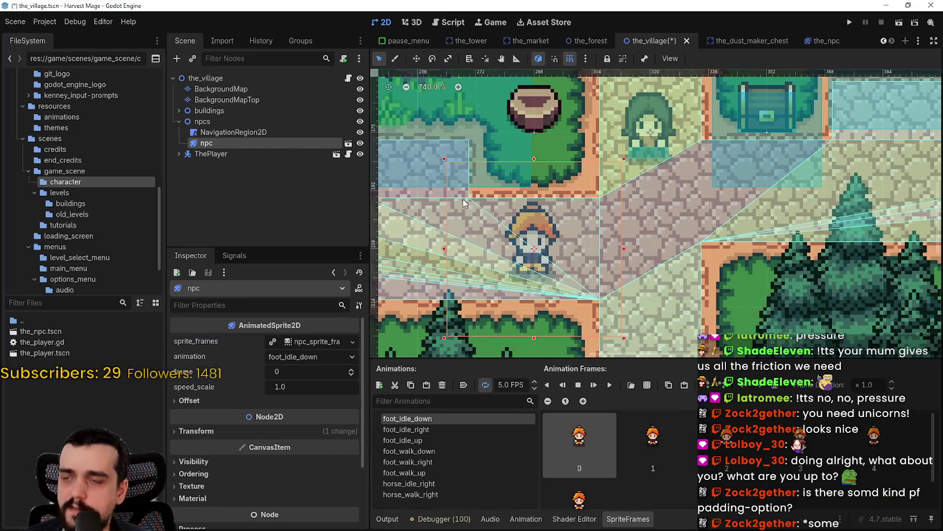
scroll(479, 216, "down", 1)
key("w")
mouse_move(514, 264)
left_mouse_down()
mouse_move(573, 227)
mouse_move(816, 225)
mouse_move(488, 210)
mouse_move(393, 290)
mouse_move(731, 264)
mouse_move(480, 263)
mouse_move(581, 259)
mouse_move(584, 214)
mouse_move(592, 224)
mouse_move(745, 222)
left_mouse_up()
scroll(745, 223, "up", 2)
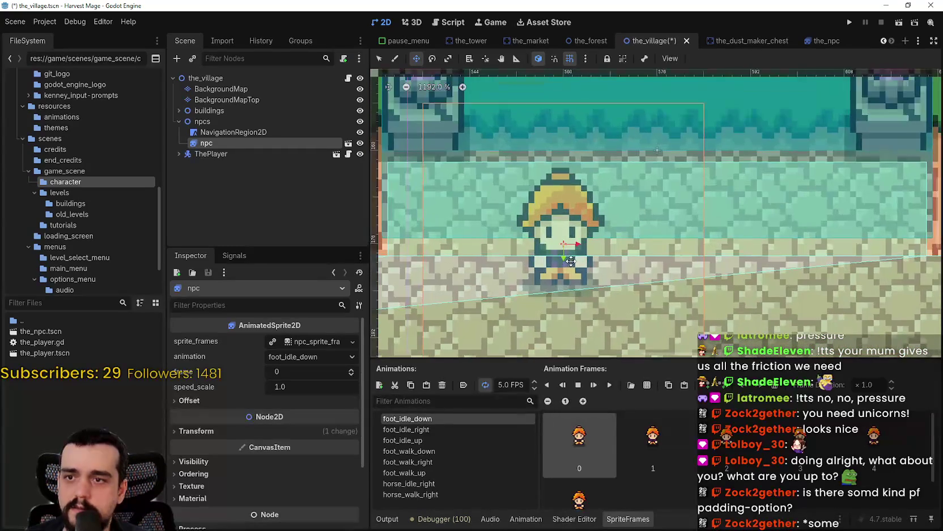
mouse_move(634, 257)
left_mouse_down()
mouse_move(654, 196)
mouse_move(632, 193)
left_mouse_up()
scroll(632, 194, "down", 1)
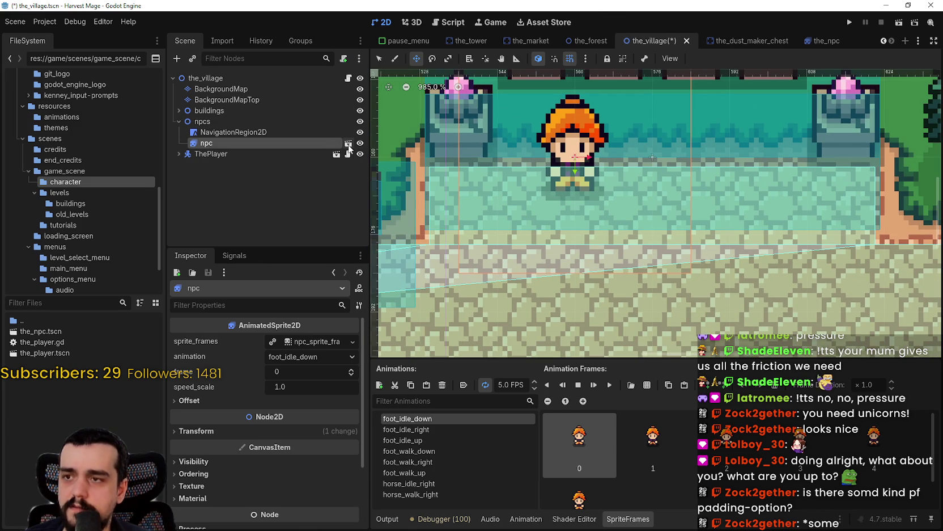
left_click(348, 144)
Set the NPC sprite's vertical offset to -7 px and save the npc scene
scroll(630, 208, "up", 4)
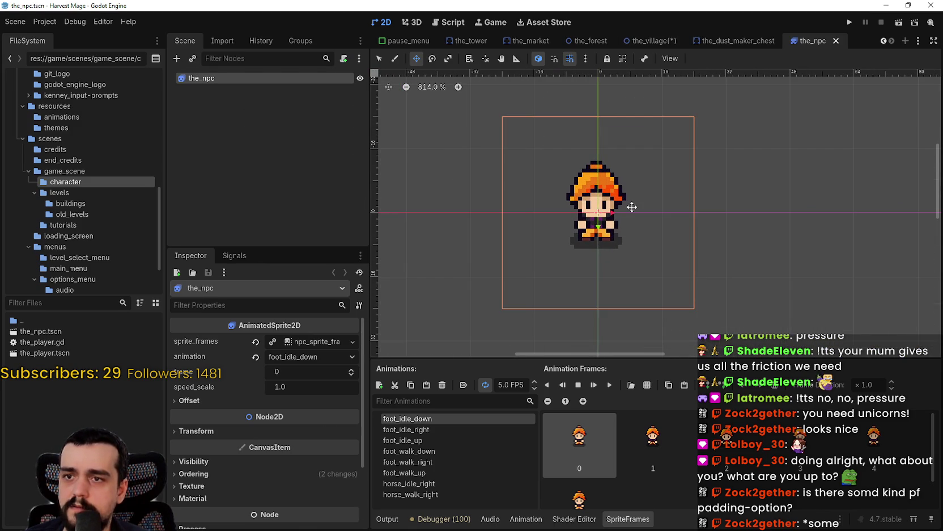
scroll(653, 190, "up", 1)
scroll(567, 255, "up", 1)
scroll(418, 342, "down", 1)
left_click(225, 400)
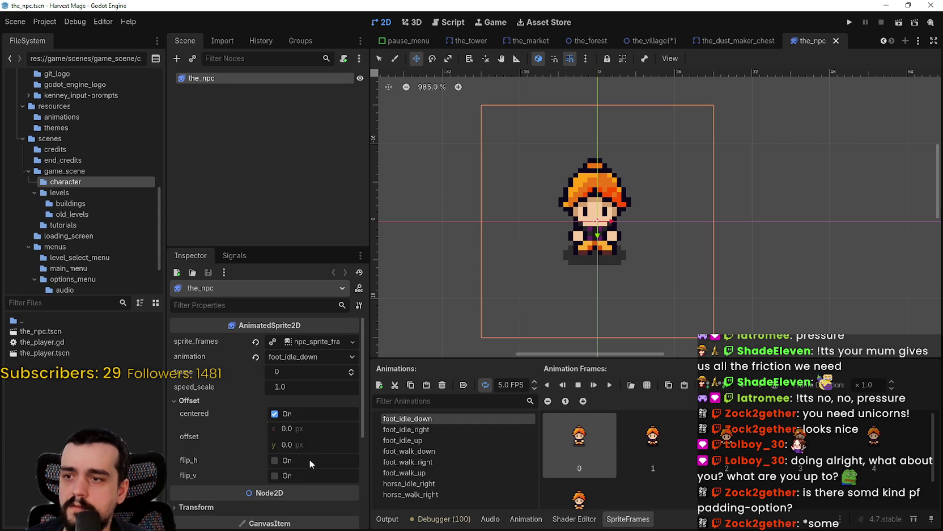
left_click_drag(298, 445, 271, 445)
scroll(597, 220, "up", 4)
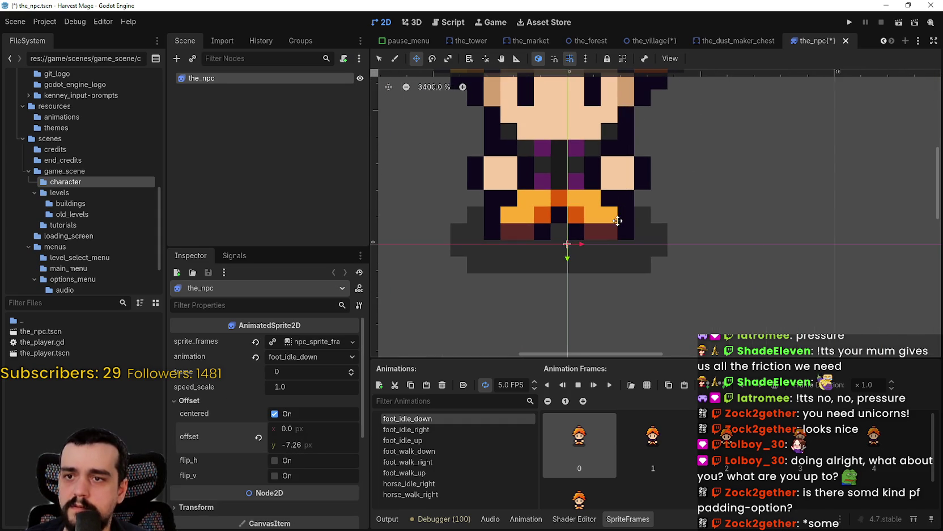
left_click(321, 445)
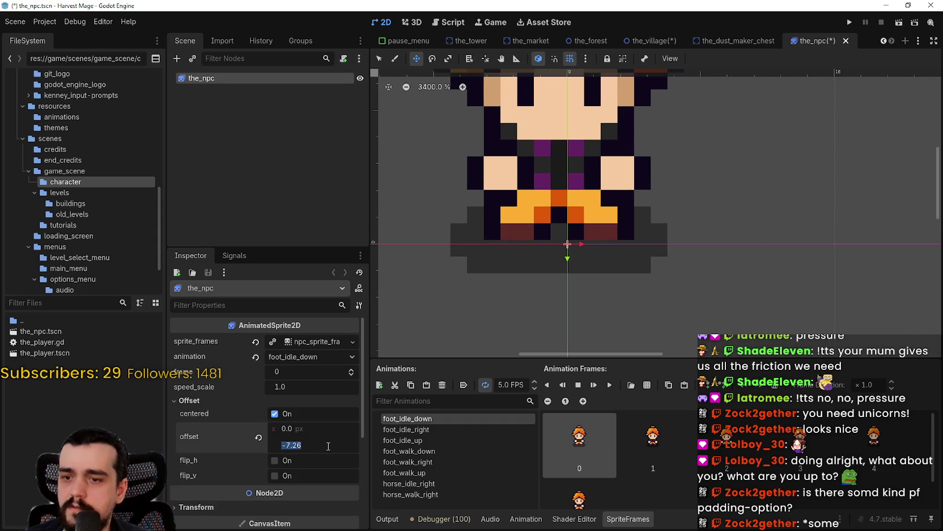
type("-7")
key("Return")
key("ctrl+s")
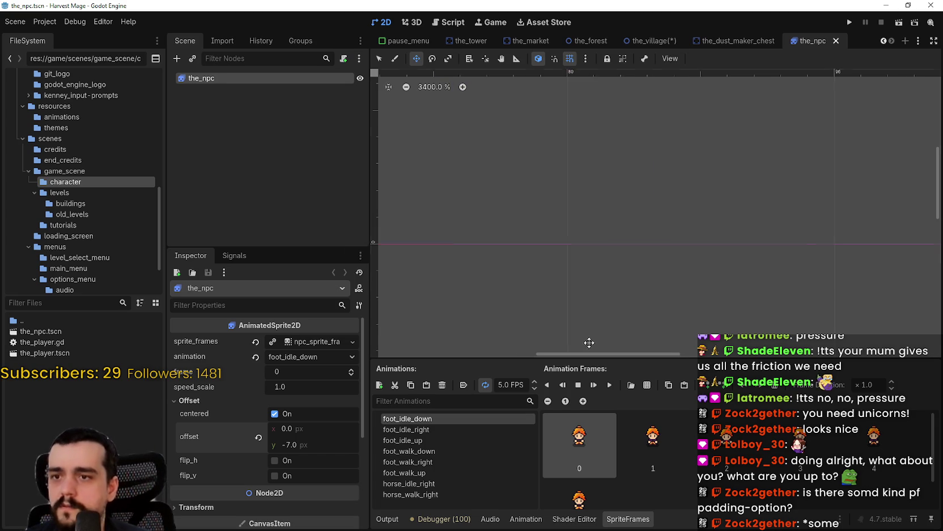
Set the sprite's horizontal offset to 0.5 px and return to the_village scene
scroll(602, 250, "down", 5)
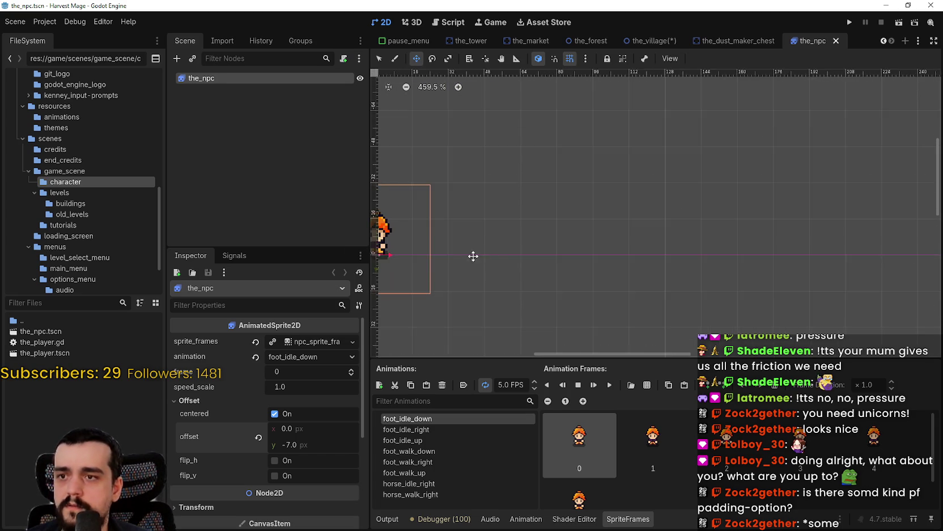
scroll(614, 273, "up", 6)
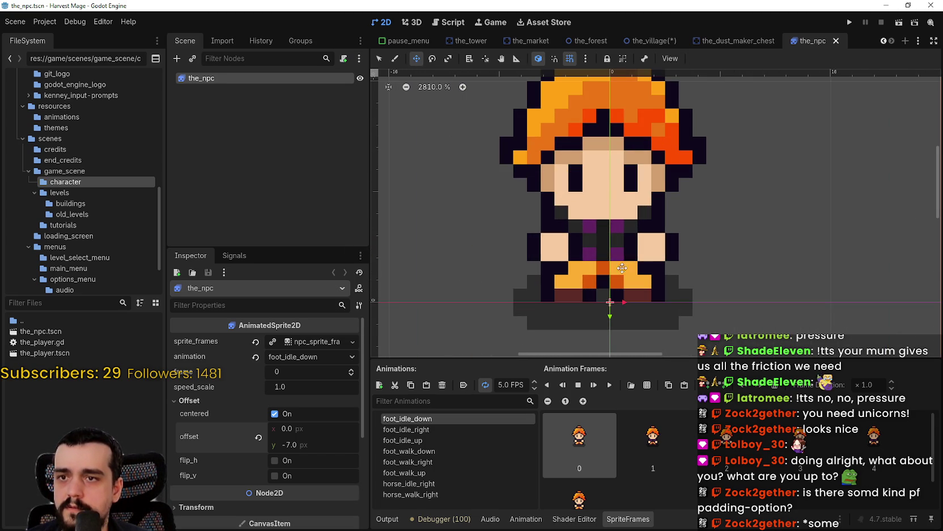
scroll(618, 309, "up", 1)
scroll(615, 308, "down", 1)
scroll(617, 309, "up", 1)
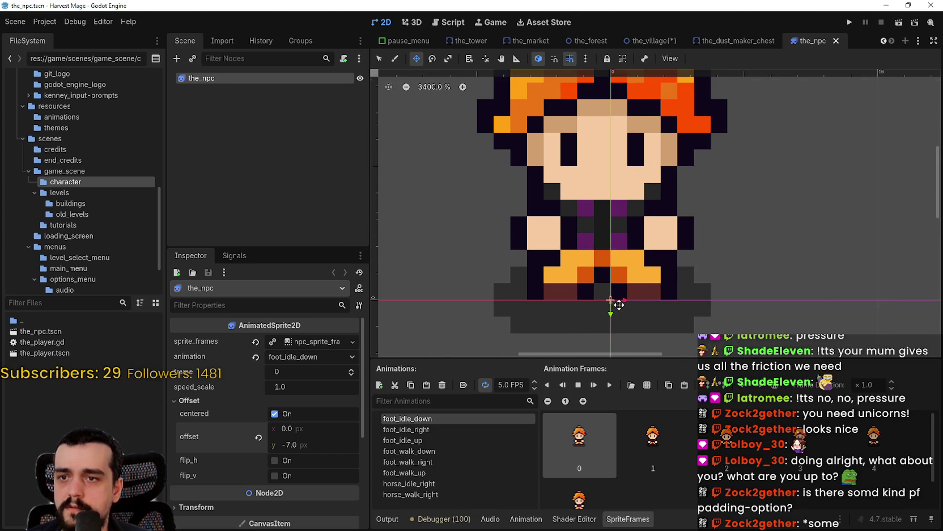
scroll(597, 318, "down", 1)
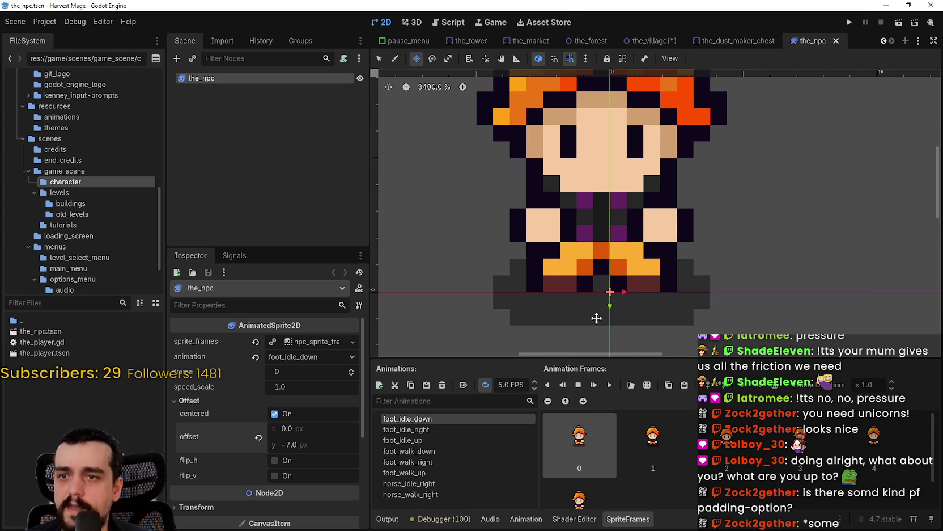
left_click(302, 429)
type("0.5")
key("Return")
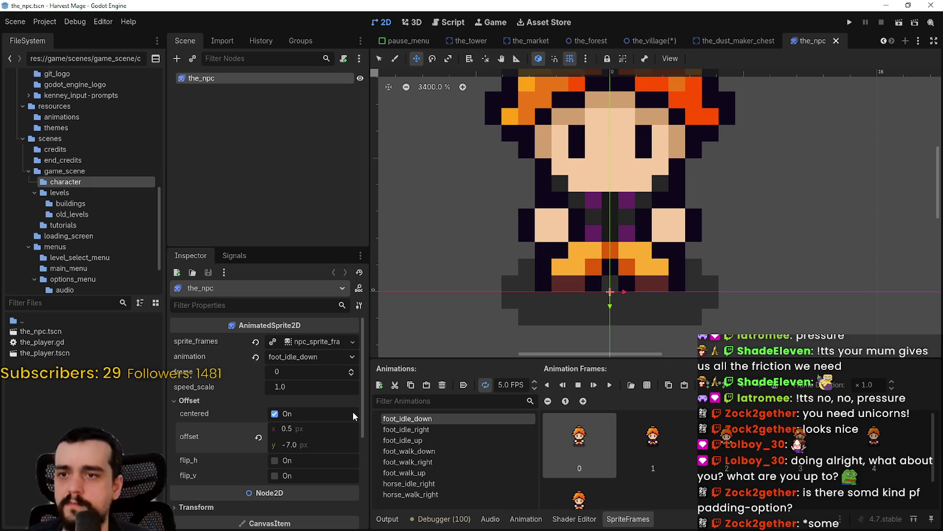
scroll(519, 165, "down", 3)
scroll(629, 177, "down", 2)
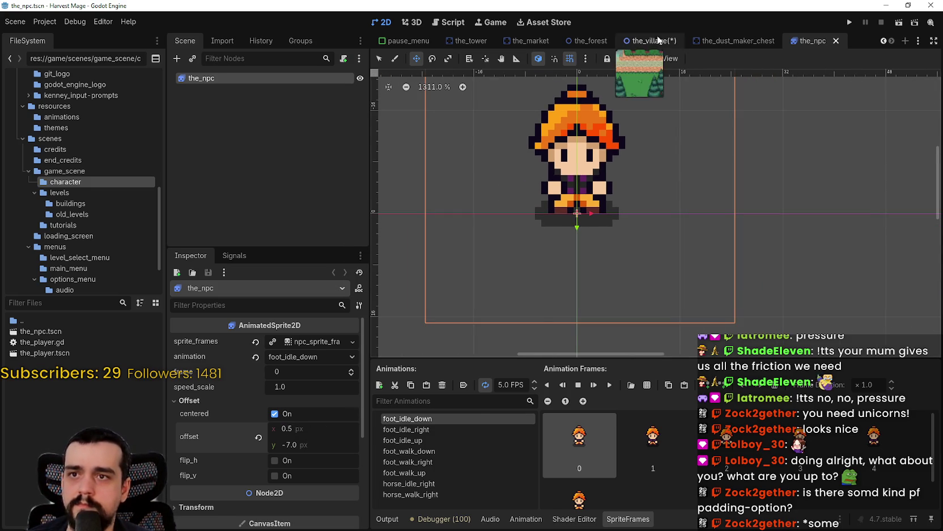
left_click(654, 39)
Save the village scene and move the NPC from the doorway onto the path beside the crystal
key("ctrl+s")
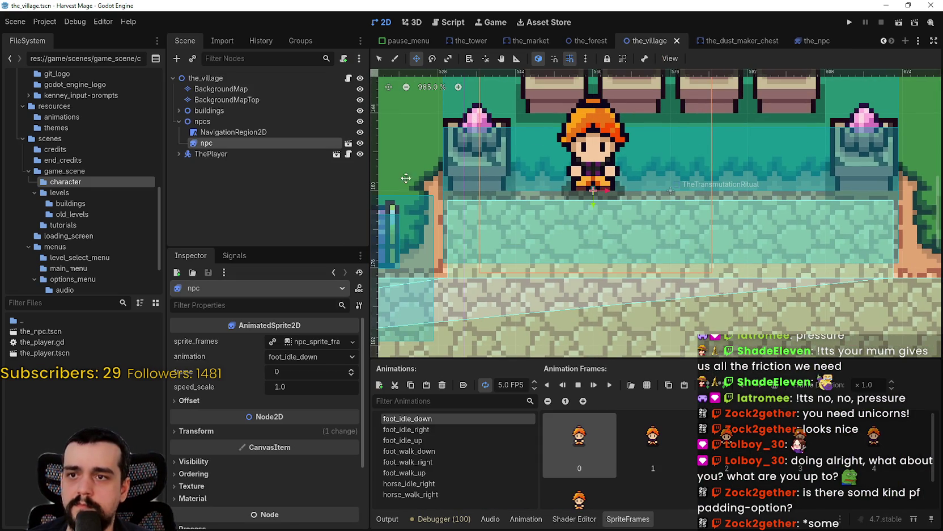
mouse_move(598, 199)
left_mouse_down()
mouse_move(662, 265)
mouse_move(741, 265)
left_mouse_up()
key("f")
mouse_move(622, 210)
left_mouse_down()
mouse_move(699, 211)
mouse_move(539, 195)
mouse_move(656, 225)
mouse_move(567, 153)
mouse_move(493, 153)
mouse_move(597, 238)
left_mouse_up()
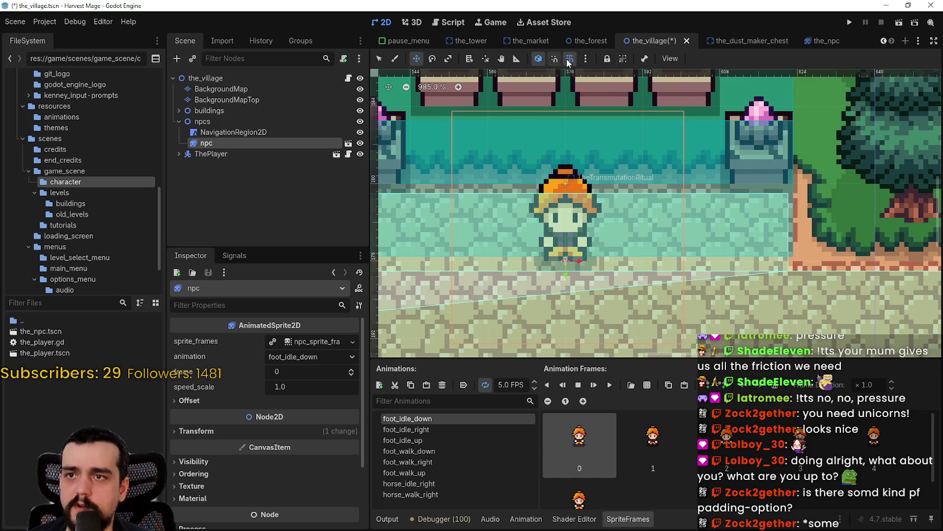
scroll(575, 300, "up", 2)
mouse_move(570, 233)
left_mouse_down()
mouse_move(664, 173)
mouse_move(713, 163)
mouse_move(711, 142)
mouse_move(581, 210)
mouse_move(572, 245)
left_mouse_up()
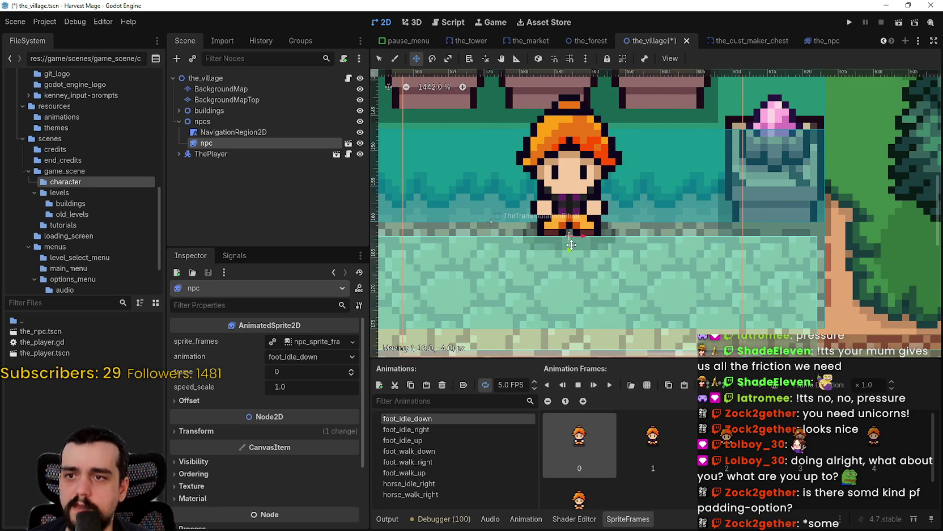
scroll(571, 244, "down", 2)
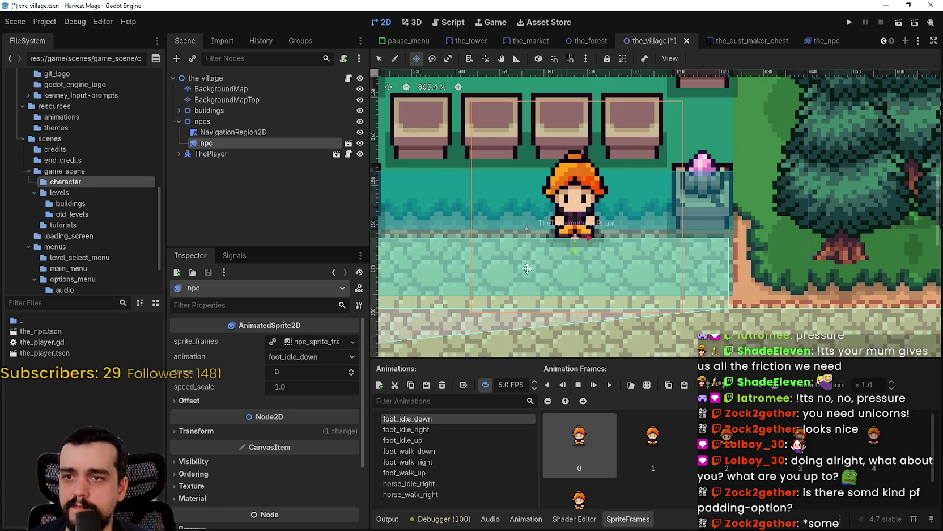
left_click_drag(576, 232, 704, 237)
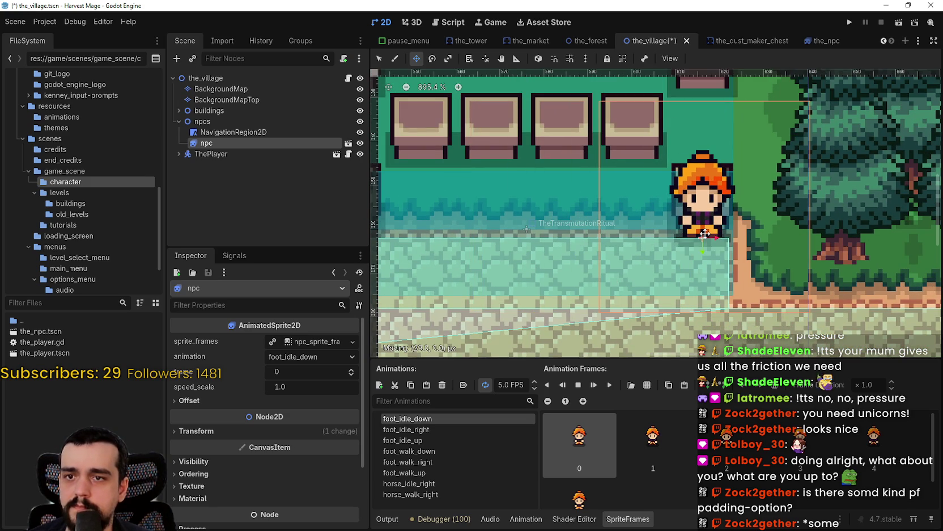
Fine-tune the NPC so it stands in front of the market stall under the red awning
scroll(703, 241, "up", 5)
mouse_move(706, 183)
left_mouse_down()
mouse_move(432, 181)
mouse_move(782, 192)
mouse_move(755, 199)
mouse_move(760, 273)
left_mouse_up()
scroll(760, 272, "down", 4)
mouse_move(681, 185)
left_mouse_down()
mouse_move(681, 222)
mouse_move(813, 223)
mouse_move(589, 237)
mouse_move(523, 292)
mouse_move(522, 305)
mouse_move(446, 212)
left_mouse_up()
scroll(813, 223, "down", 3)
scroll(813, 222, "down", 1)
scroll(447, 212, "up", 1)
scroll(446, 211, "up", 3)
mouse_move(577, 211)
left_mouse_down()
mouse_move(609, 204)
mouse_move(448, 203)
left_mouse_up()
scroll(453, 199, "down", 2)
scroll(637, 250, "left", 5)
mouse_move(721, 215)
left_mouse_down()
mouse_move(695, 197)
mouse_move(693, 152)
mouse_move(470, 149)
left_mouse_up()
scroll(478, 201, "down", 5)
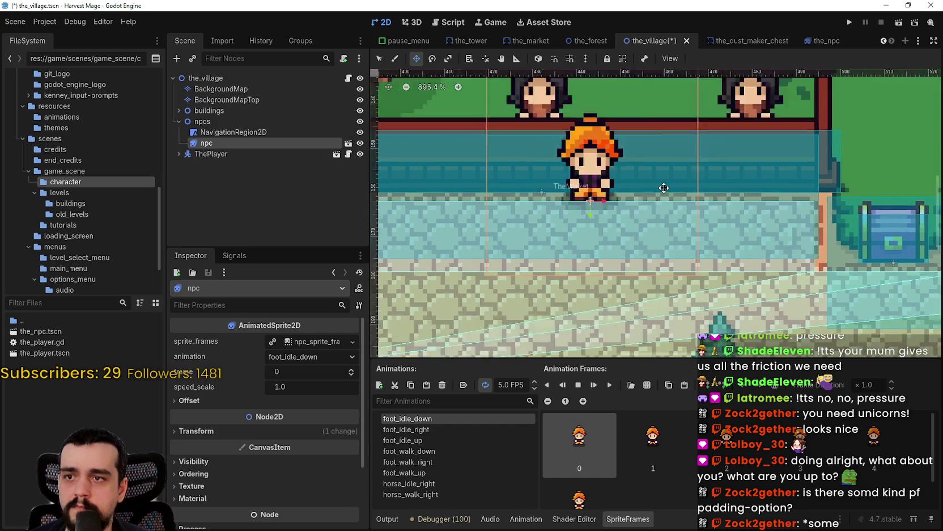
scroll(478, 201, "left", 5)
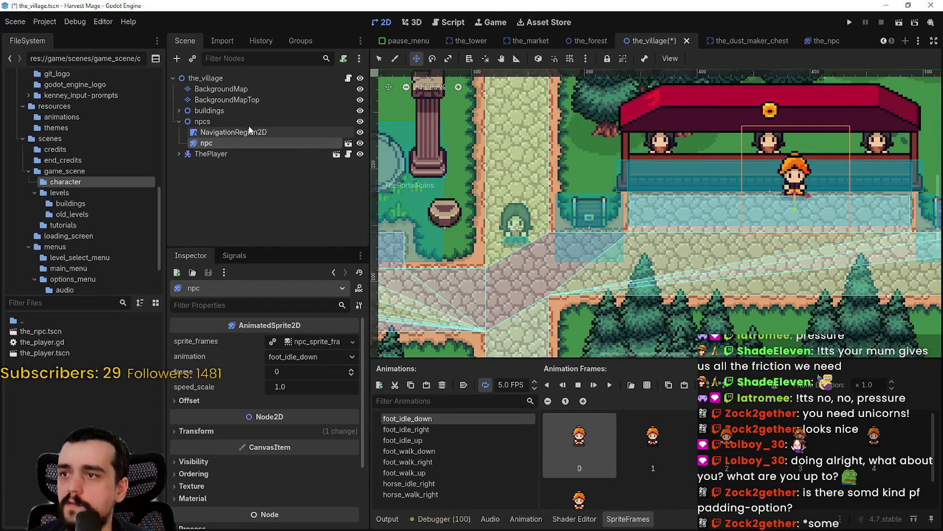
left_click(219, 154)
scroll(467, 189, "up", 9)
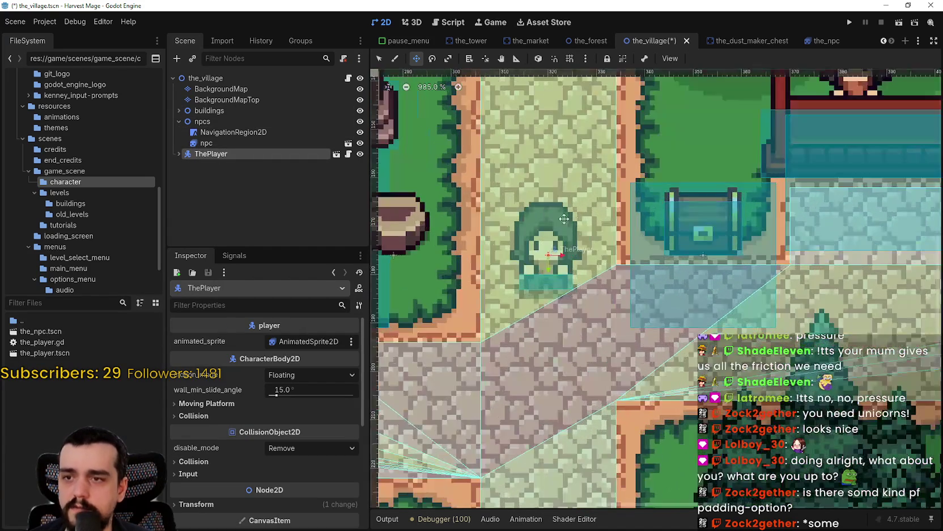
Move ThePlayer right so it stands beside the NPC at the market
scroll(468, 189, "down", 5)
mouse_move(448, 266)
left_mouse_down()
mouse_move(705, 187)
mouse_move(851, 162)
left_mouse_up()
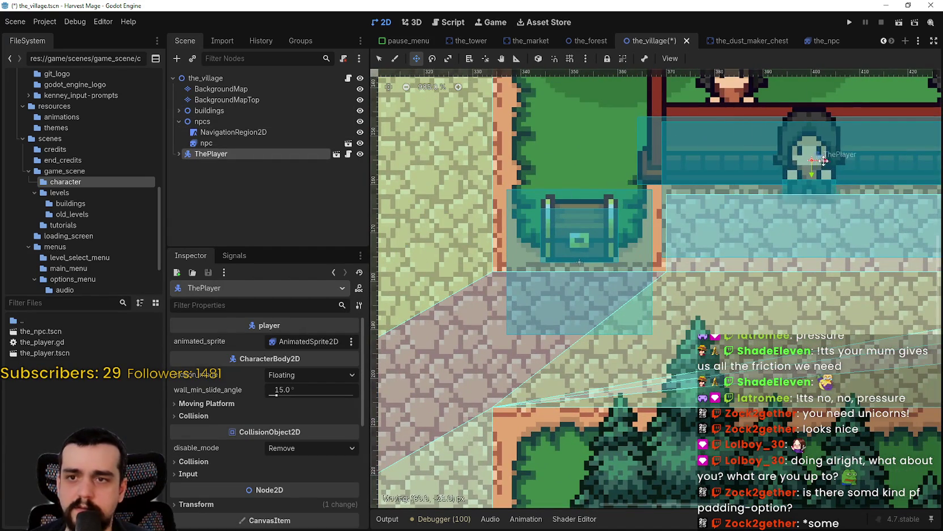
scroll(593, 220, "up", 3)
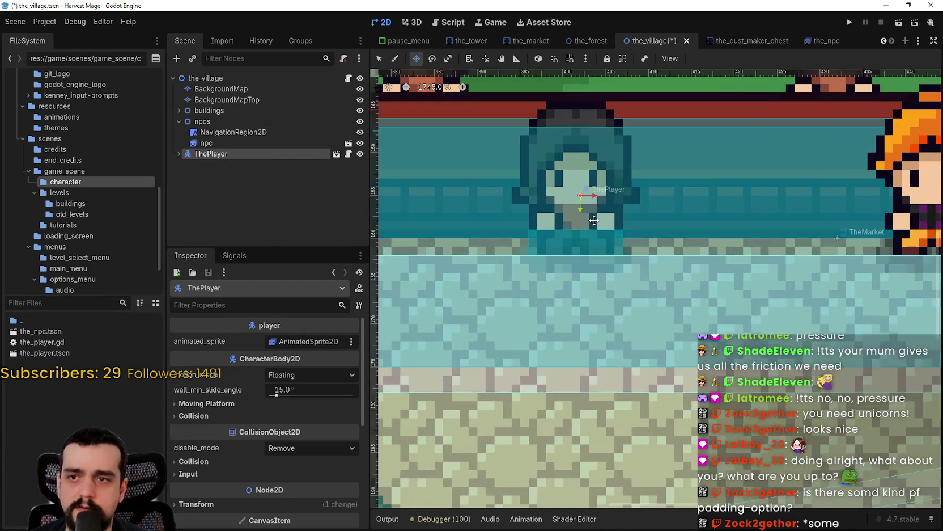
left_click_drag(594, 220, 846, 230)
scroll(636, 256, "up", 2)
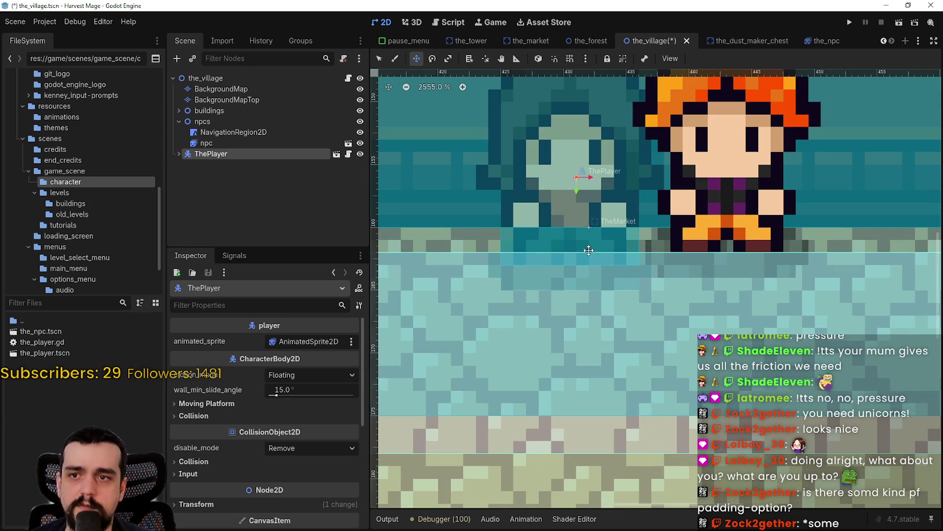
Nudge the npc node 2 px left and look over the two characters
left_click(206, 143)
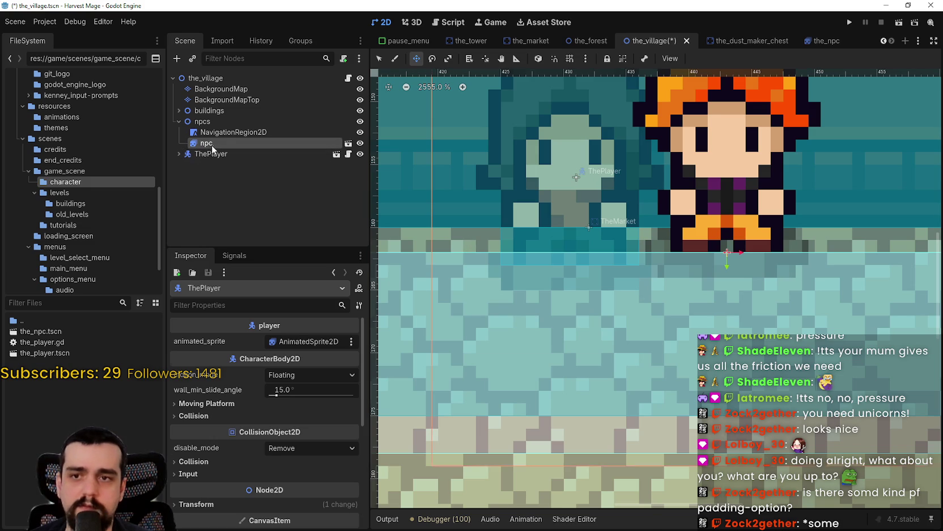
mouse_move(719, 211)
left_mouse_down()
mouse_move(690, 210)
mouse_move(690, 218)
left_mouse_up()
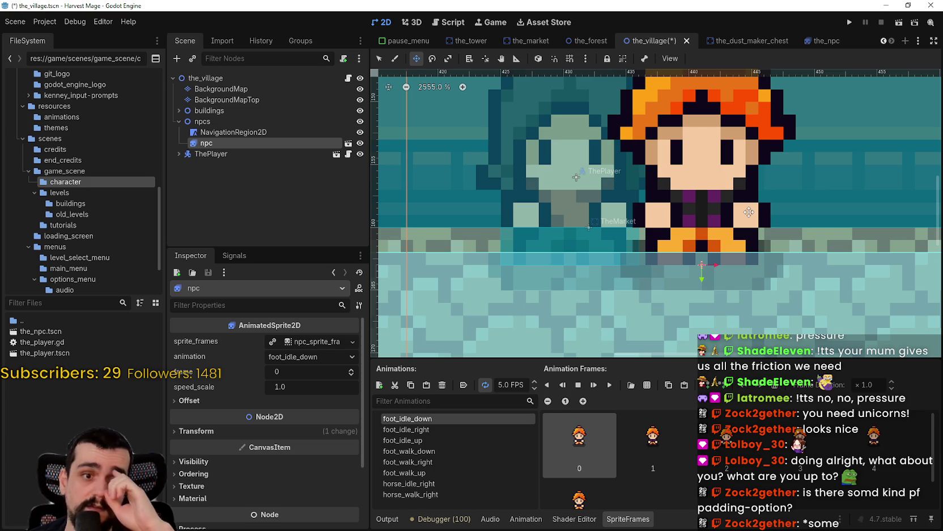
scroll(749, 212, "down", 5)
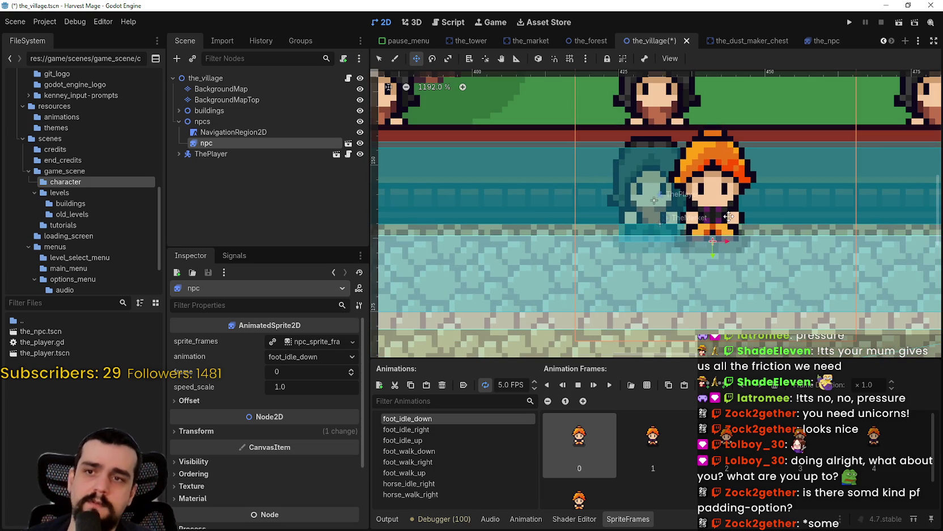
scroll(729, 215, "up", 7)
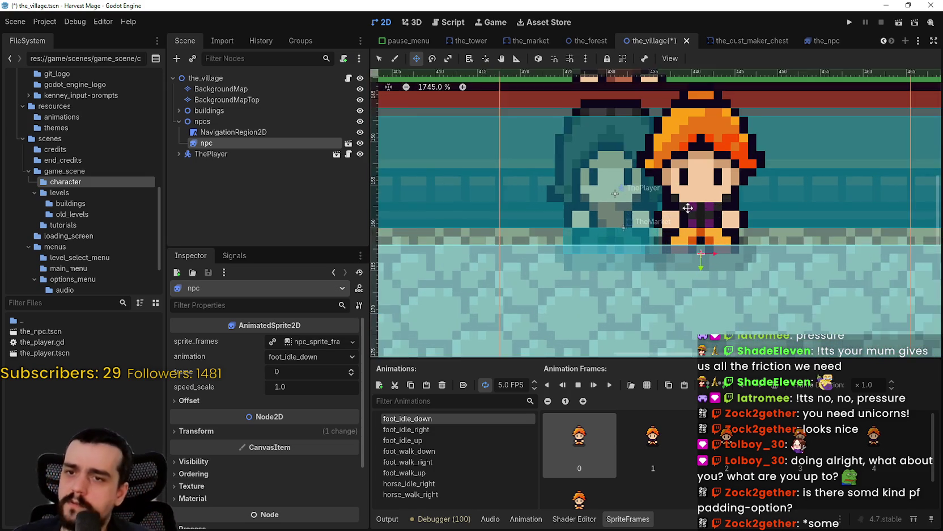
scroll(662, 224, "down", 1)
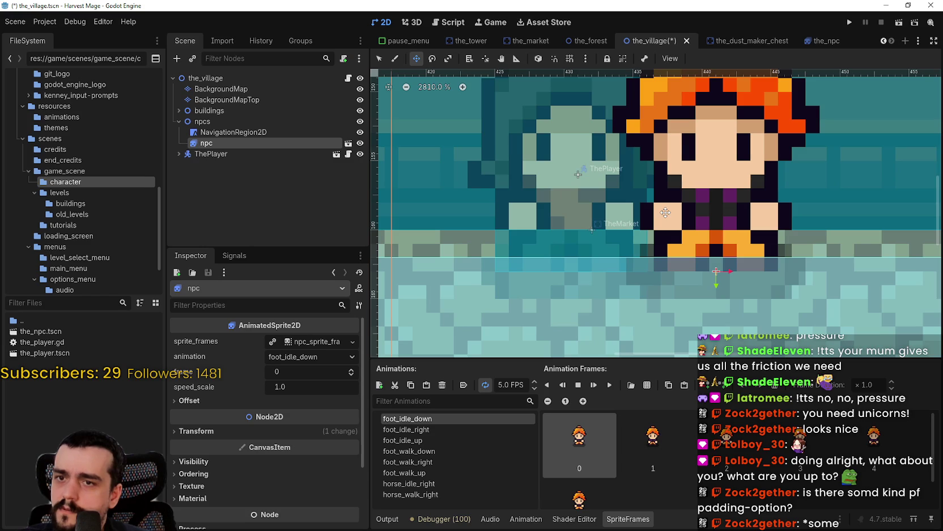
mouse_move(676, 235)
left_mouse_down()
mouse_move(719, 317)
mouse_move(720, 267)
left_mouse_up()
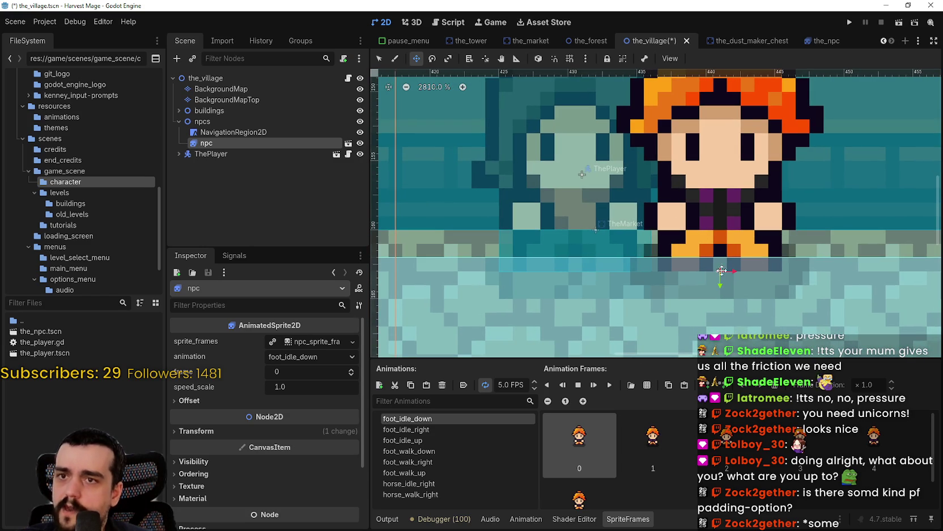
scroll(716, 274, "down", 4)
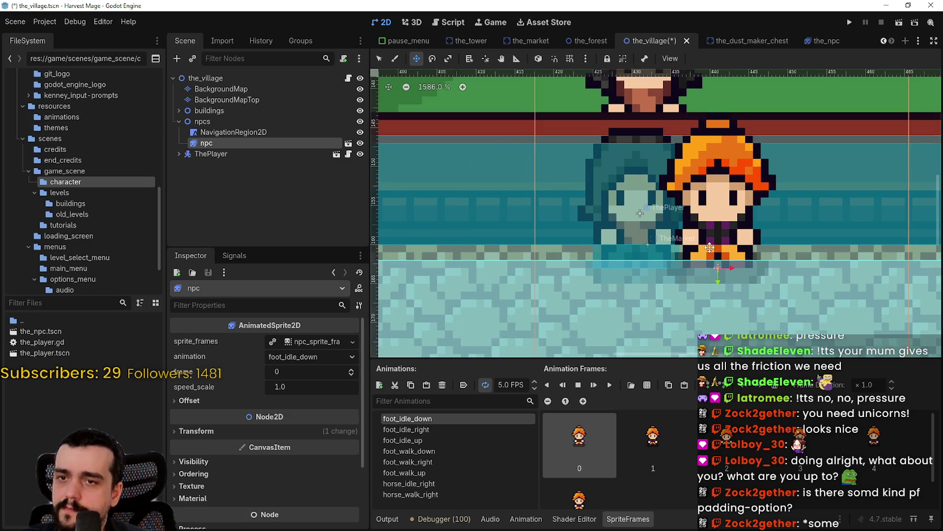
scroll(700, 242, "down", 3)
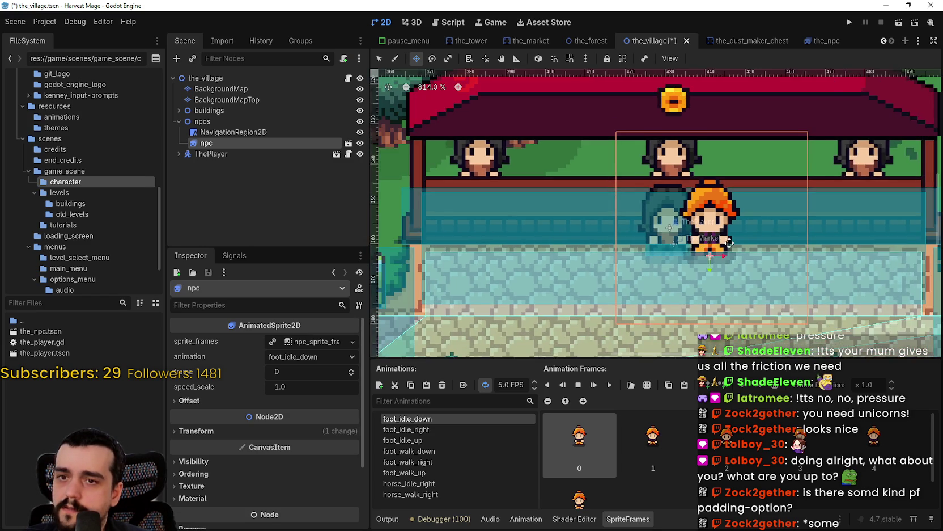
scroll(642, 250, "up", 3)
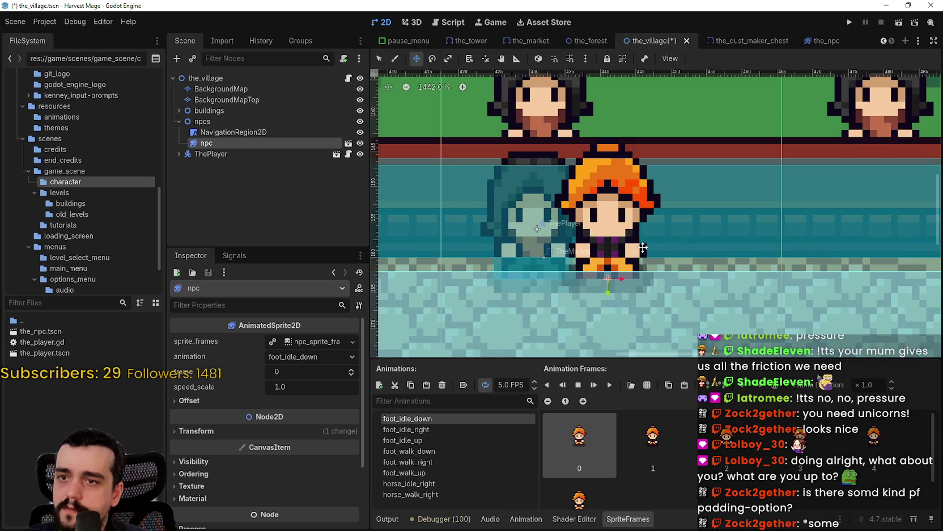
scroll(643, 245, "down", 1)
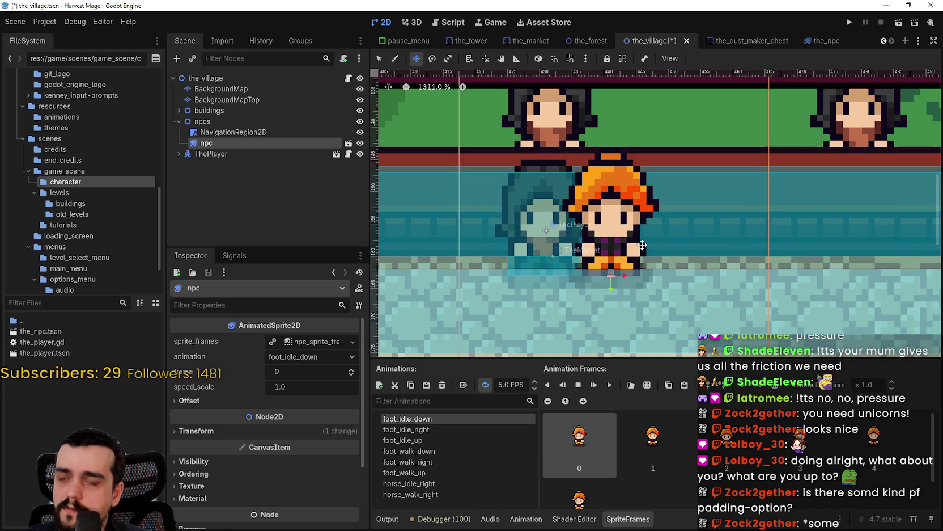
scroll(643, 238, "down", 2)
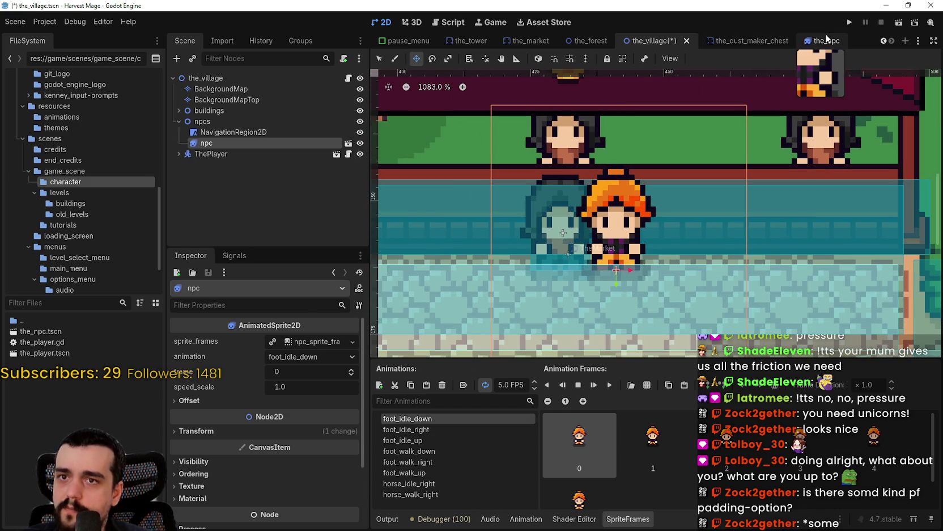
Switch to the the_npc scene, then open the_player.tscn
left_click(822, 39)
scroll(507, 203, "up", 3)
scroll(624, 186, "down", 3)
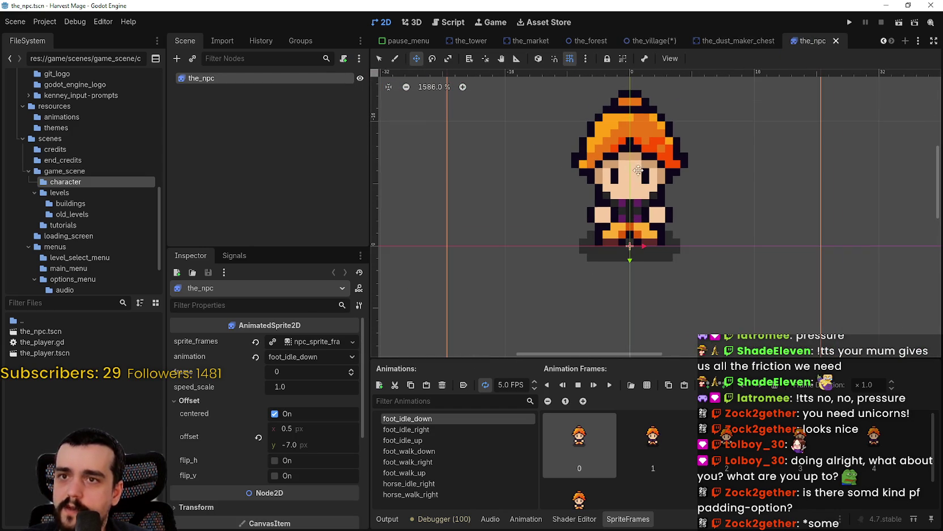
double_click(55, 353)
scroll(576, 322, "up", 6)
scroll(576, 322, "up", 8)
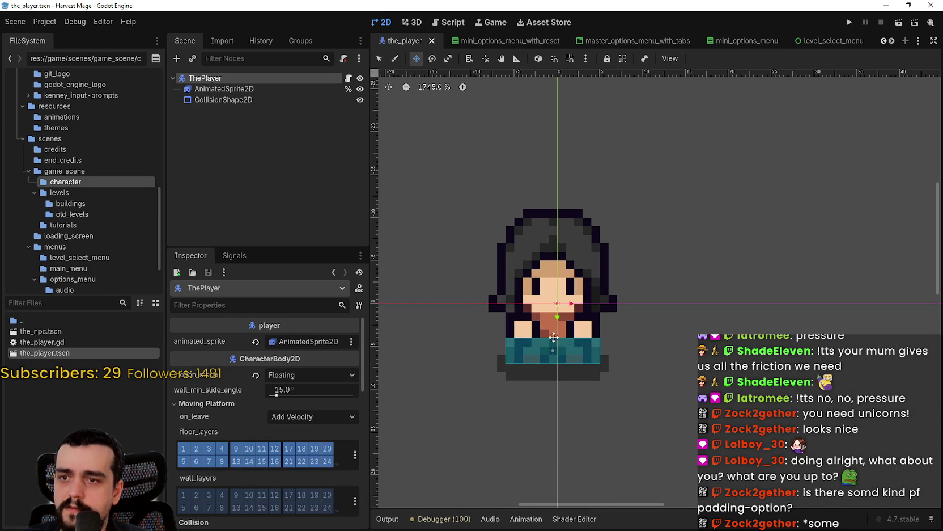
scroll(430, 204, "down", 1)
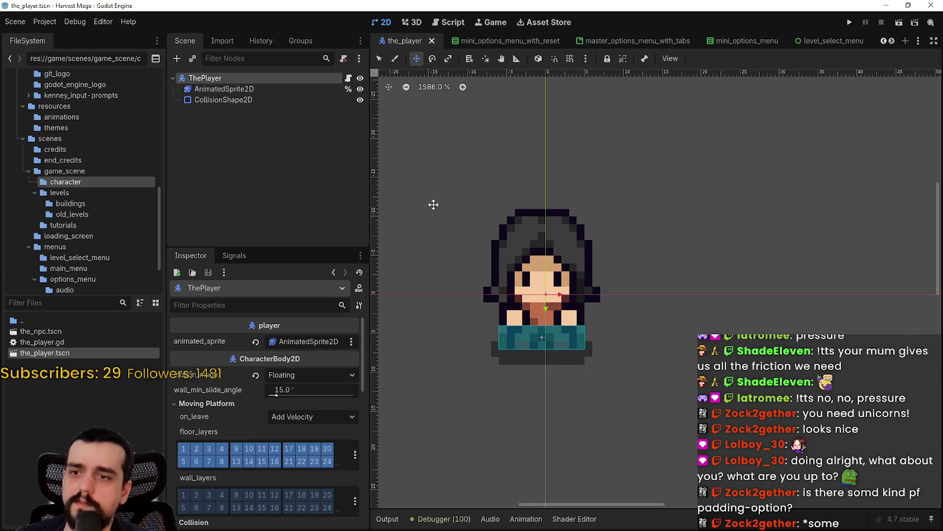
left_click(892, 43)
left_click(891, 43)
left_click(892, 43)
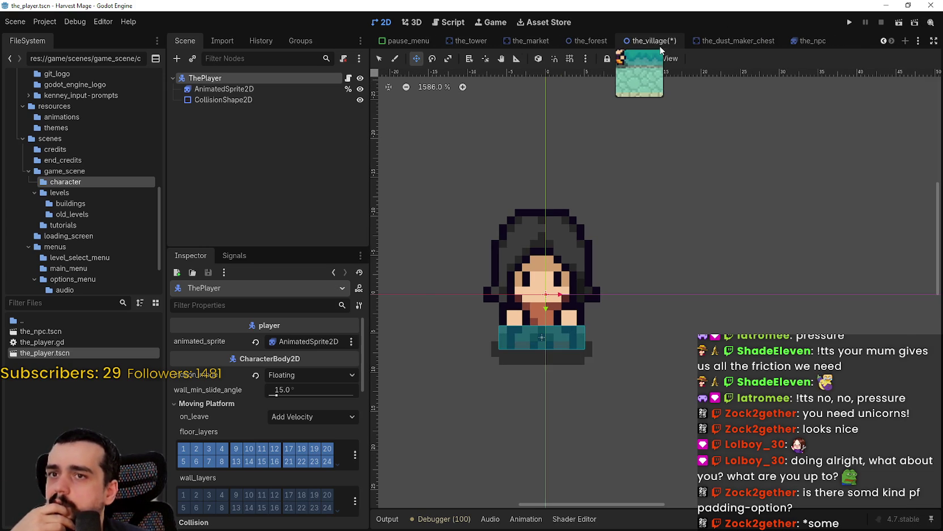
left_click(666, 43)
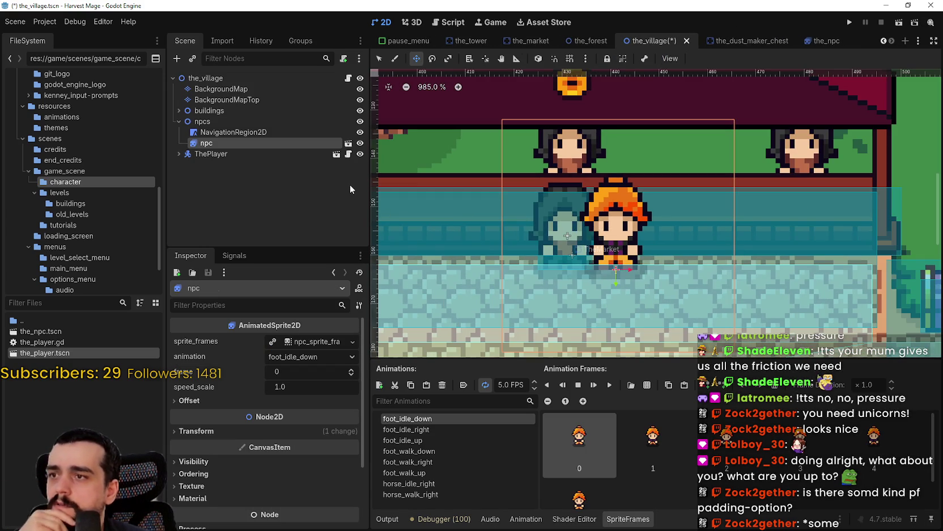
left_click(812, 41)
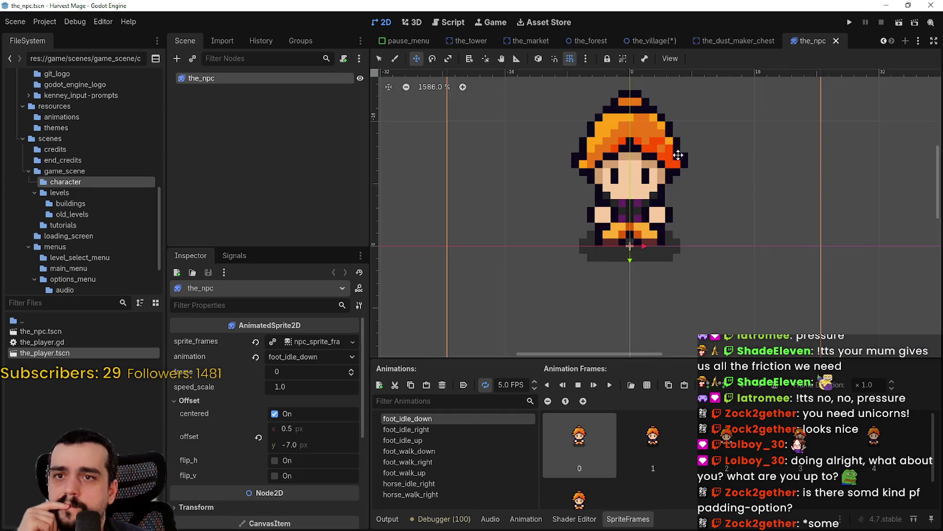
scroll(636, 211, "up", 1)
key("Down")
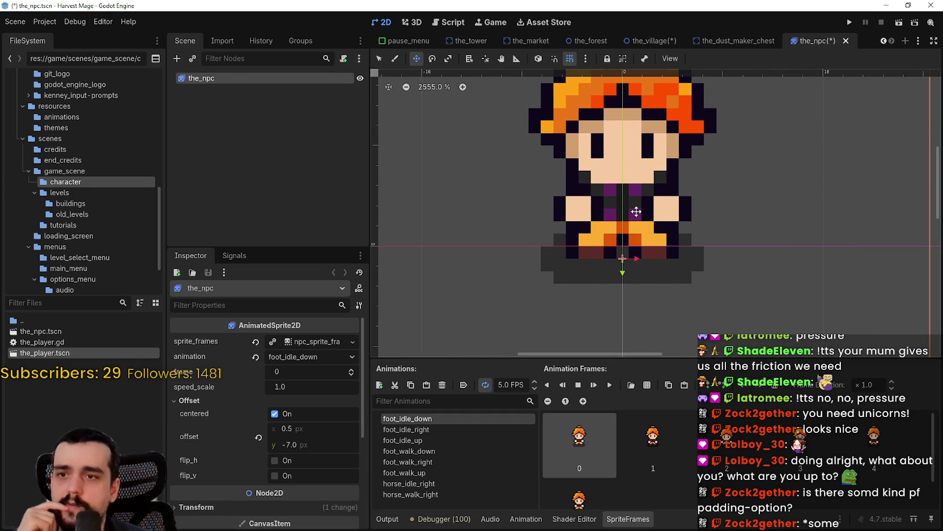
scroll(637, 211, "down", 3)
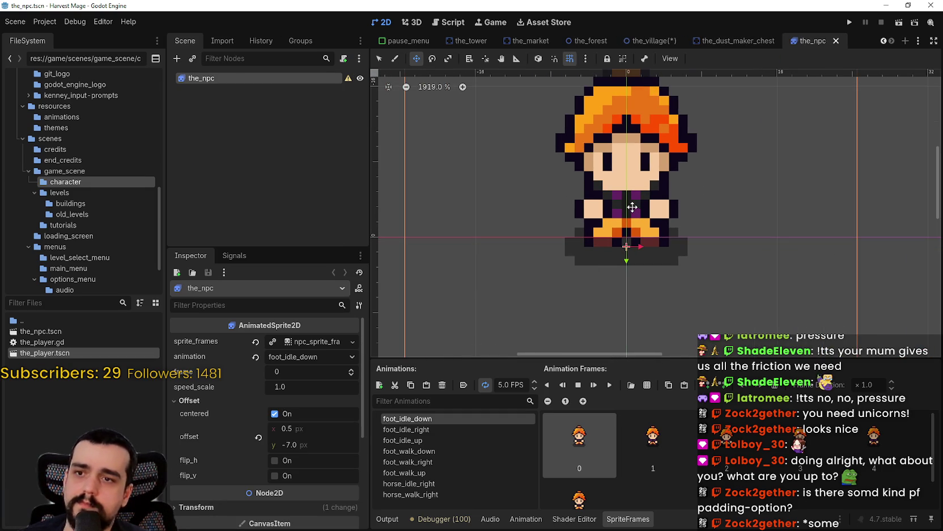
key("Up")
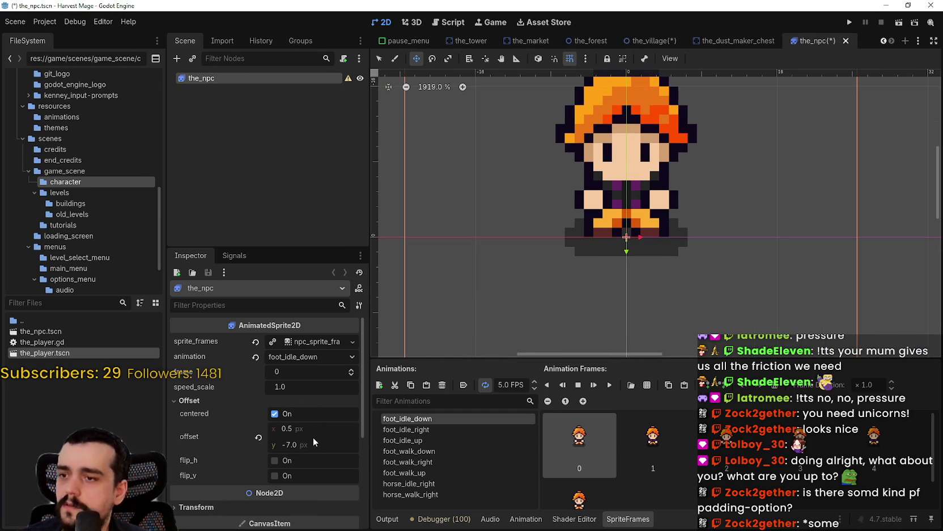
Set the NPC's AnimatedSprite2D Offset y to -6 and save the NPC scene
left_click(308, 443)
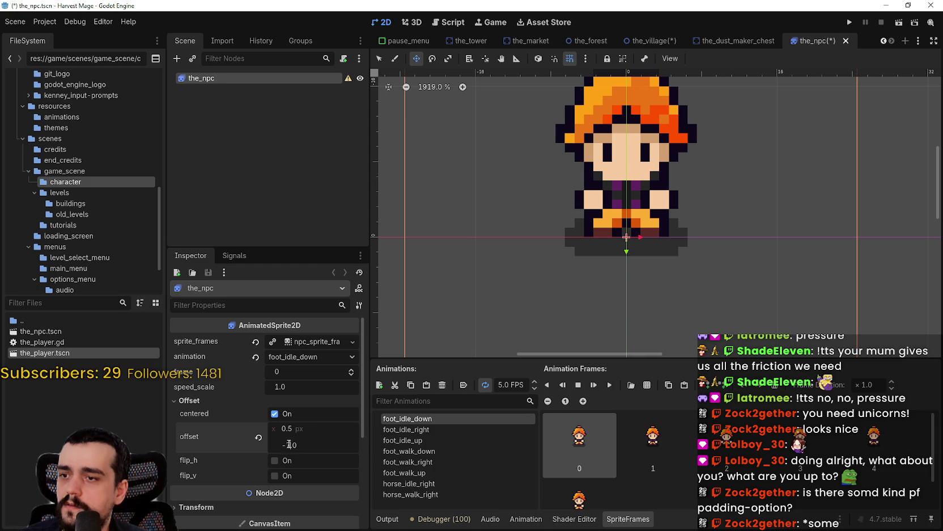
type("6")
key("Return")
key("ctrl+s")
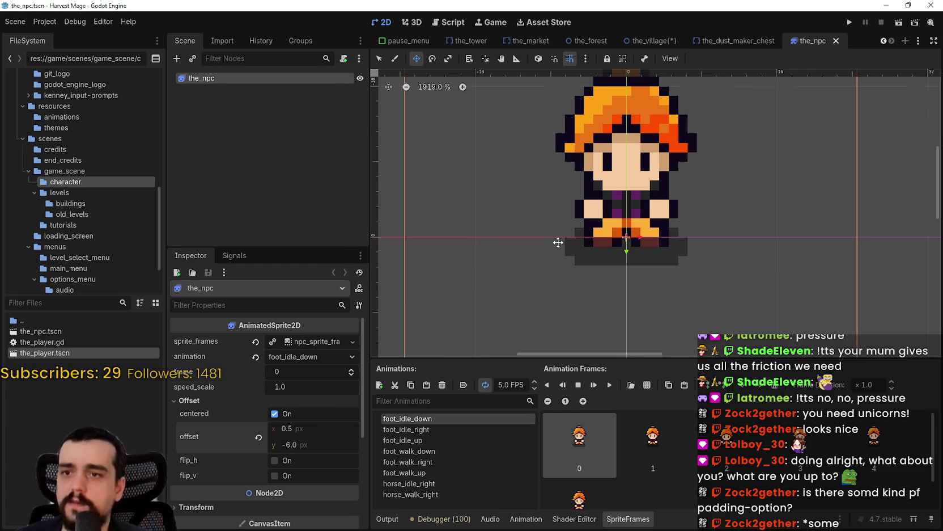
Return to the_village, save it, and move the npc down under the market roof
scroll(611, 235, "down", 2)
left_click(651, 40)
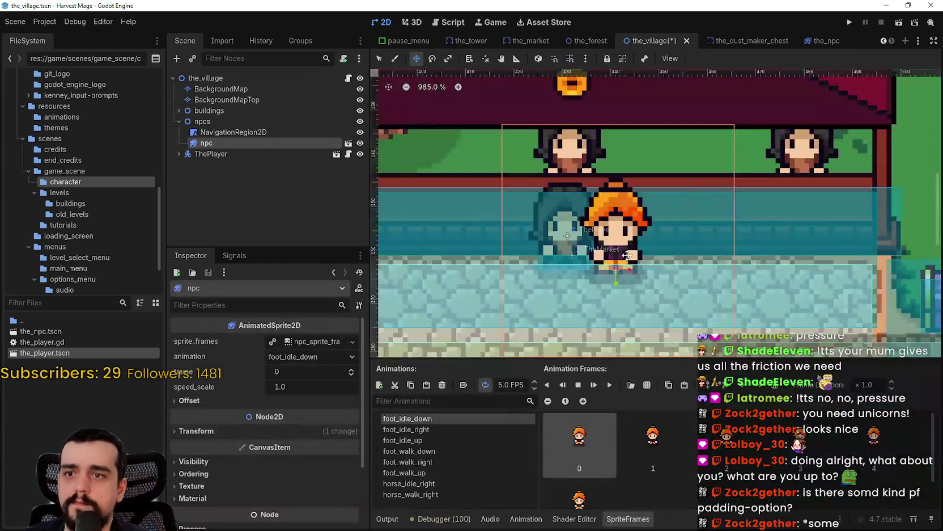
scroll(643, 284, "up", 1)
key("ctrl+s")
mouse_move(623, 263)
left_mouse_down()
mouse_move(497, 260)
mouse_move(681, 262)
mouse_move(689, 282)
left_mouse_up()
scroll(609, 262, "up", 2)
scroll(676, 255, "down", 11)
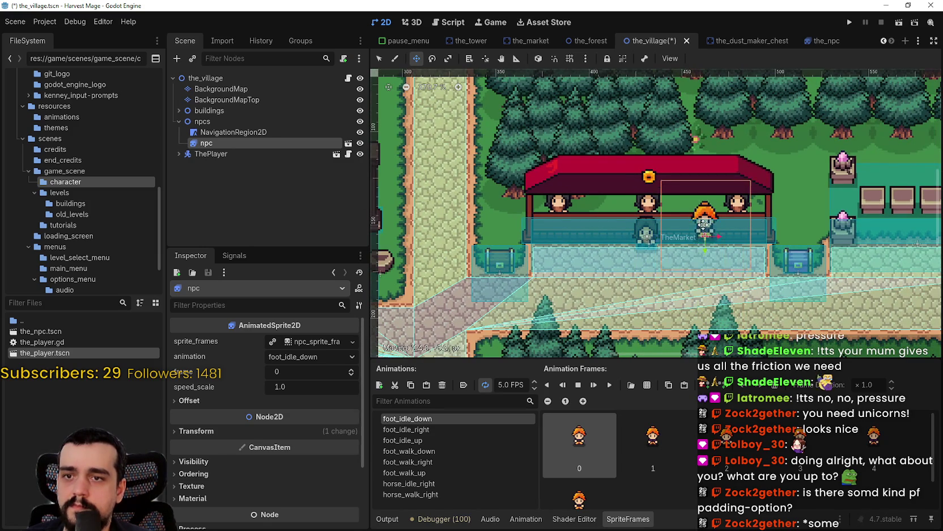
mouse_move(694, 195)
left_mouse_down()
mouse_move(695, 210)
mouse_move(720, 194)
mouse_move(726, 206)
mouse_move(830, 218)
mouse_move(676, 212)
left_mouse_up()
Move the npc west past the market onto the alchemist table area
scroll(696, 205, "up", 2)
scroll(675, 211, "down", 2)
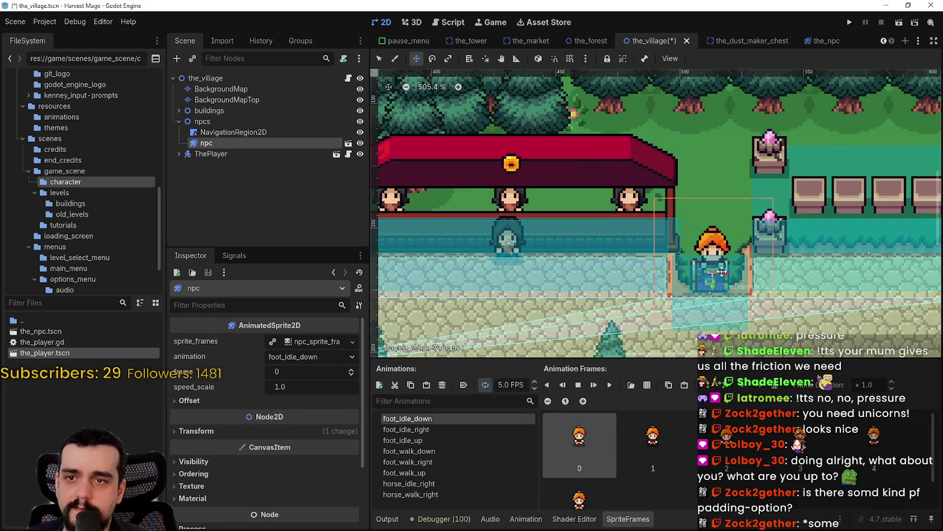
mouse_move(719, 238)
left_mouse_down()
mouse_move(514, 227)
mouse_move(547, 266)
mouse_move(669, 278)
mouse_move(644, 315)
mouse_move(726, 241)
mouse_move(638, 320)
mouse_move(653, 275)
mouse_move(567, 148)
mouse_move(707, 287)
mouse_move(596, 202)
mouse_move(465, 196)
mouse_move(410, 261)
left_mouse_up()
scroll(669, 278, "down", 3)
scroll(652, 301, "up", 5)
scroll(567, 148, "down", 2)
scroll(532, 269, "left", 5)
mouse_move(709, 275)
left_mouse_down()
mouse_move(584, 261)
mouse_move(579, 165)
mouse_move(544, 258)
mouse_move(578, 204)
mouse_move(590, 259)
mouse_move(610, 211)
left_mouse_up()
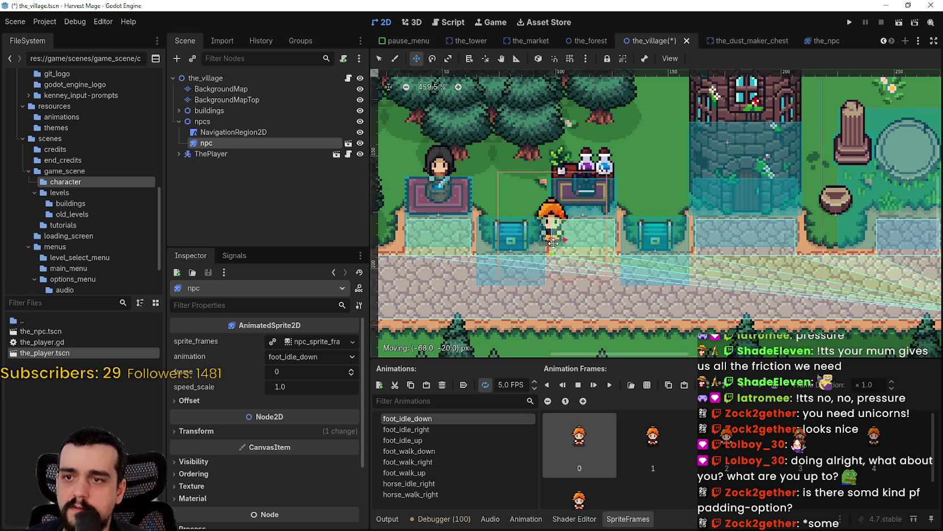
Move the npc left by the tables, then drop it just right of the road
mouse_move(530, 254)
left_mouse_down()
mouse_move(510, 227)
mouse_move(451, 220)
mouse_move(528, 283)
left_mouse_up()
scroll(529, 284, "down", 5)
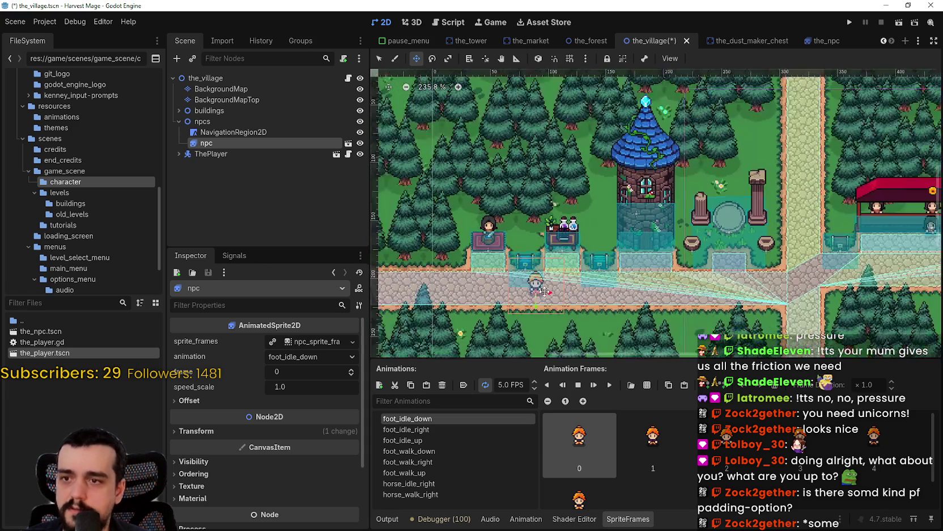
scroll(763, 244, "down", 1)
scroll(807, 241, "down", 1)
left_click_drag(808, 241, 533, 216)
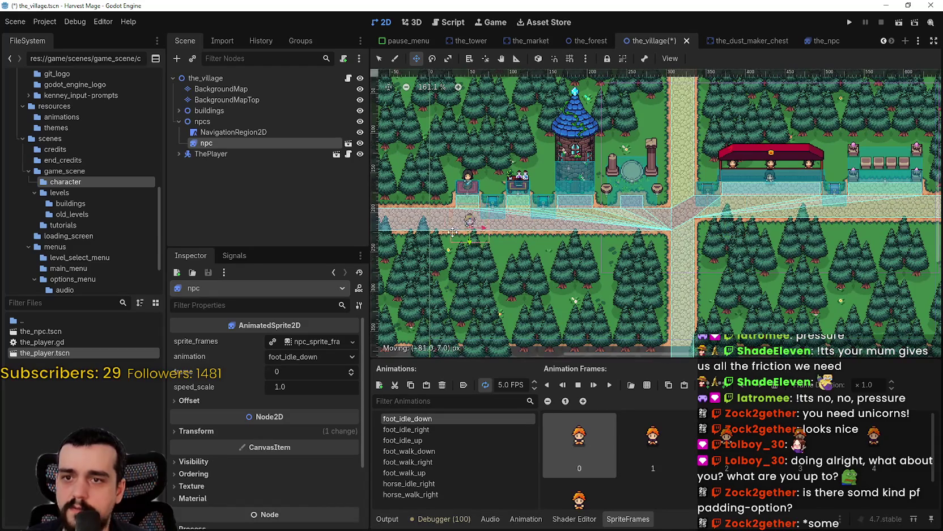
scroll(410, 236, "up", 2)
left_click_drag(590, 232, 631, 254)
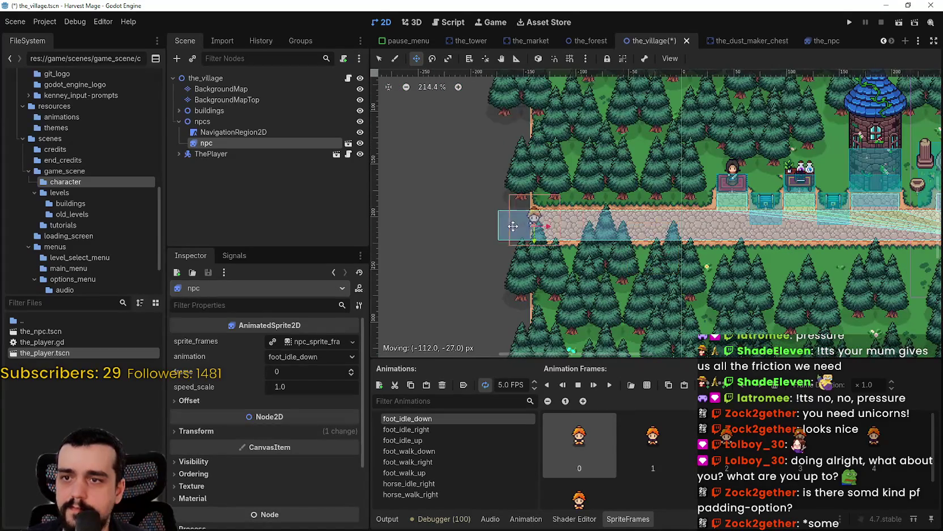
scroll(800, 247, "down", 1)
left_click_drag(800, 247, 538, 264)
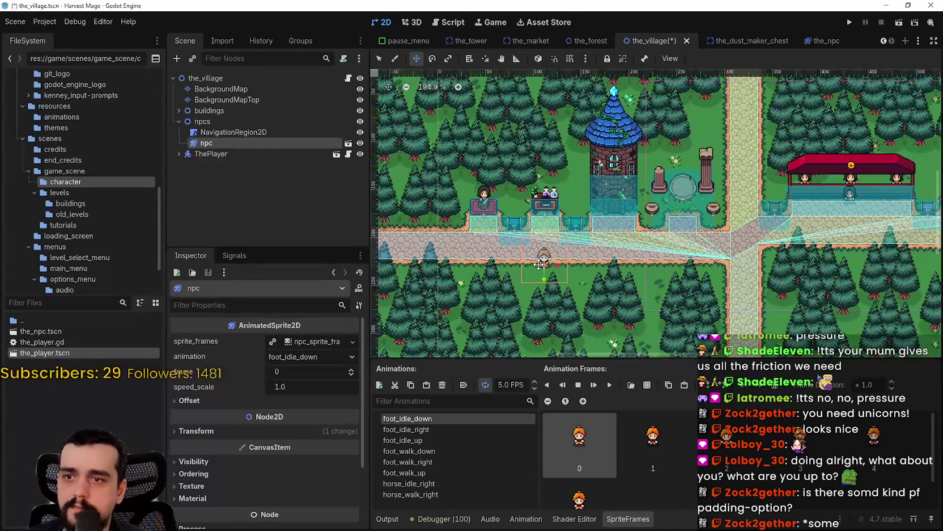
mouse_move(749, 257)
left_mouse_down()
mouse_move(782, 261)
mouse_move(612, 288)
left_mouse_up()
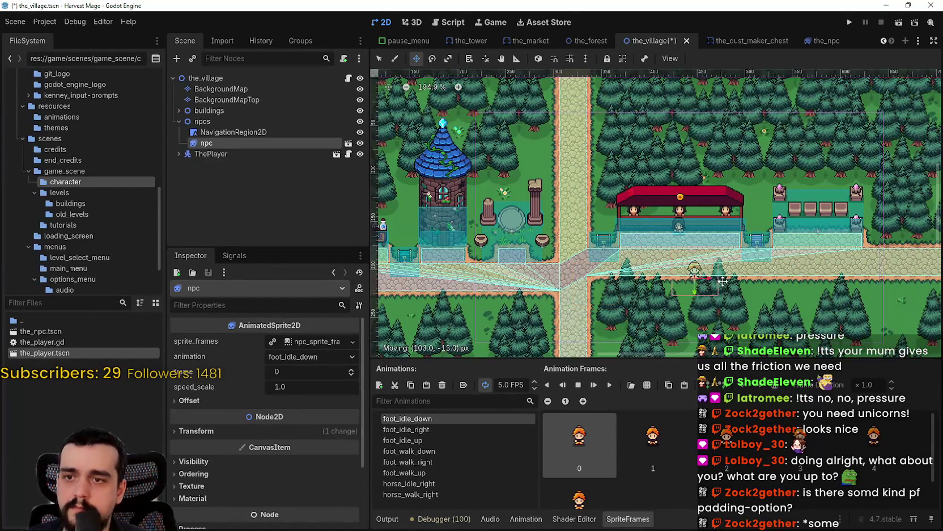
Place the npc on the road in front of the market near the crossroads, saving the scene
mouse_move(579, 259)
left_mouse_down()
mouse_move(584, 341)
mouse_move(551, 265)
left_mouse_up()
left_click_drag(550, 143, 548, 172)
scroll(549, 165, "up", 2)
left_click_drag(558, 82, 561, 278)
left_click_drag(561, 278, 565, 196)
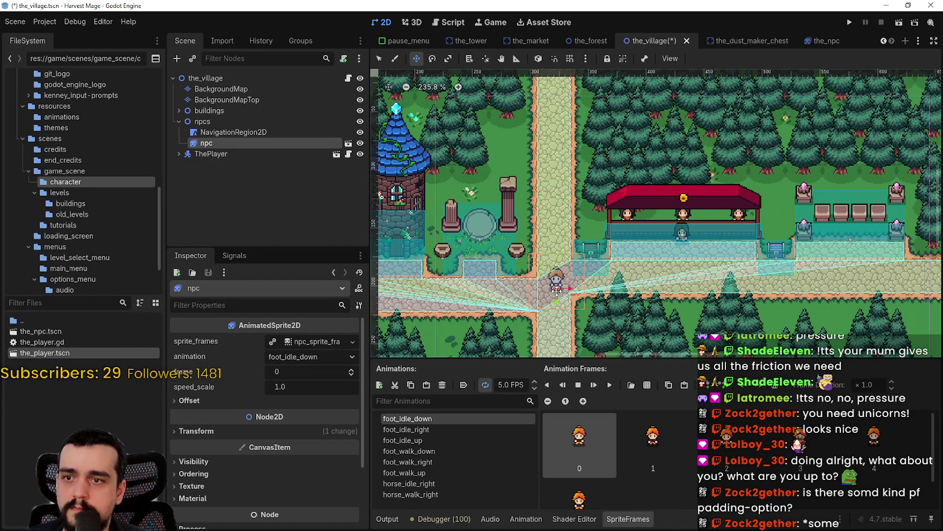
scroll(610, 242, "down", 3)
key("ctrl+s")
left_click_drag(598, 202, 601, 170)
left_click_drag(752, 237, 667, 229)
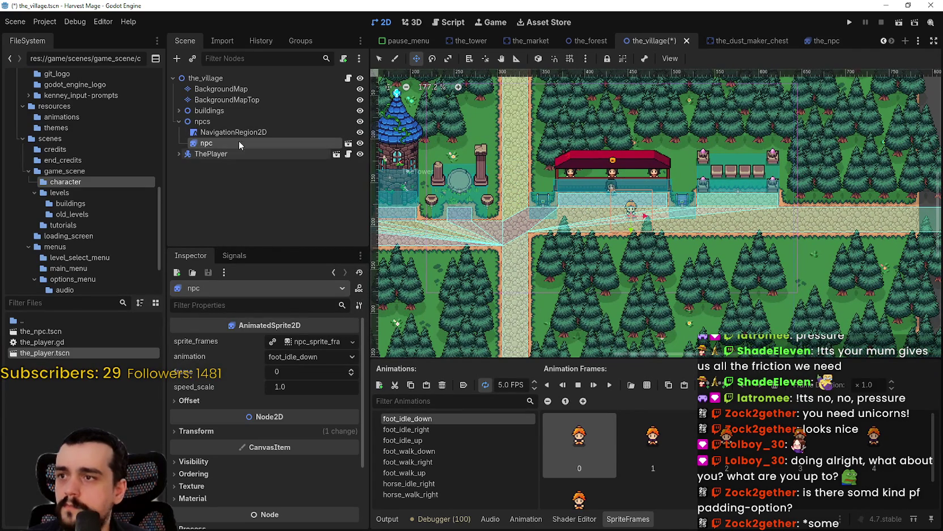
left_click(210, 154)
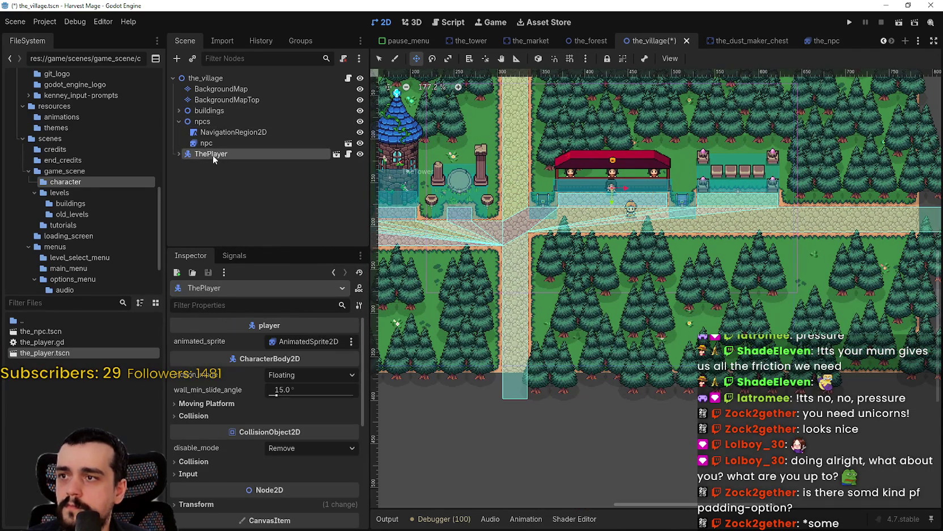
Move ThePlayer onto the path at the crossroads west of the market
scroll(650, 190, "up", 4)
mouse_move(638, 174)
left_mouse_down()
mouse_move(496, 217)
mouse_move(476, 233)
mouse_move(561, 235)
left_mouse_up()
scroll(615, 225, "down", 5)
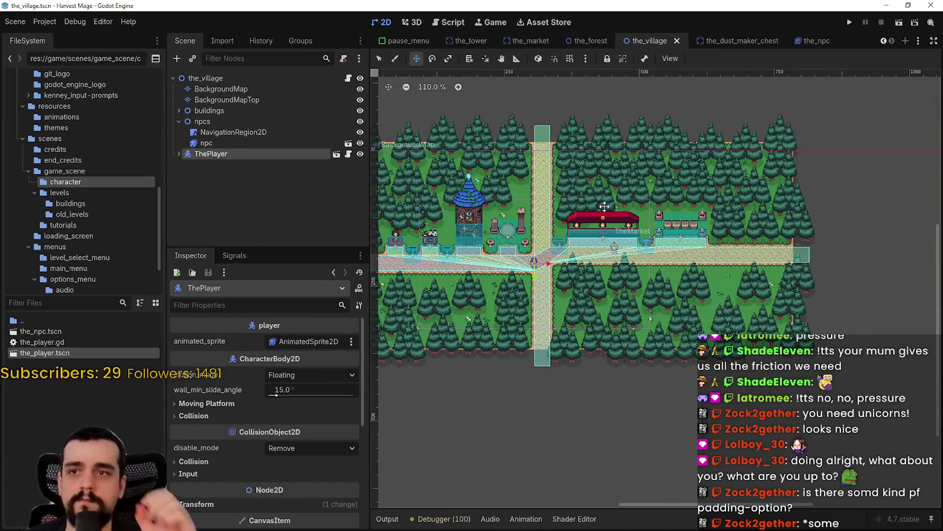
Turn on the editor grid and Smart Snap, then save the village scene
left_click(568, 58)
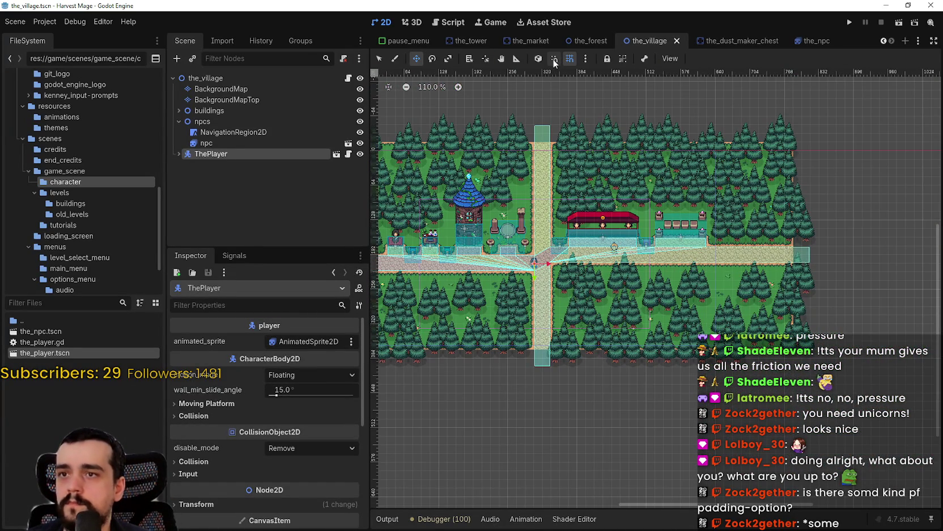
left_click(555, 59)
scroll(567, 250, "up", 4)
key("ctrl+s")
scroll(641, 245, "up", 3)
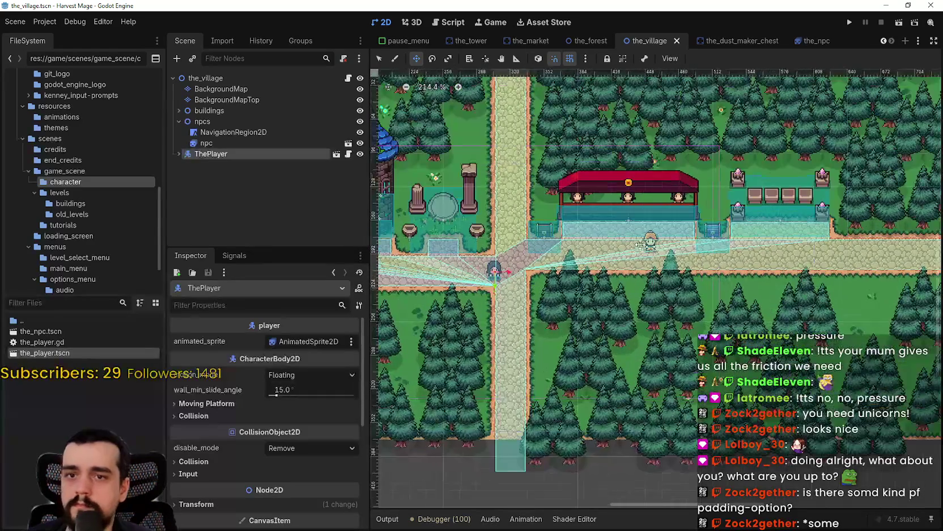
scroll(641, 245, "down", 1)
Select the npcs group node and bring up its context menu
left_click(244, 121)
right_click(235, 126)
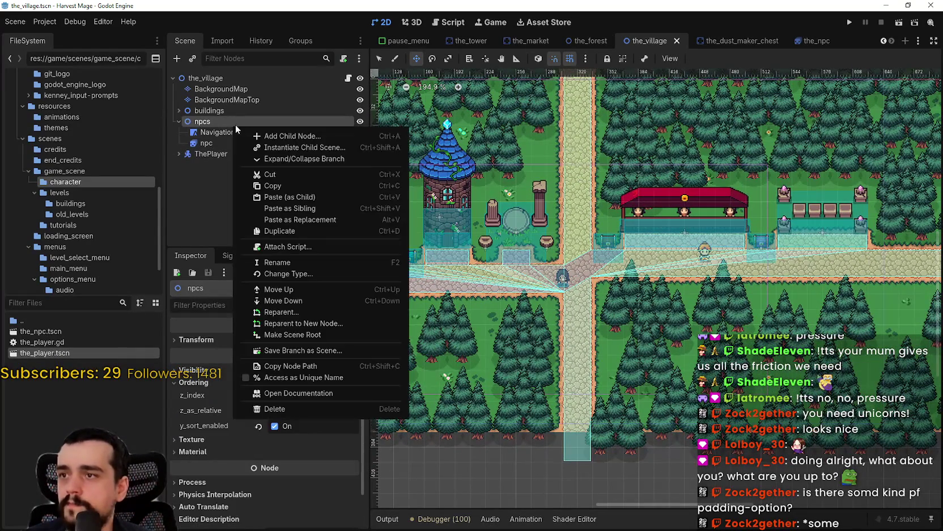
left_click(218, 128)
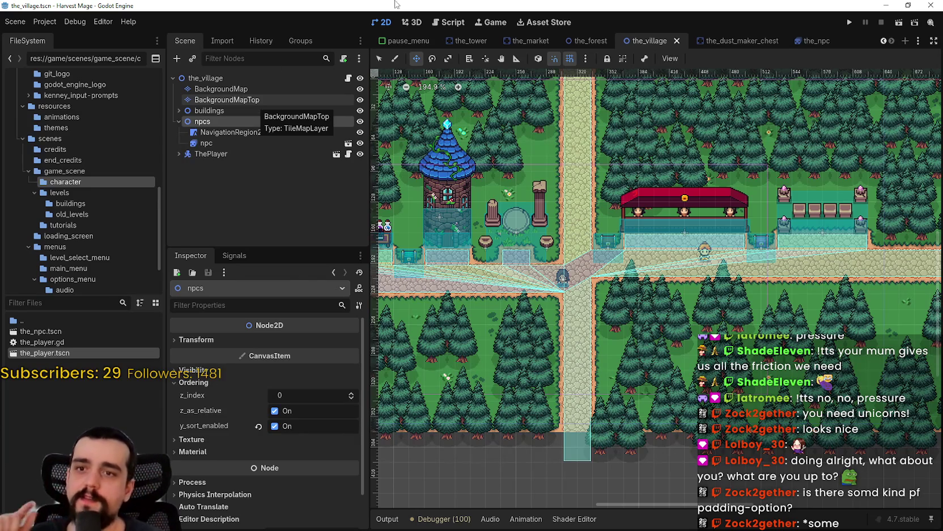
scroll(640, 176, "down", 2)
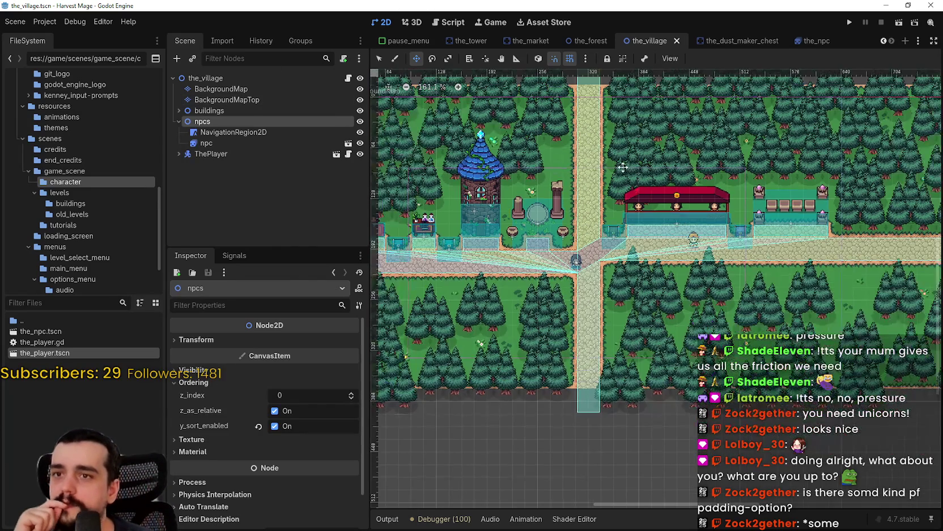
scroll(486, 195, "up", 2)
scroll(486, 195, "left", 2)
scroll(622, 295, "up", 3)
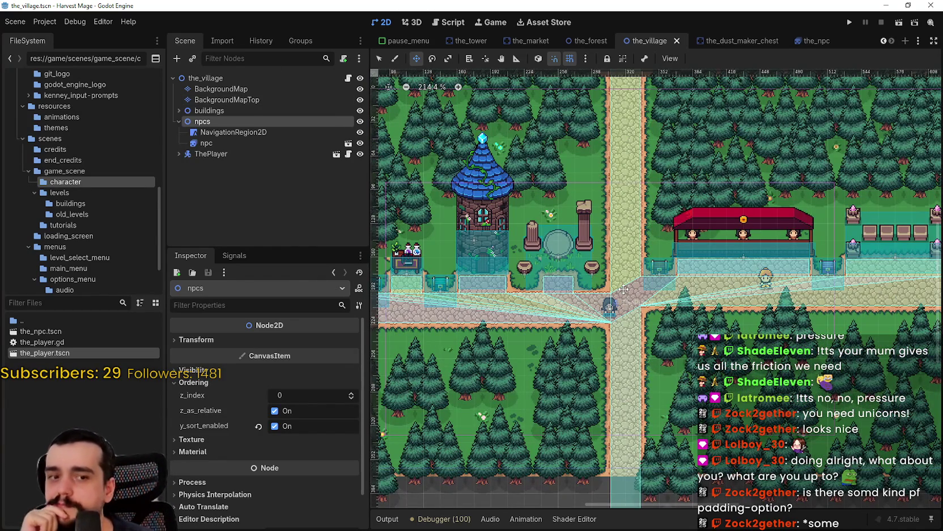
scroll(624, 289, "down", 4)
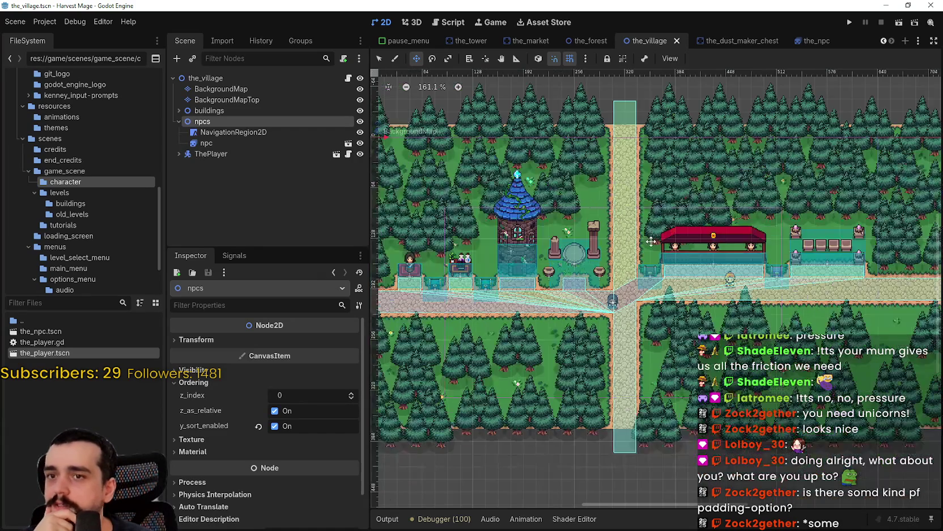
scroll(616, 255, "right", 2)
scroll(595, 249, "down", 3)
scroll(585, 248, "up", 2)
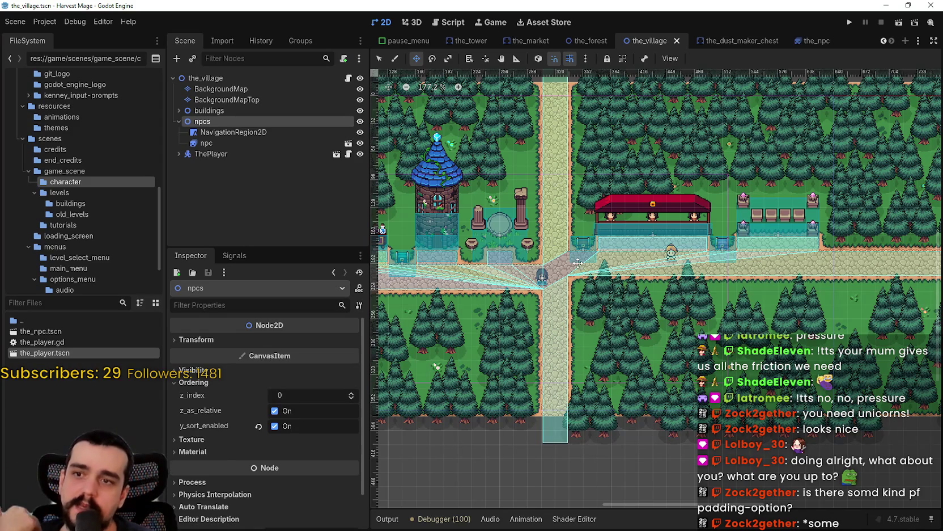
scroll(660, 276, "down", 2)
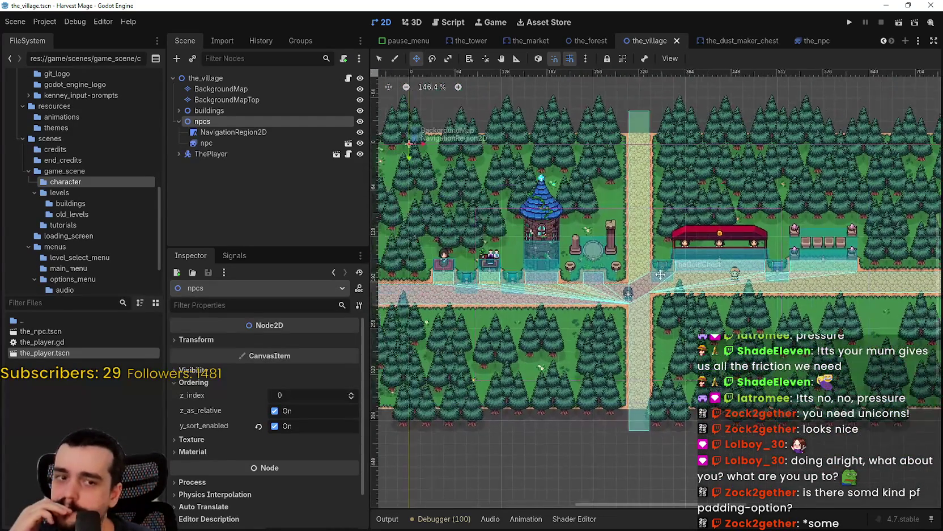
scroll(659, 276, "down", 3)
scroll(672, 259, "up", 8)
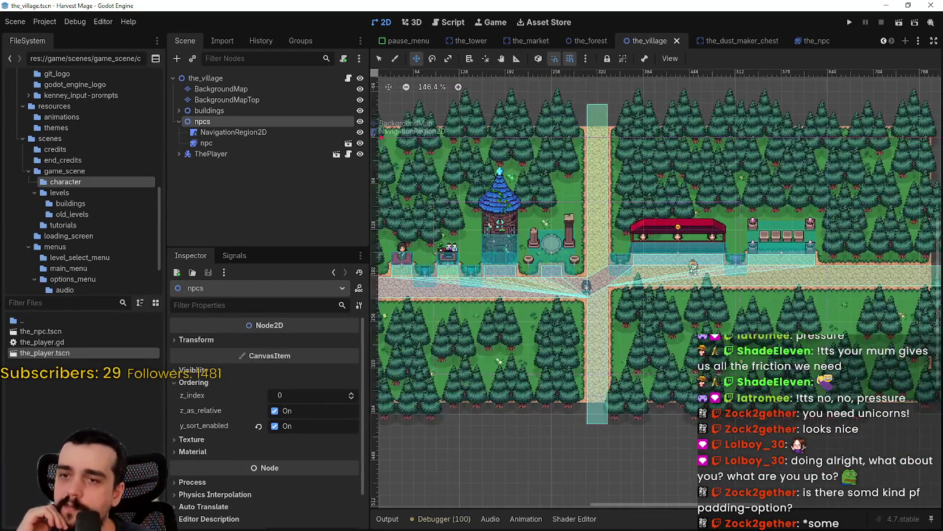
scroll(672, 258, "down", 3)
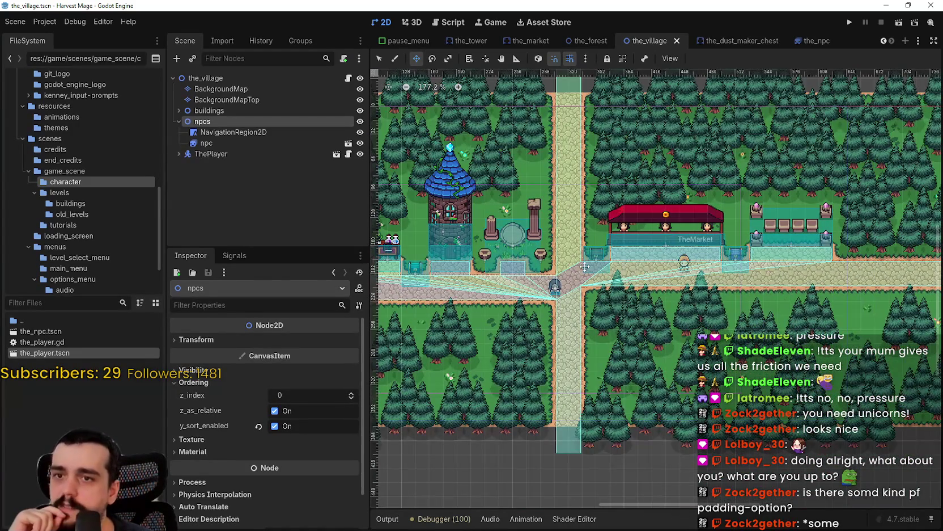
scroll(686, 260, "down", 2)
scroll(695, 260, "down", 1)
scroll(680, 259, "up", 3)
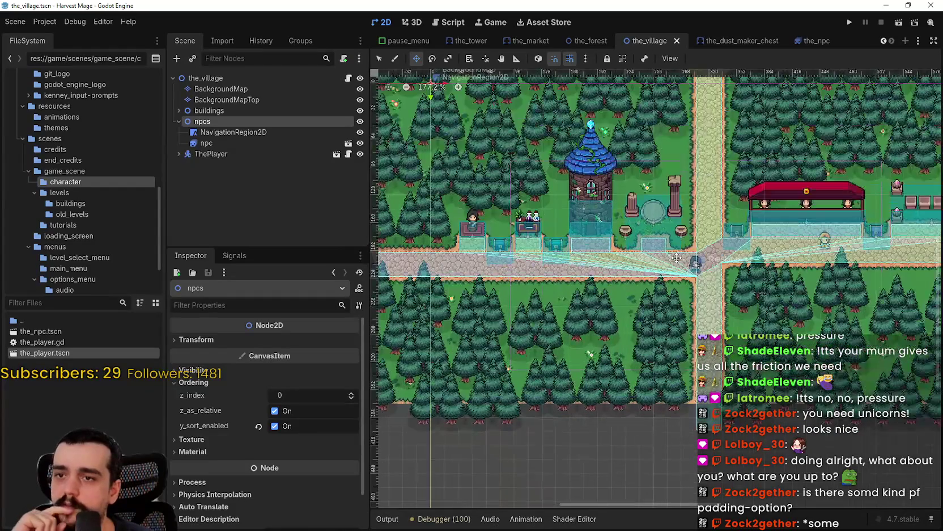
scroll(676, 257, "right", 5)
scroll(676, 257, "left", 5)
scroll(677, 257, "up", 3)
right_click(315, 121)
Add a Node2D under npcs and rename it exit_points
left_click(356, 133)
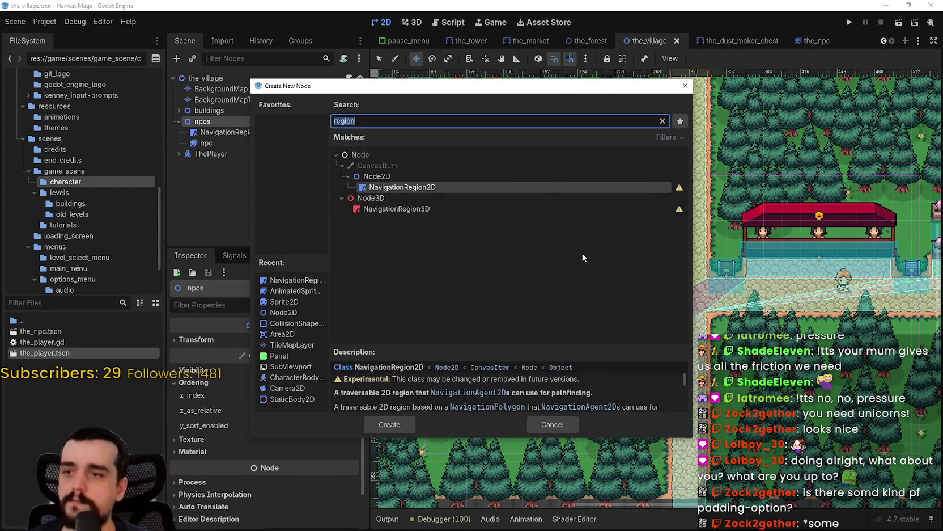
type("no")
key("Down")
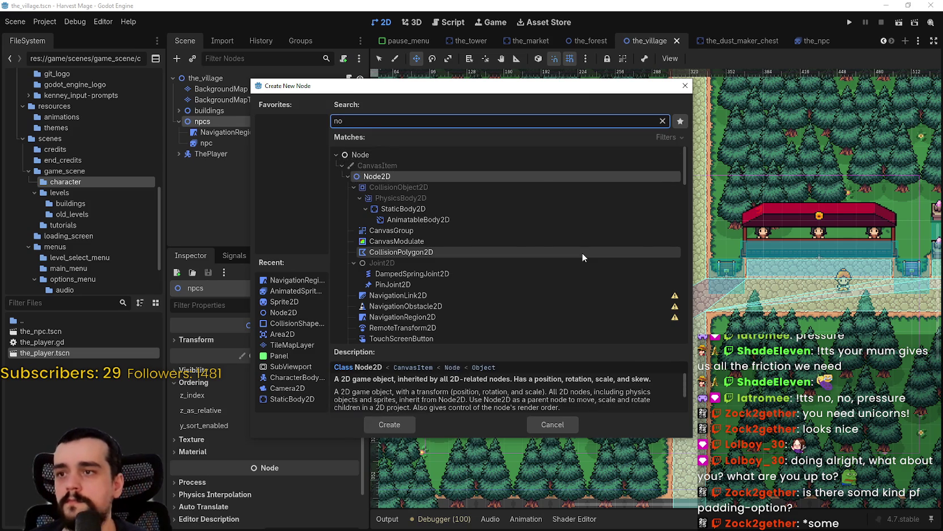
key("Return")
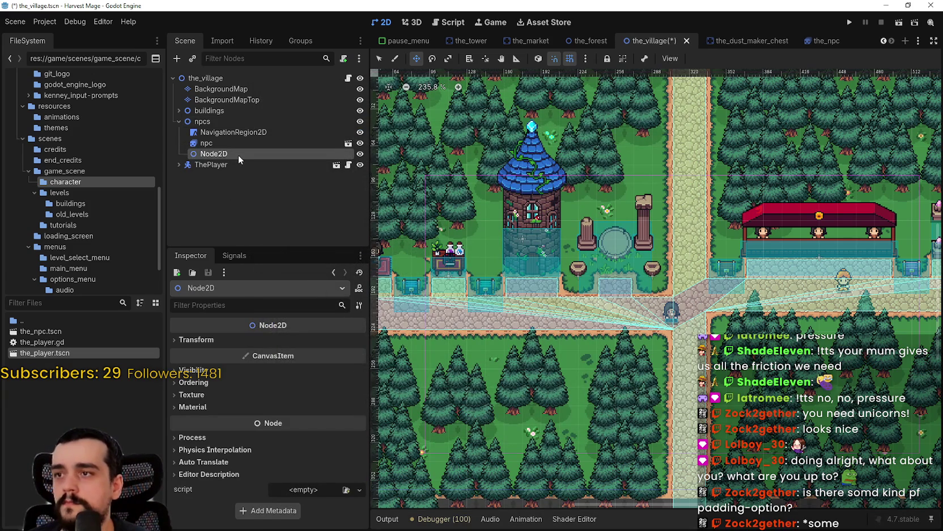
double_click(238, 154)
type("exit_p")
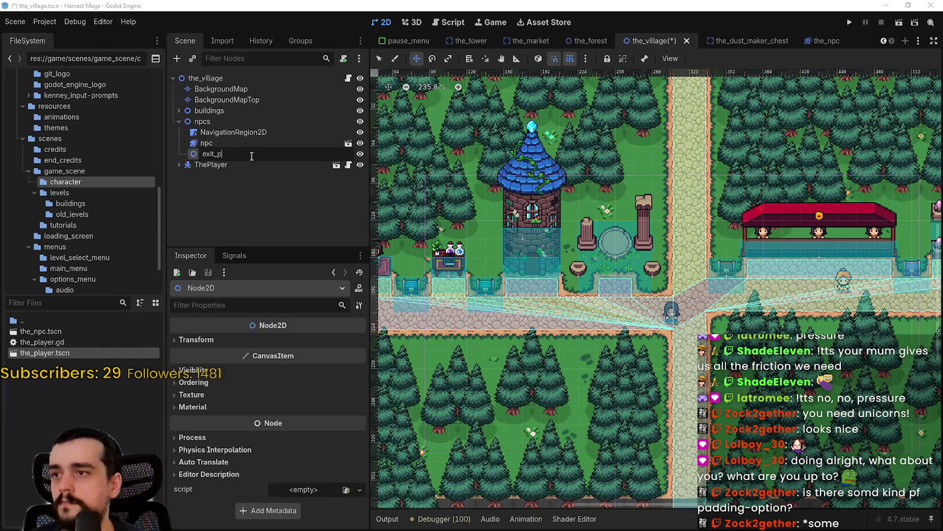
type("oints")
key("Return")
Add a Marker2D child node under exit_points
right_click(246, 156)
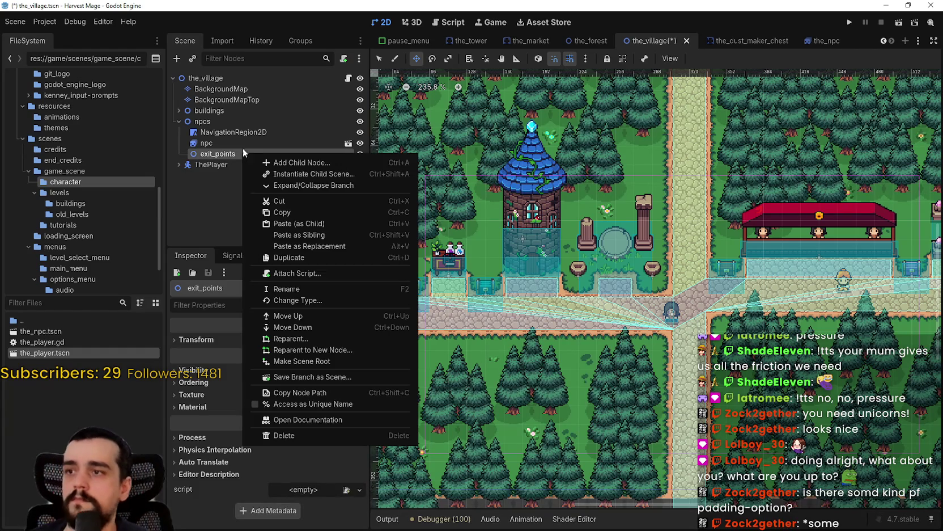
left_click(285, 164)
type("marker")
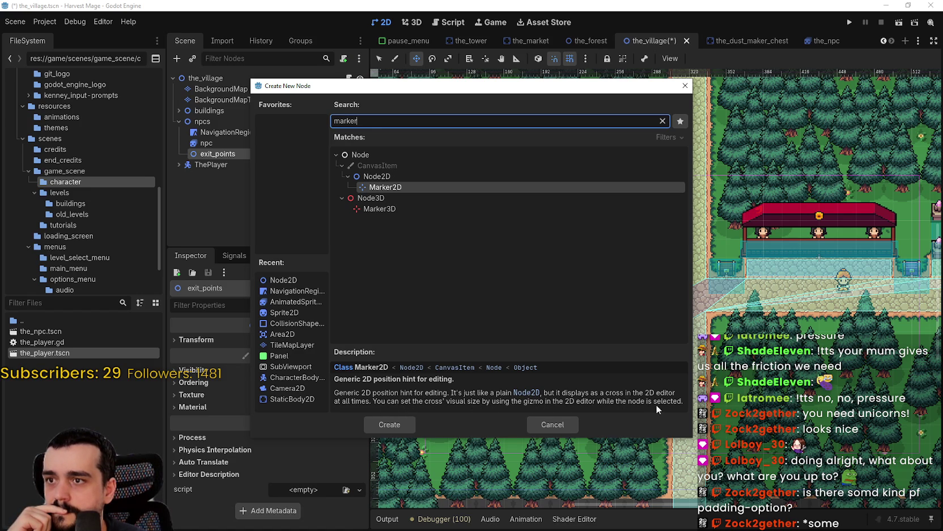
left_click(386, 424)
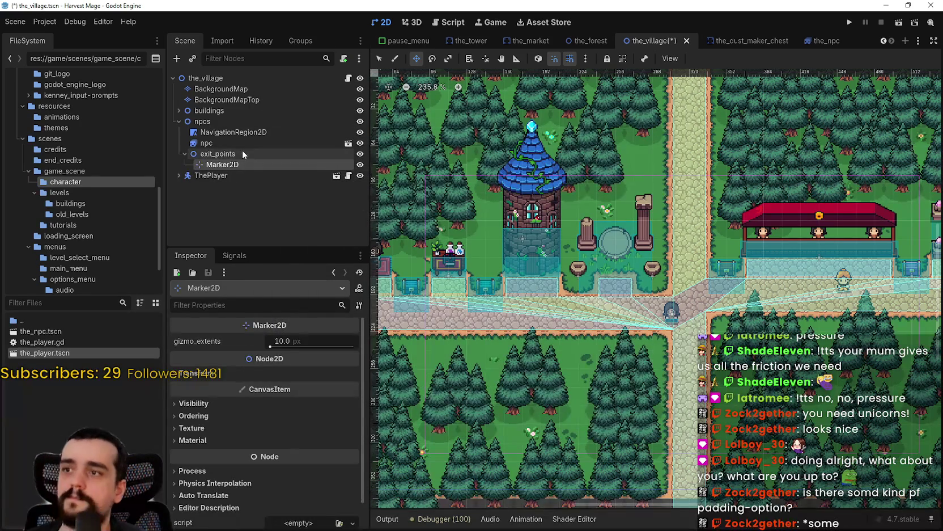
Rename the new Marker2D to exit_1 and select it in the scene tree
left_click(238, 164)
type("exi")
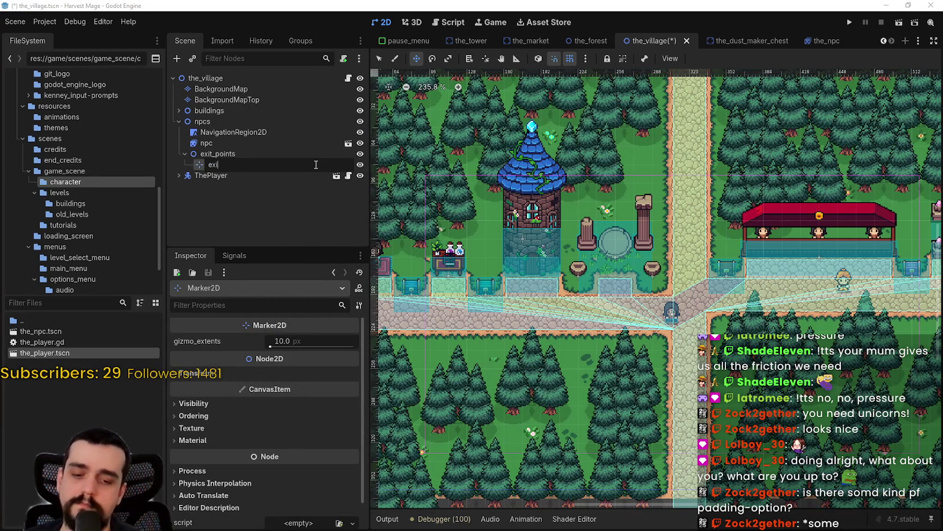
type("t_1")
key("Return")
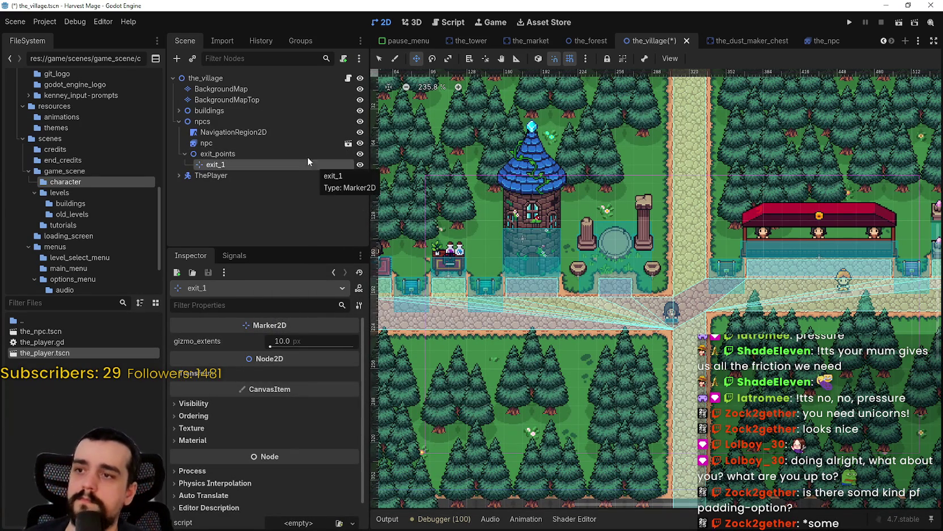
scroll(650, 207, "down", 3)
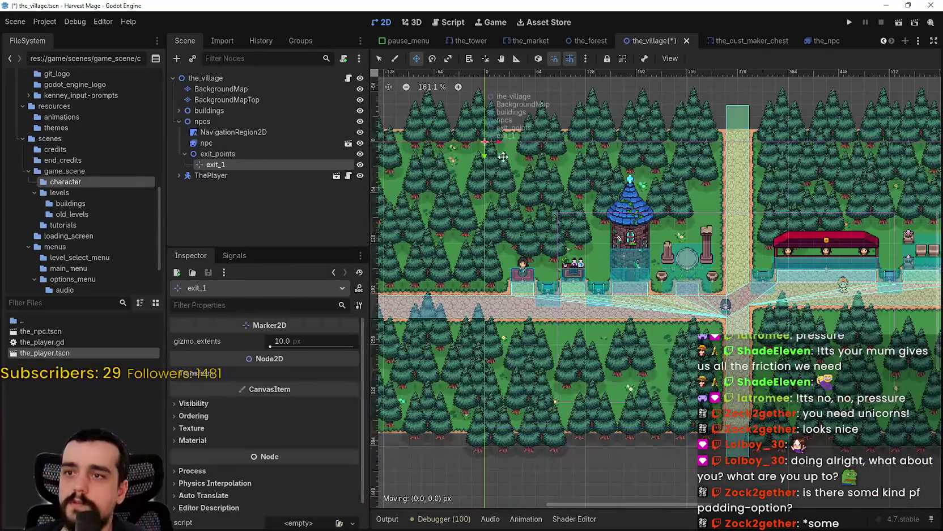
scroll(576, 132, "up", 3)
key("q")
scroll(660, 170, "up", 12)
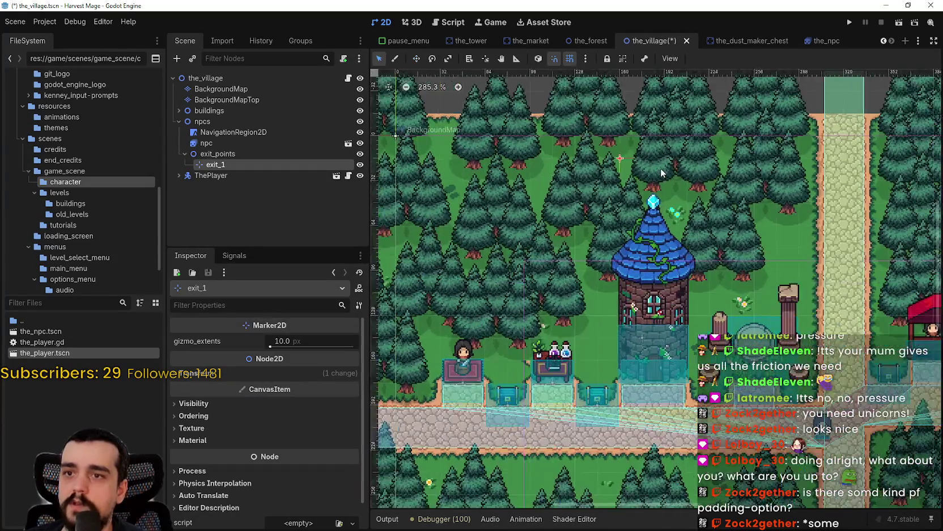
scroll(599, 160, "down", 8)
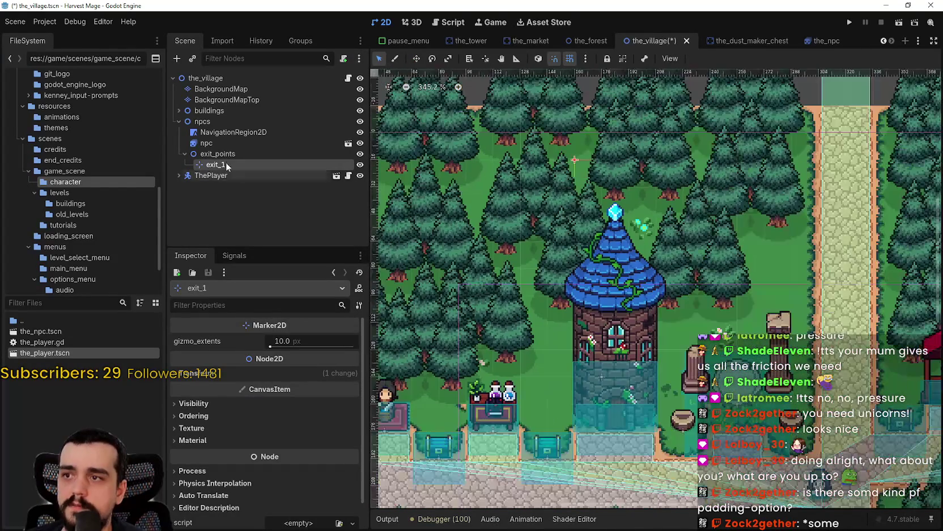
left_click(232, 151)
scroll(578, 167, "up", 2)
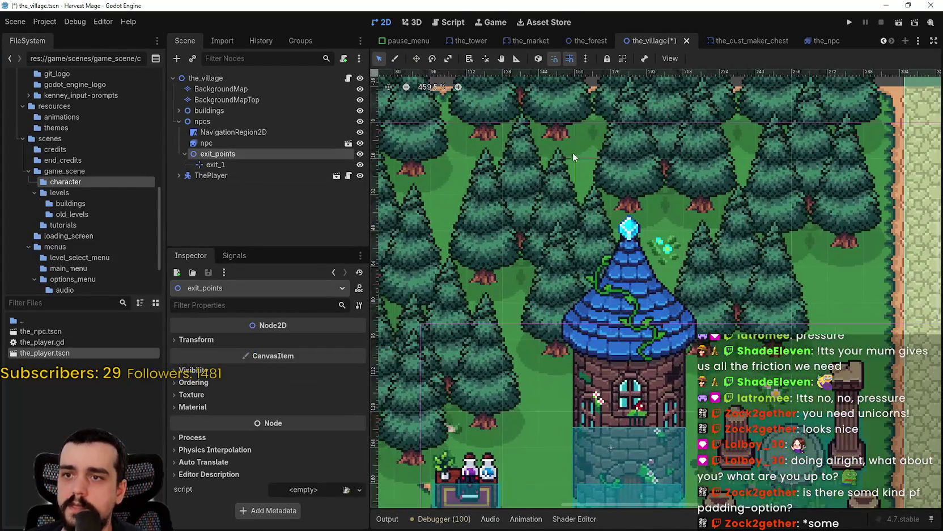
left_click(218, 164)
Set exit_1's gizmo_extents to 32
left_click(196, 374)
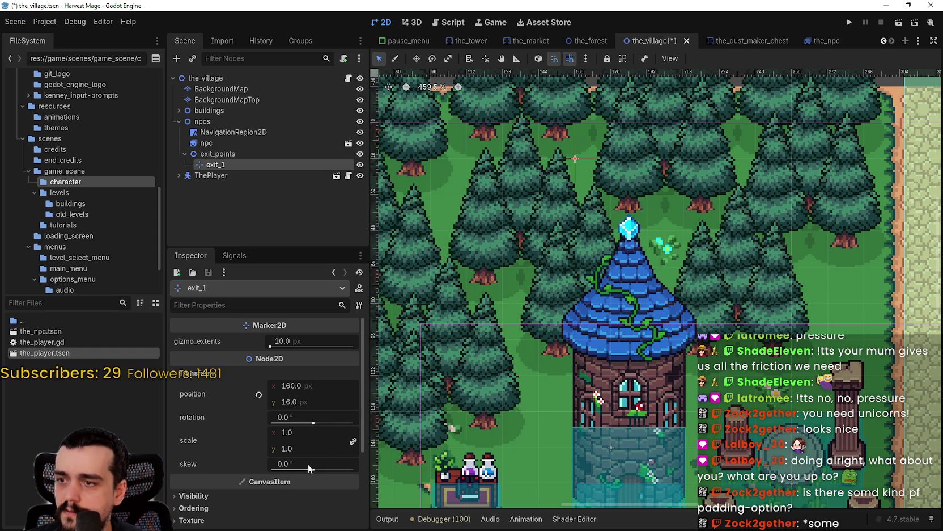
scroll(306, 463, "down", 2)
left_click(248, 444)
scroll(249, 441, "down", 2)
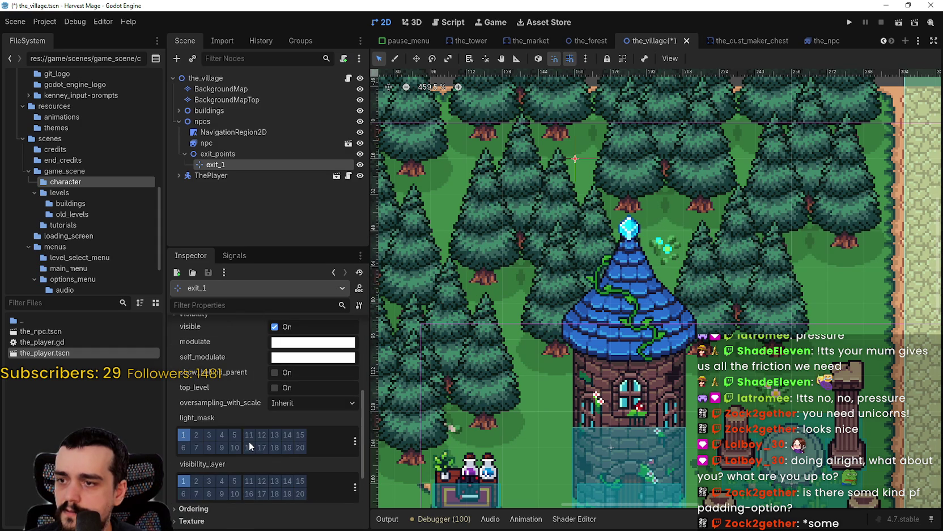
scroll(241, 426, "up", 1)
scroll(259, 438, "up", 3)
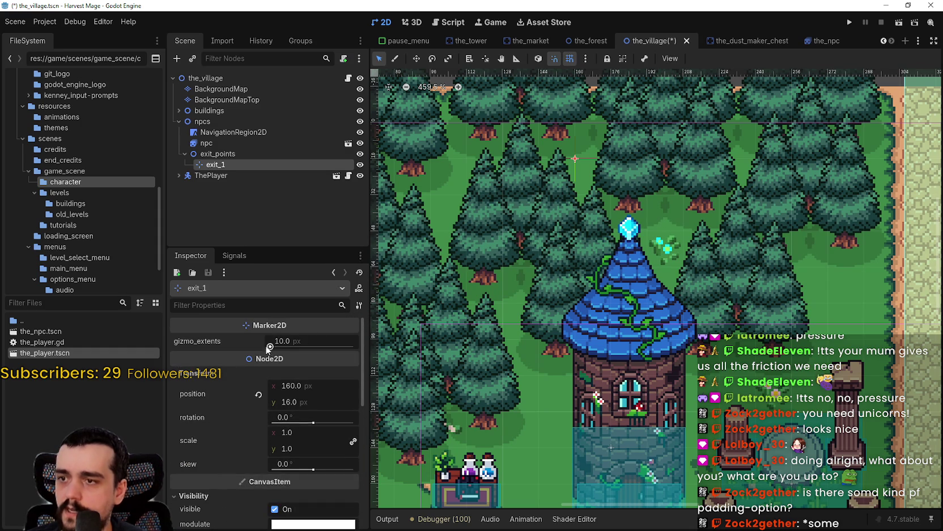
mouse_move(269, 348)
left_mouse_down()
mouse_move(280, 349)
mouse_move(273, 351)
left_mouse_up()
type("32")
key("Return")
scroll(559, 198, "down", 2)
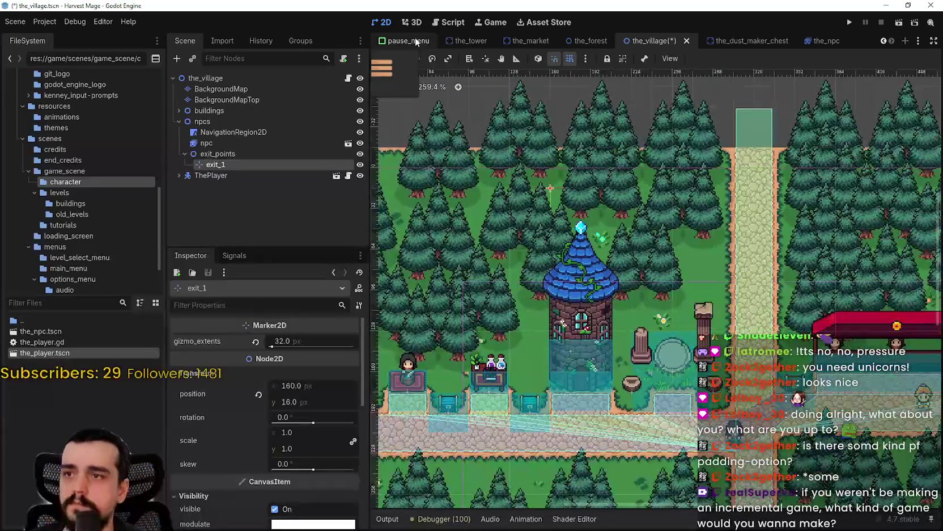
Move exit_1 to the top end of the north path
left_click(417, 59)
mouse_move(630, 187)
left_mouse_down()
mouse_move(788, 186)
mouse_move(677, 149)
mouse_move(645, 148)
left_mouse_up()
scroll(760, 176, "up", 2)
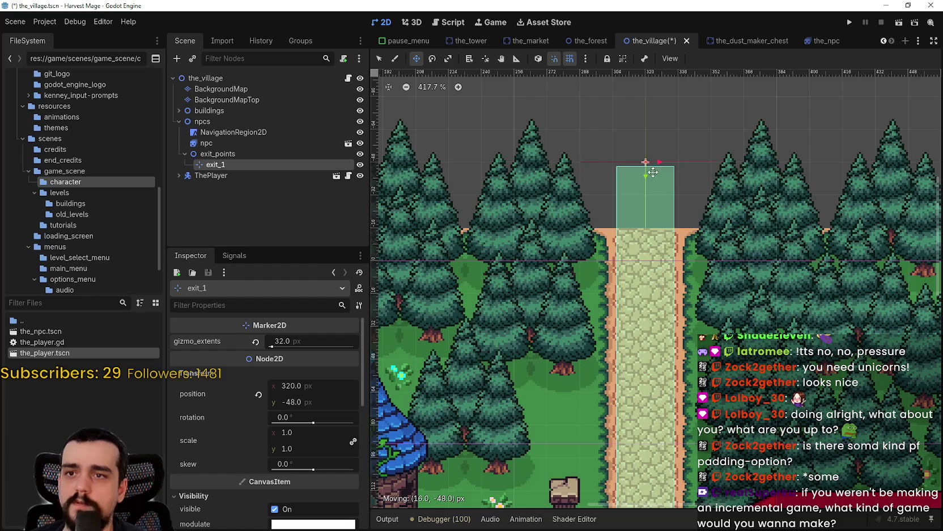
scroll(646, 149, "up", 2)
Reduce exit_1's gizmo_extents to 16 and save the village scene
left_click(209, 153)
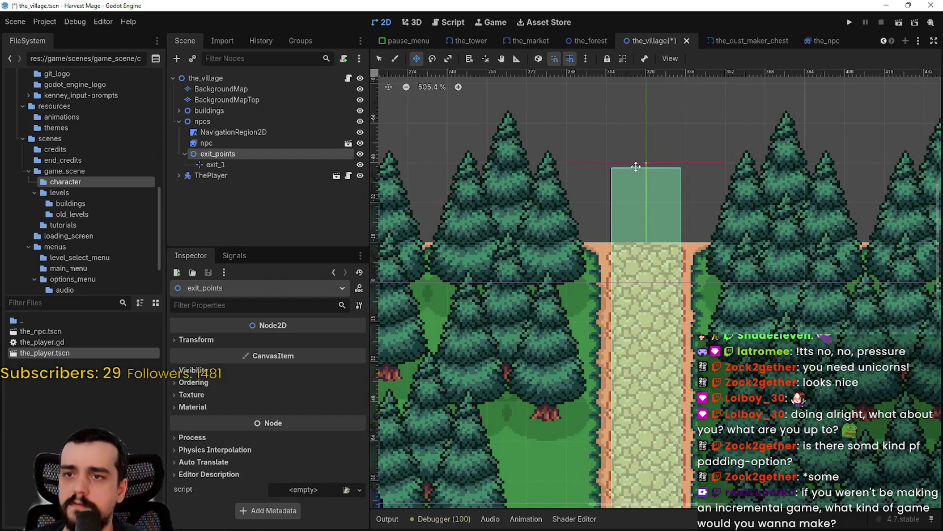
scroll(669, 192, "down", 7)
scroll(731, 236, "down", 6)
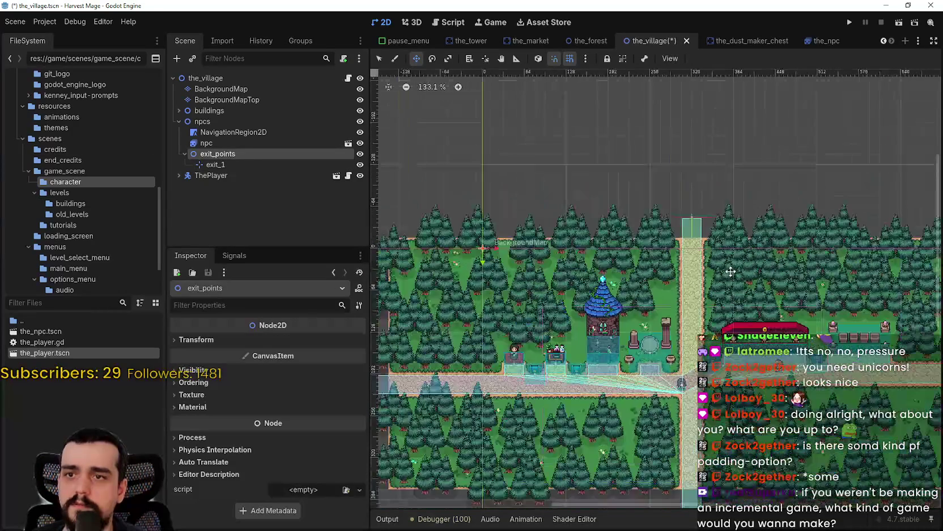
scroll(658, 188, "up", 7)
scroll(640, 197, "up", 9)
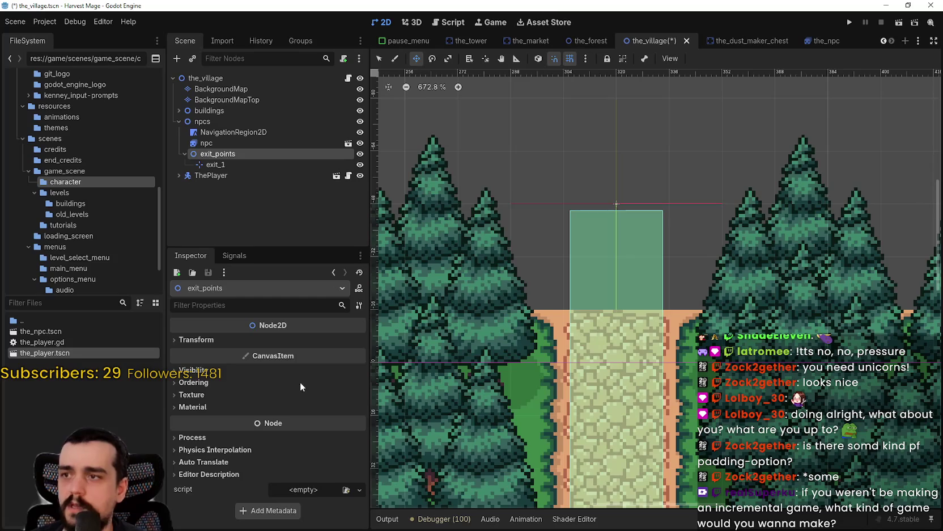
left_click(293, 164)
left_click(302, 336)
type("16")
key("Return")
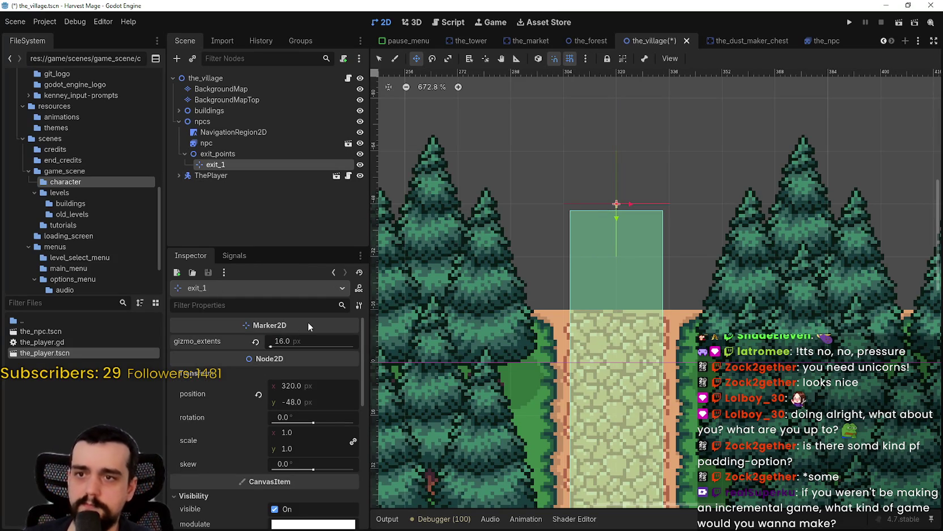
key("ctrl+s")
Nudge exit_1 down to y -32
scroll(510, 170, "down", 3)
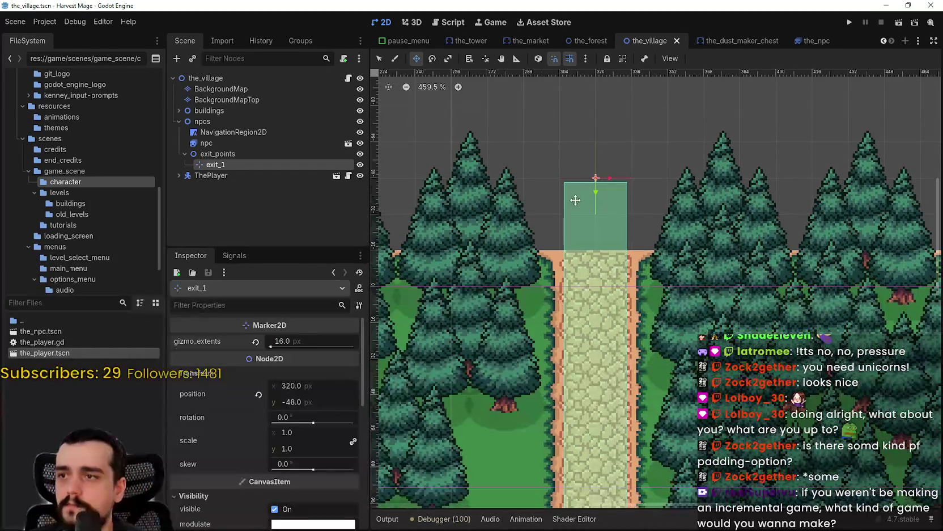
scroll(578, 182, "up", 3)
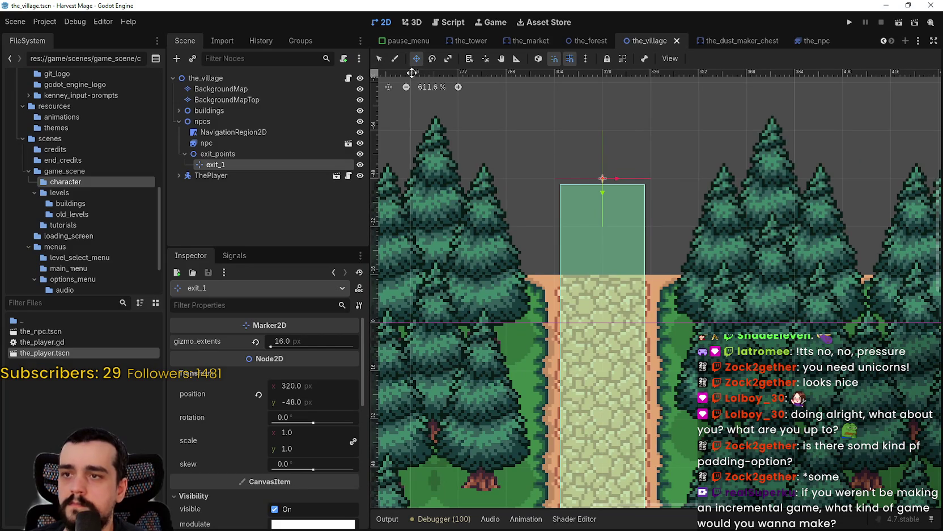
left_click_drag(602, 181, 602, 237)
scroll(654, 289, "down", 6)
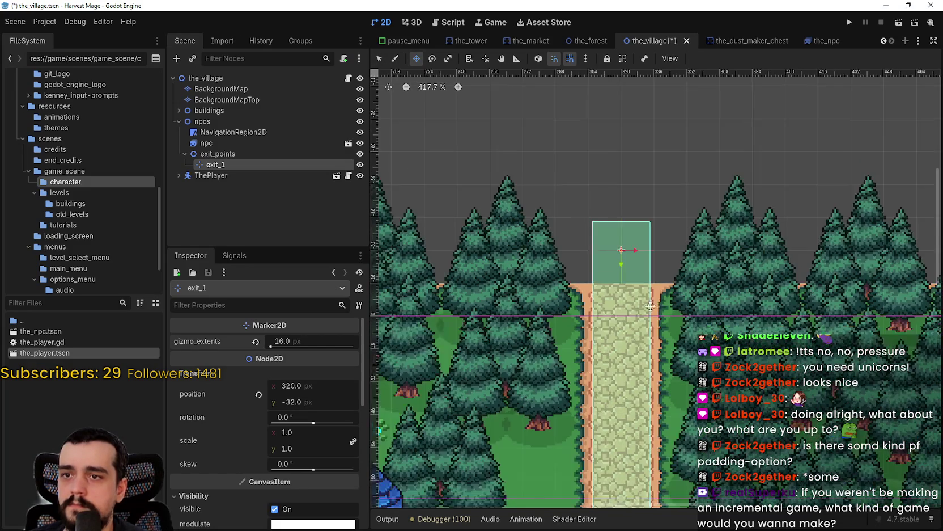
scroll(675, 333, "down", 8)
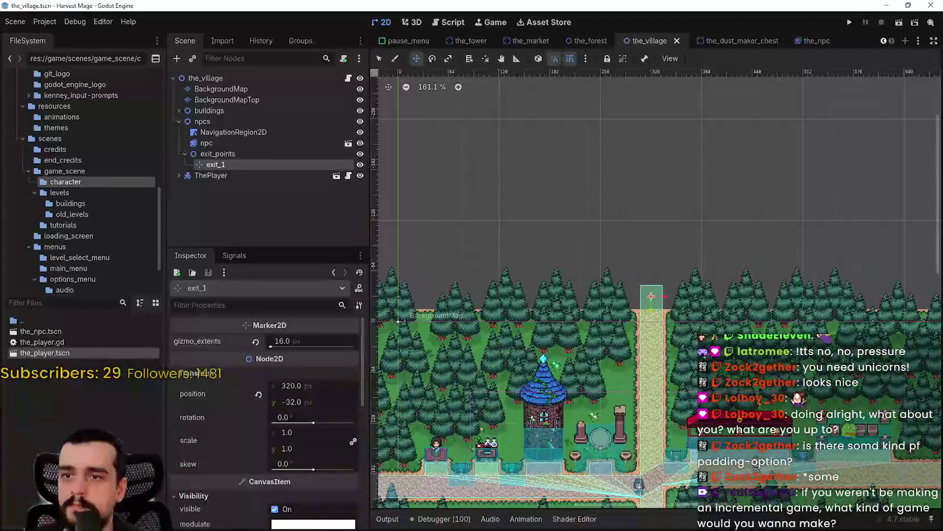
Duplicate exit_1 into exit_2, exit_3 and exit_4 at the east, south and west path ends
key("ctrl+d")
scroll(668, 331, "down", 3)
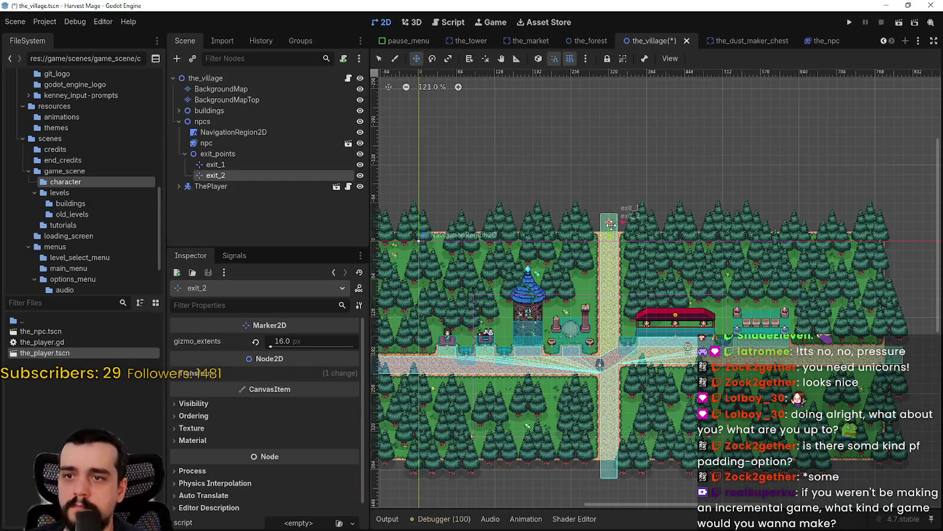
scroll(897, 360, "up", 13)
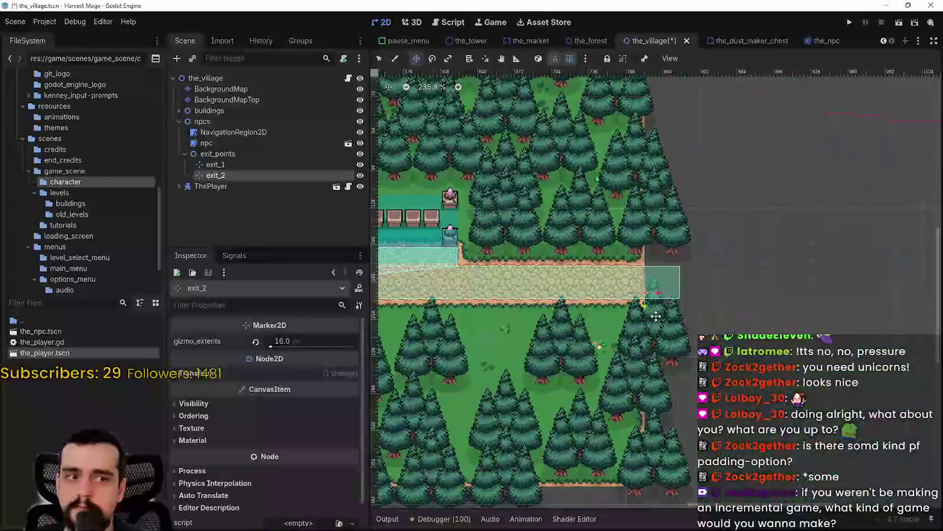
left_click_drag(664, 280, 664, 262)
scroll(664, 262, "down", 10)
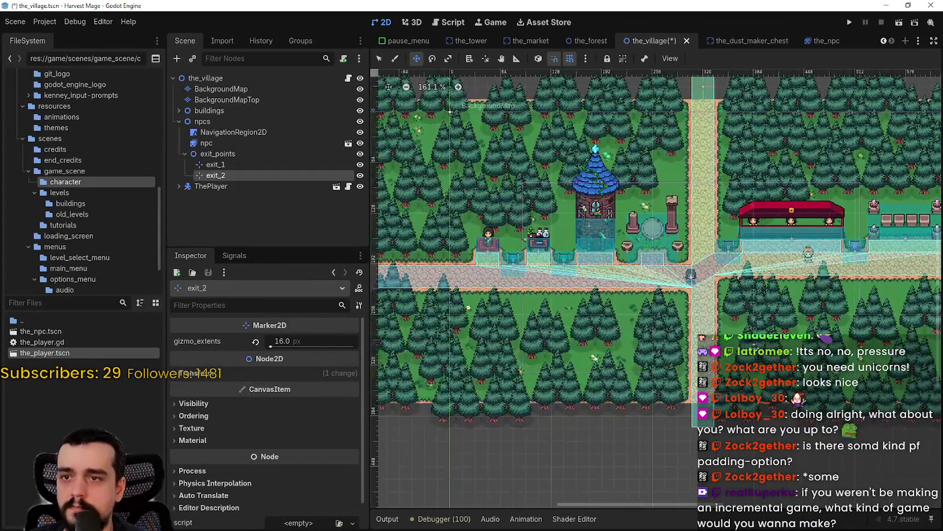
left_click_drag(829, 342, 670, 262)
key("ctrl+d")
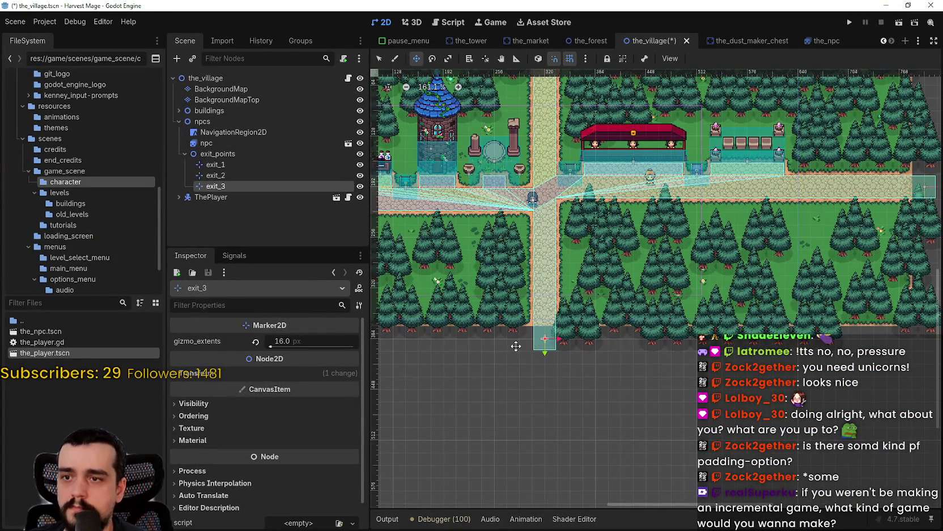
left_click_drag(421, 319, 692, 318)
key("ctrl+d")
mouse_move(624, 272)
left_mouse_down()
mouse_move(482, 231)
mouse_move(452, 210)
left_mouse_up()
Save the village scene and collapse the exit_points branch
scroll(431, 195, "up", 6)
key("ctrl+s")
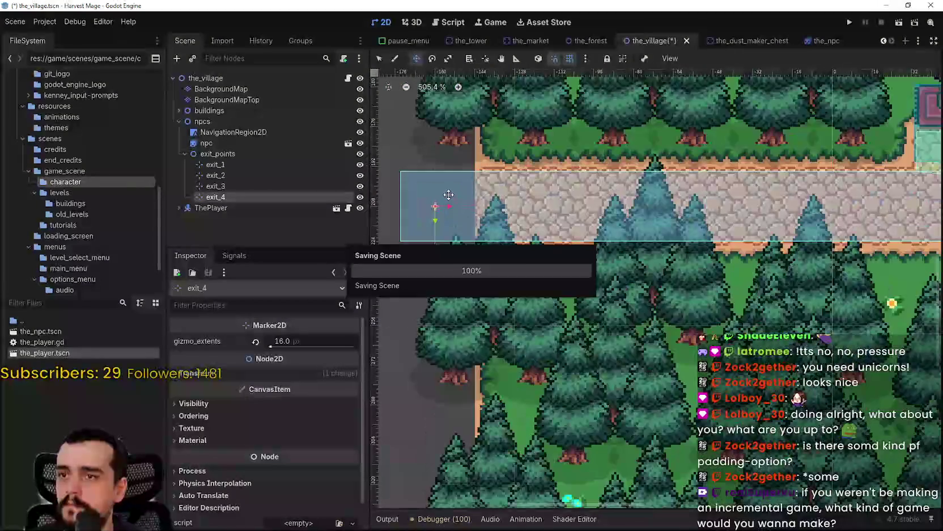
scroll(407, 179, "down", 9)
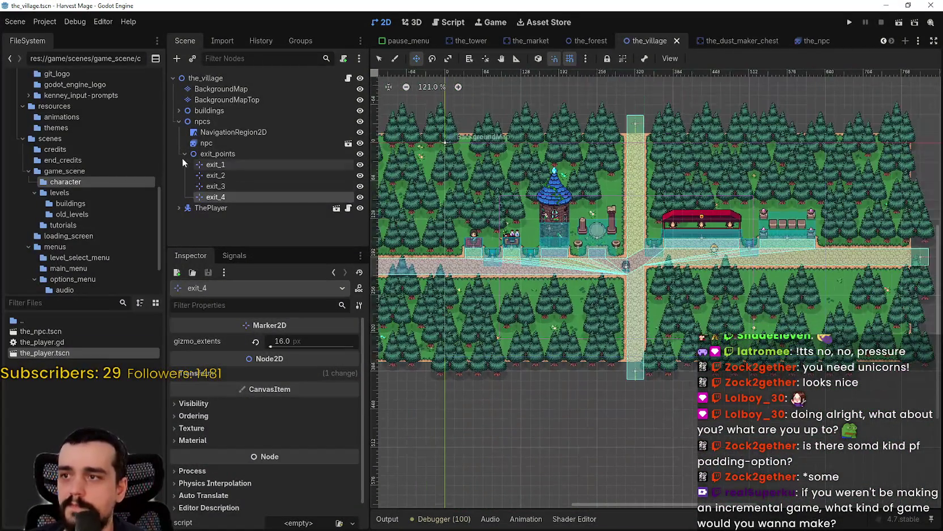
left_click(185, 154)
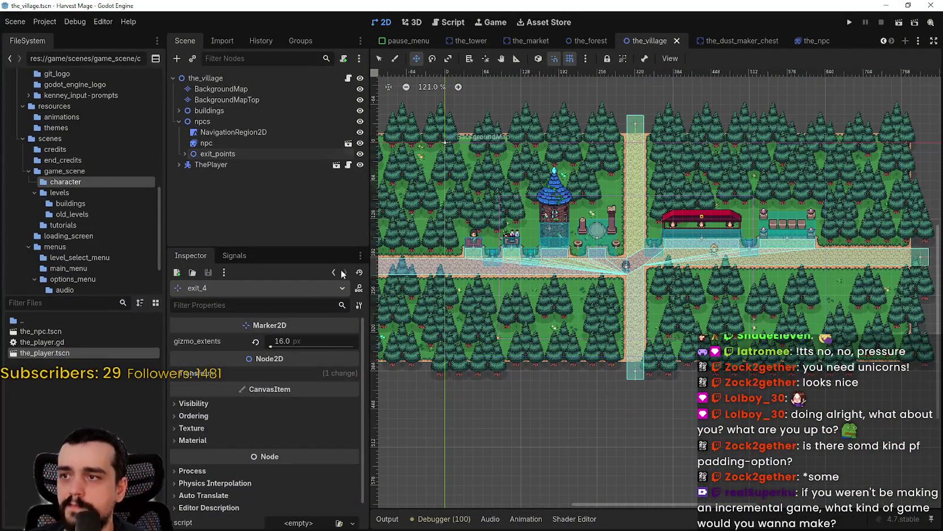
Add a Node2D under npcs named interest_points
scroll(653, 243, "up", 3)
scroll(653, 242, "down", 3)
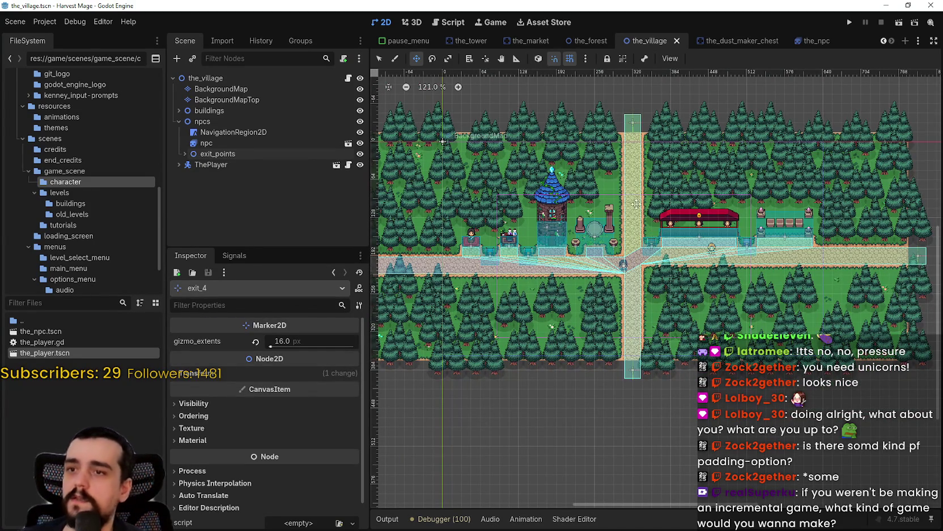
right_click(219, 118)
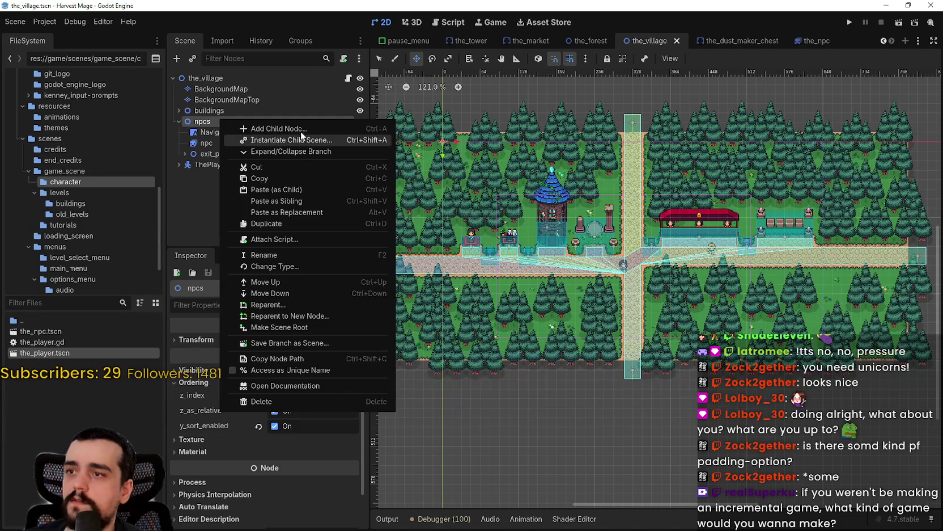
left_click(301, 129)
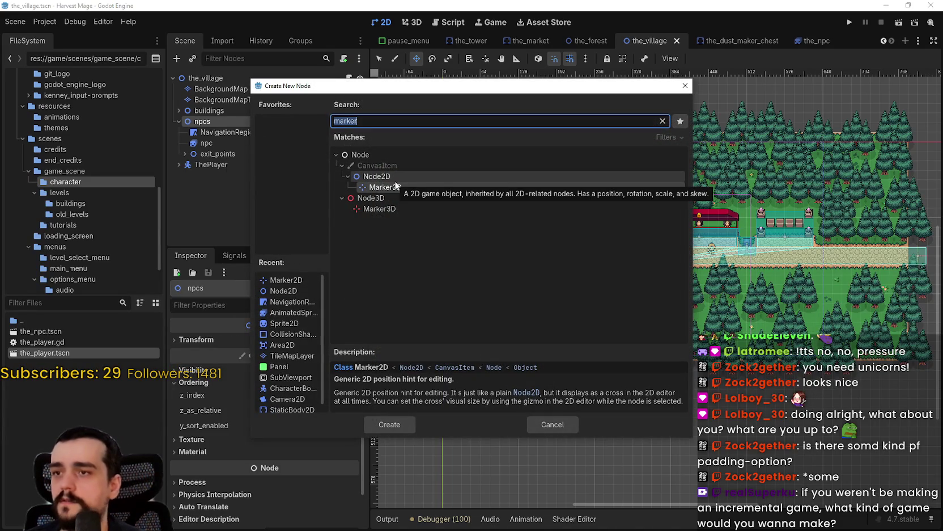
left_click(383, 176)
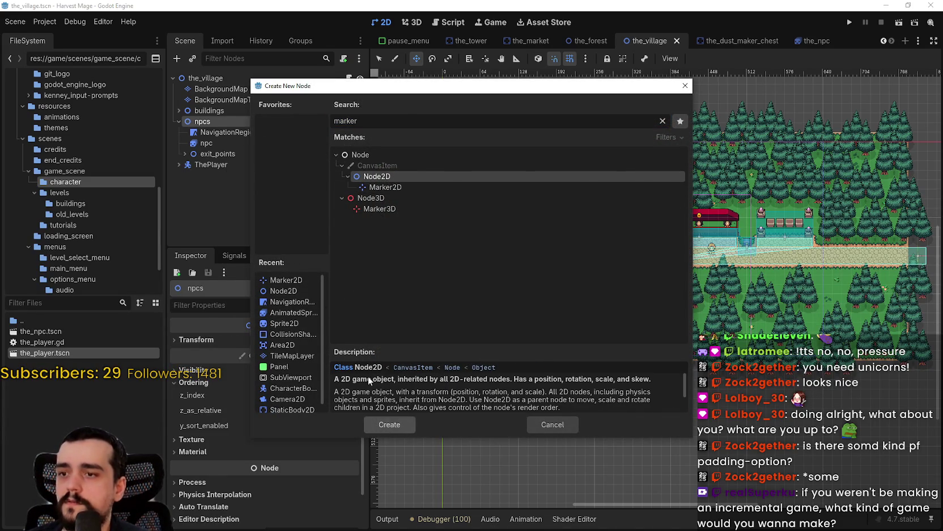
left_click(385, 422)
type("int")
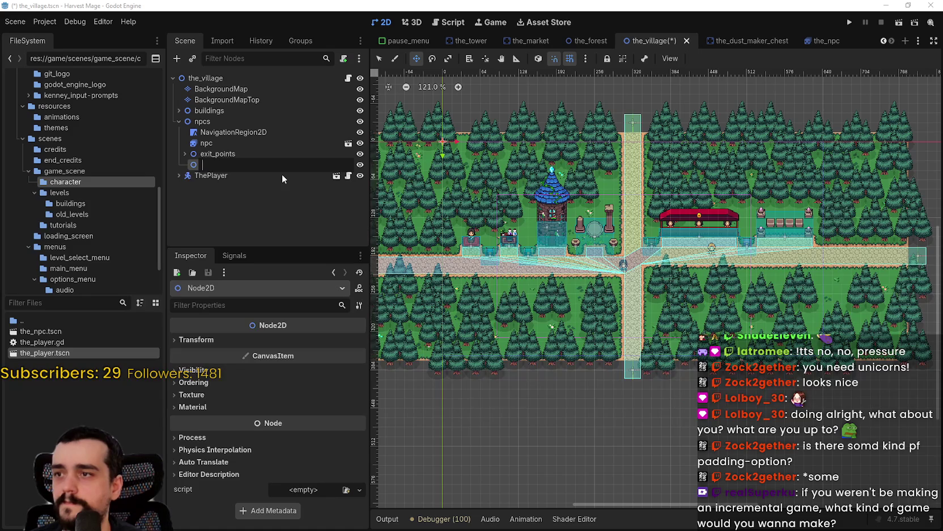
type("erest_points")
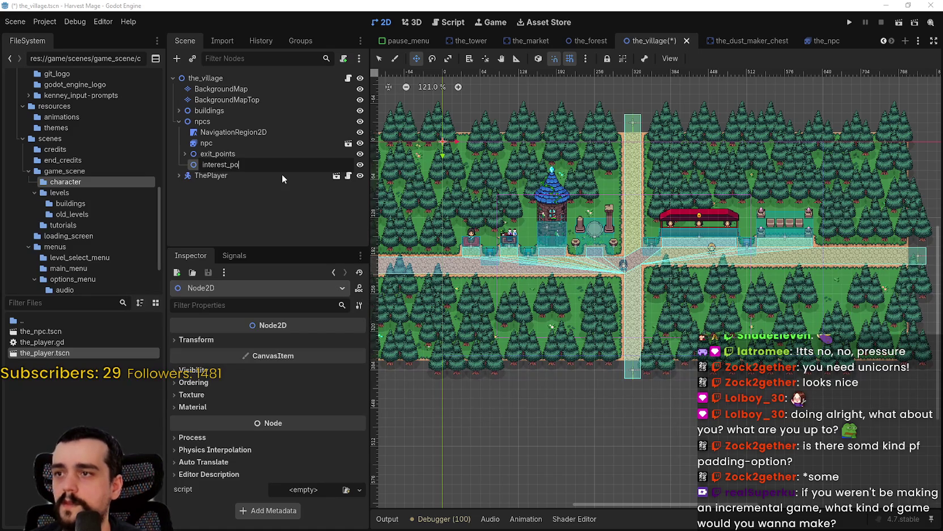
key("Return")
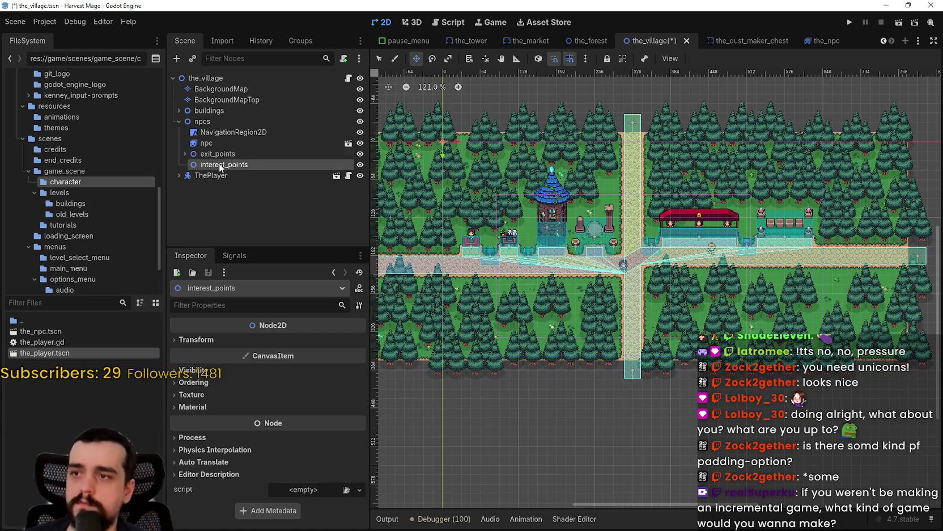
Create a Marker2D child under interest_points and start renaming it
right_click(220, 162)
left_click(277, 173)
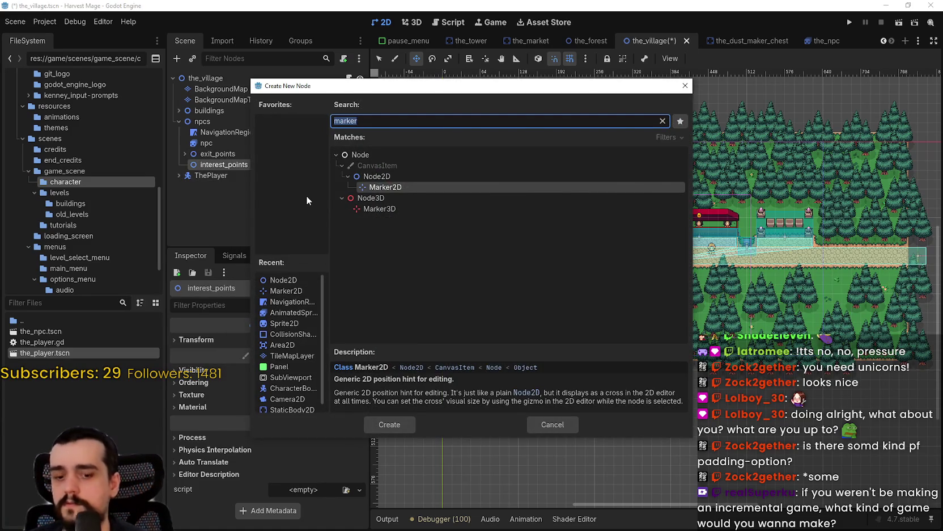
key("Return")
double_click(234, 172)
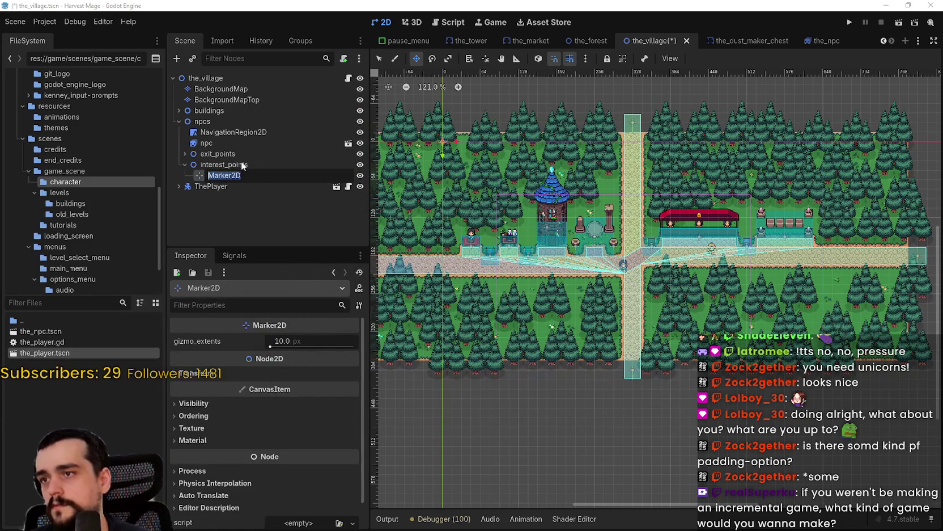
Rename the new Marker2D to interest_1
left_click(184, 153)
left_click(183, 154)
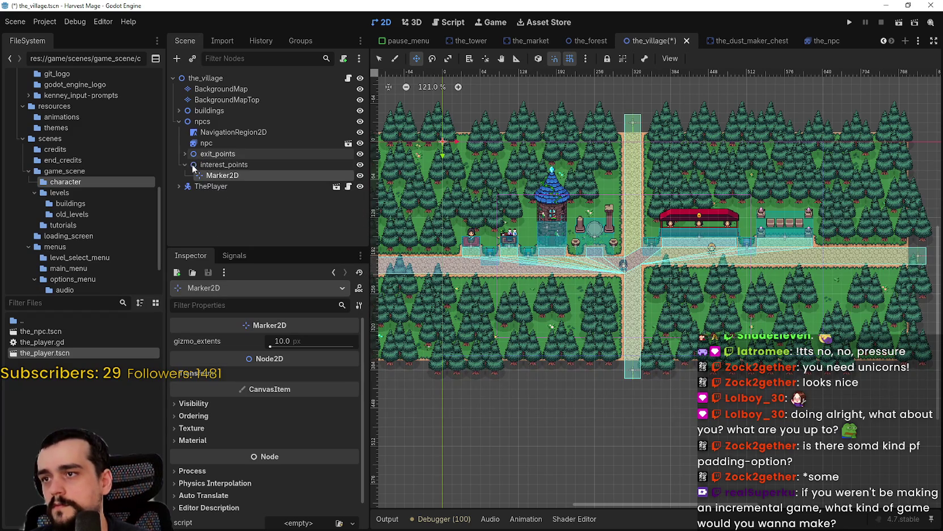
left_click(231, 175)
left_click(249, 176)
type("i")
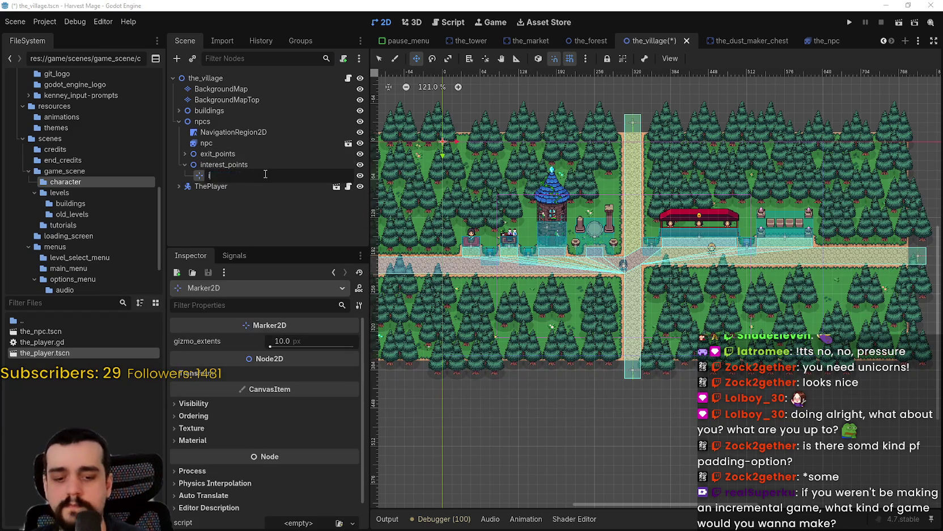
type("nterest_1")
key("Return")
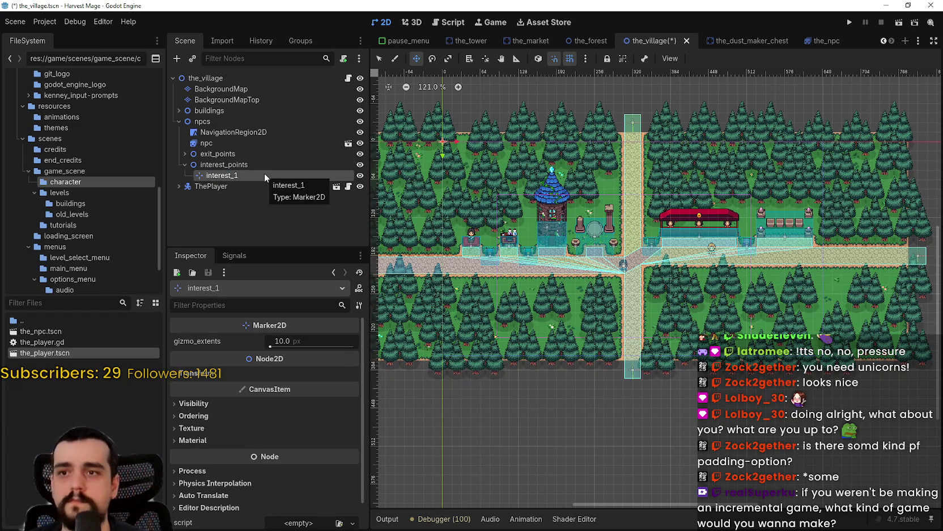
Set interest_1's gizmo extents to 16 and save the village scene
scroll(462, 136, "up", 4)
left_click(300, 337)
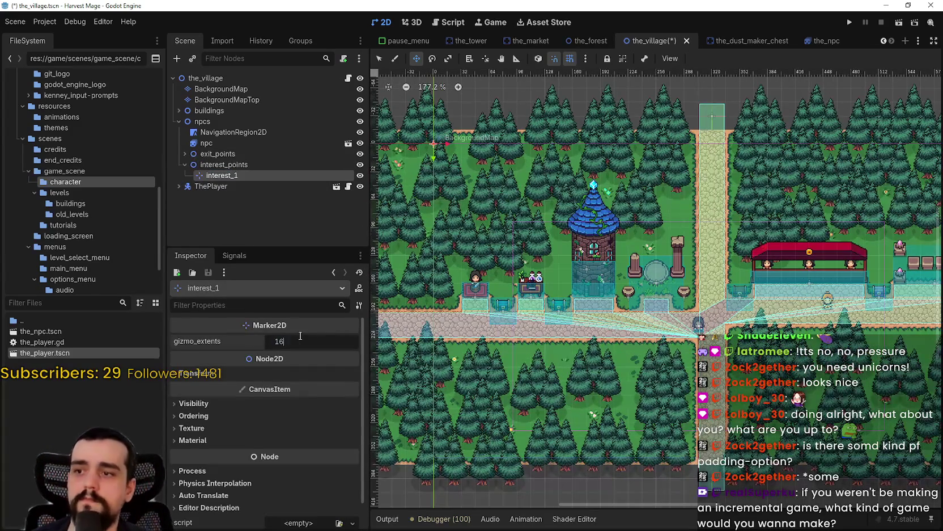
key("ctrl+a")
left_click(548, 426)
key("ctrl+s")
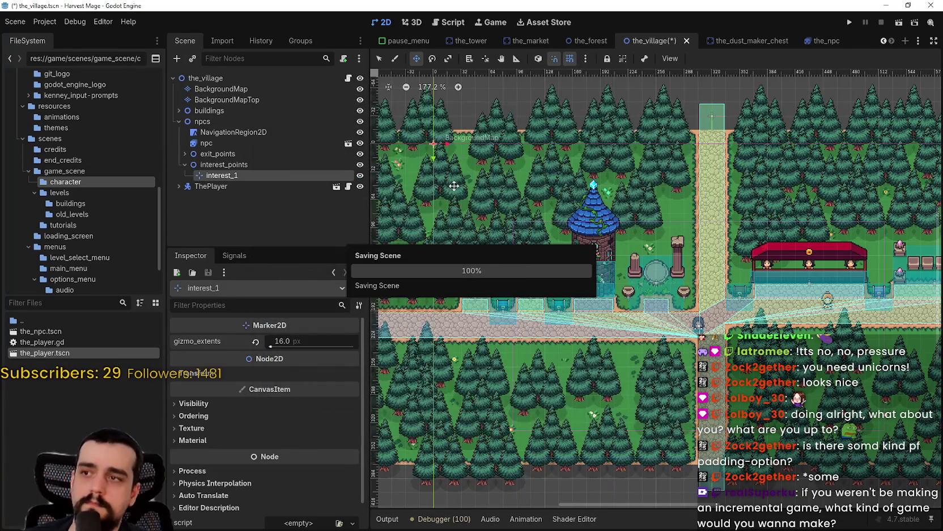
Drag interest_1 onto the village path, then bring up the Steam store
left_click_drag(433, 144, 627, 323)
scroll(641, 354, "up", 2)
scroll(641, 355, "up", 5)
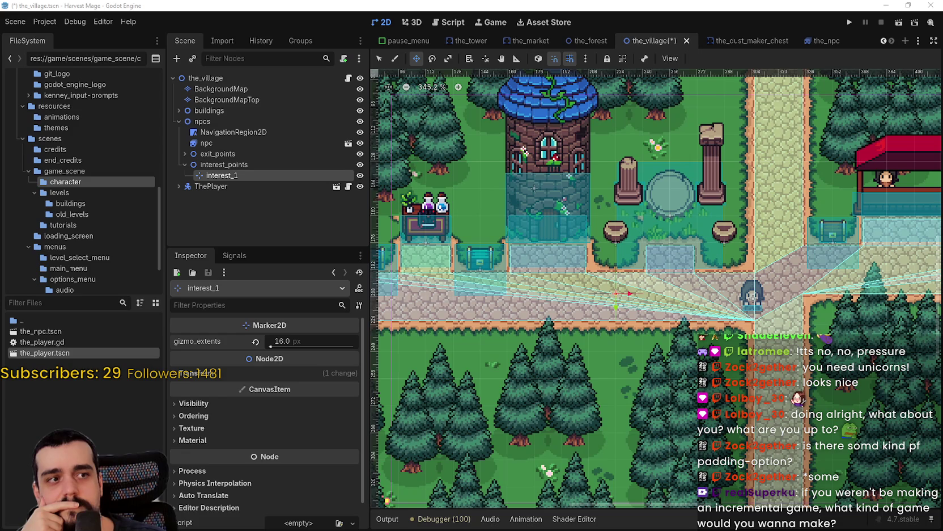
mouse_move(942, 35)
left_mouse_down()
mouse_move(523, 35)
mouse_move(509, 50)
left_mouse_up()
left_click(200, 57)
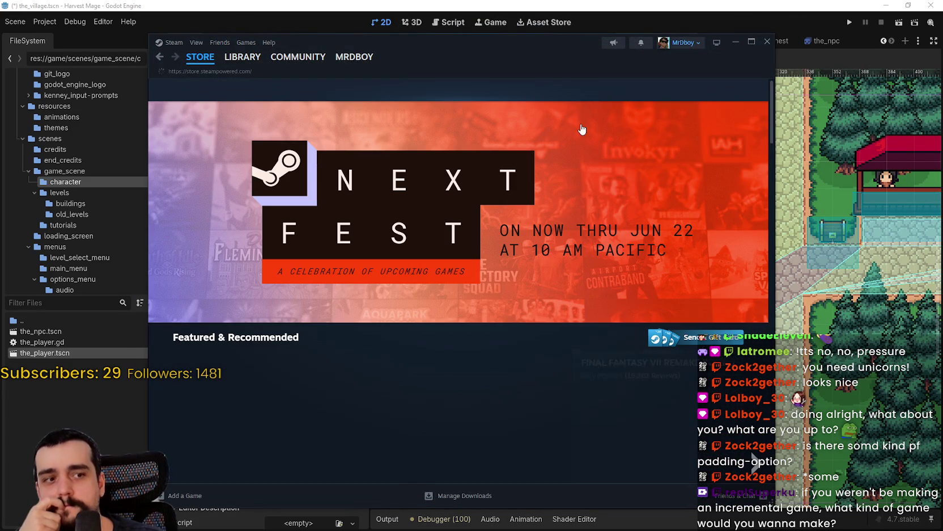
Search the Steam store for Kingdom Two Crowns and open its page
left_click(643, 92)
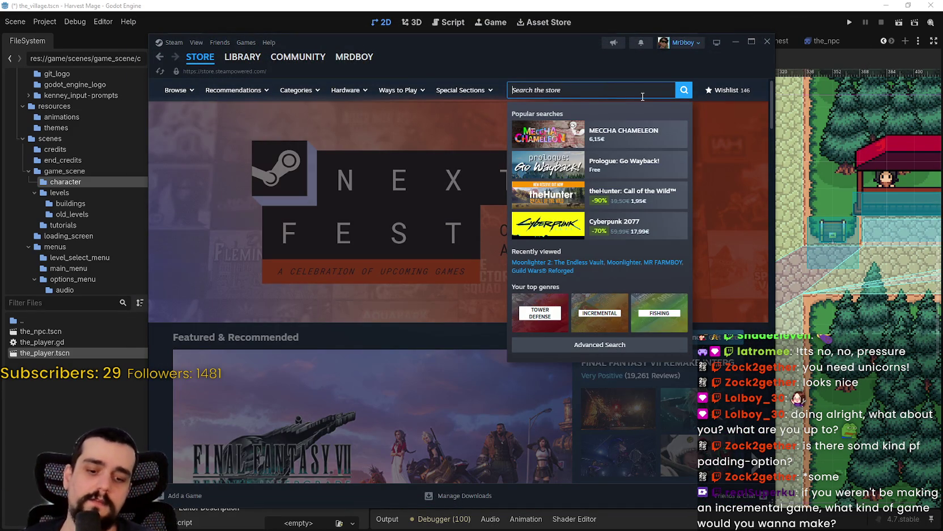
type("Kingdom two")
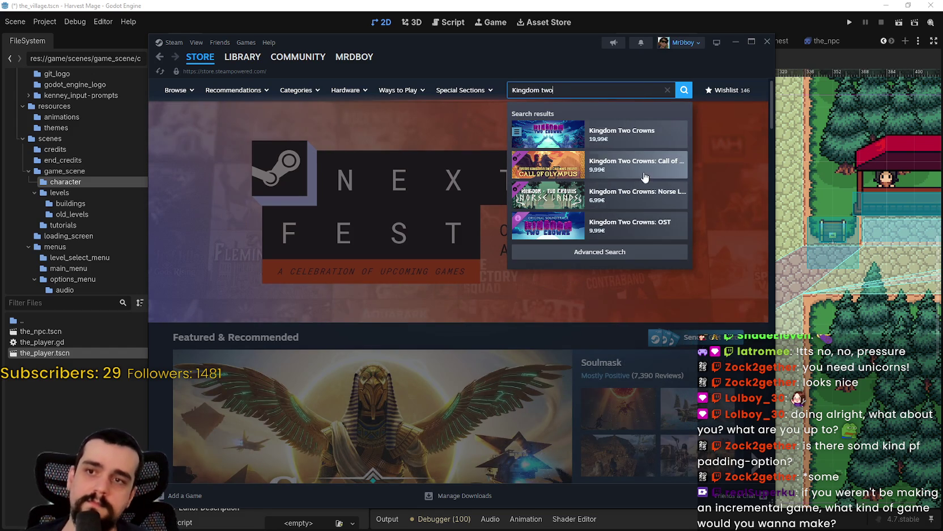
left_click(711, 145)
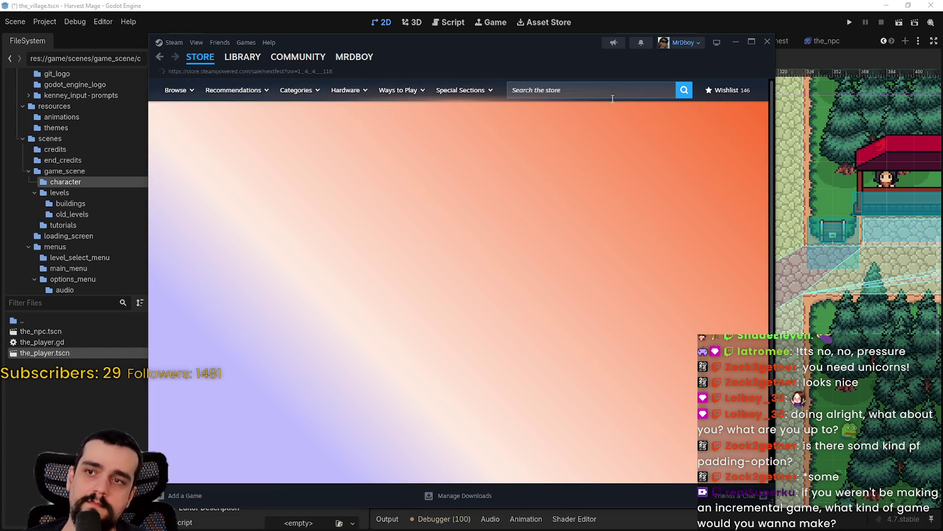
left_click(608, 97)
type("kingdom two")
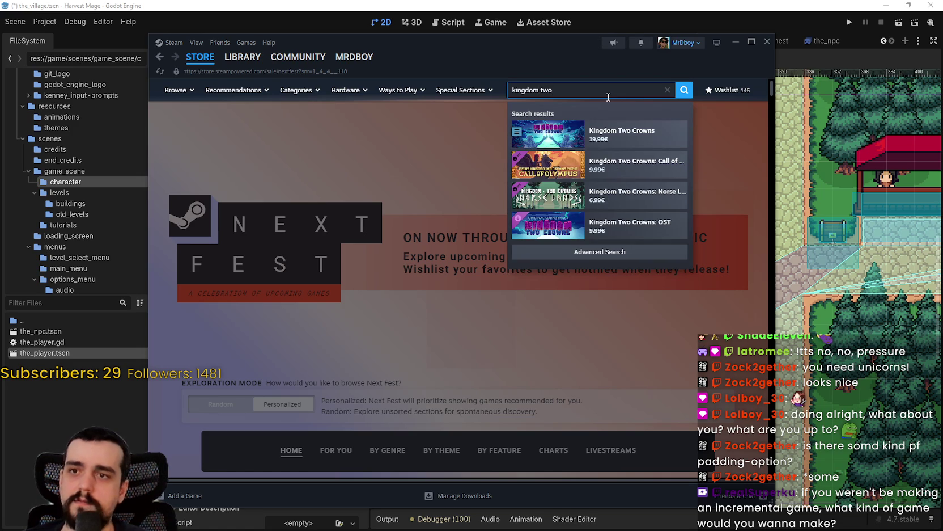
left_click(613, 139)
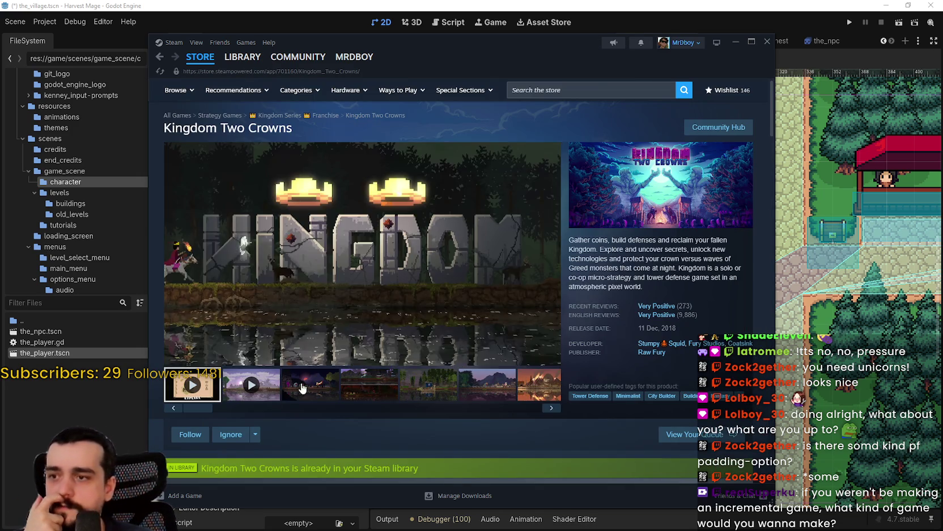
Browse the screenshots full-size and jump the announcement trailer to 0:17
left_click(334, 390)
left_click(367, 384)
left_click(440, 375)
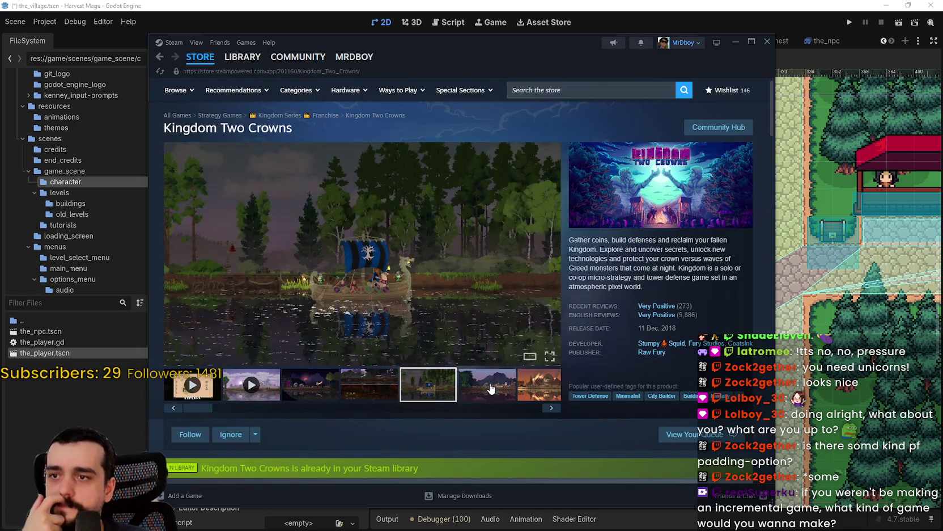
left_click(486, 383)
left_click(506, 342)
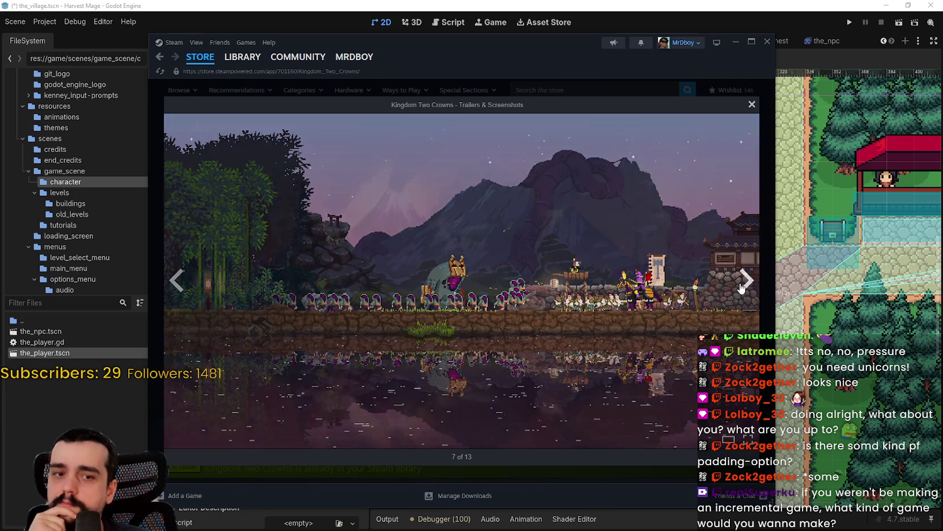
left_click(745, 279)
left_click(745, 280)
left_click(745, 280)
left_click(741, 285)
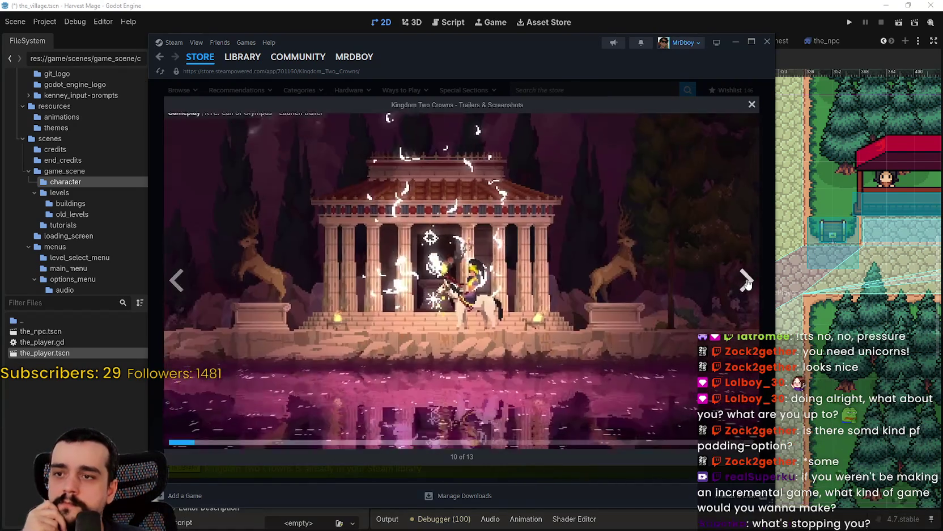
left_click(746, 282)
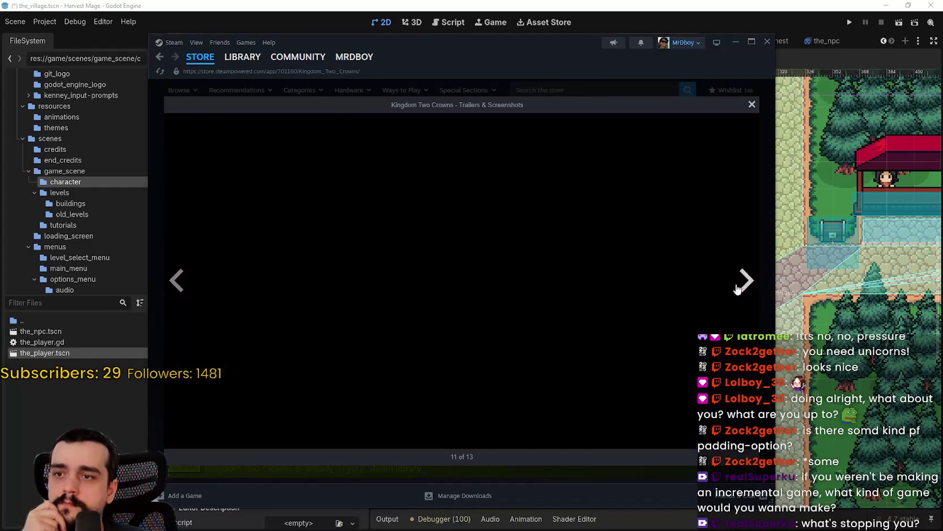
left_click(364, 424)
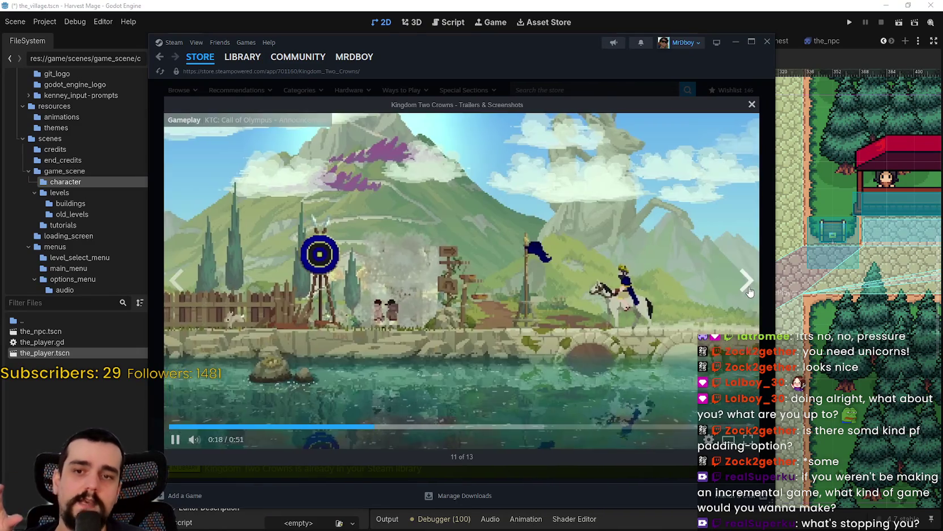
Cycle through the remaining media, close the viewer, and show the fourth screenshot
left_click(740, 290)
left_click(738, 291)
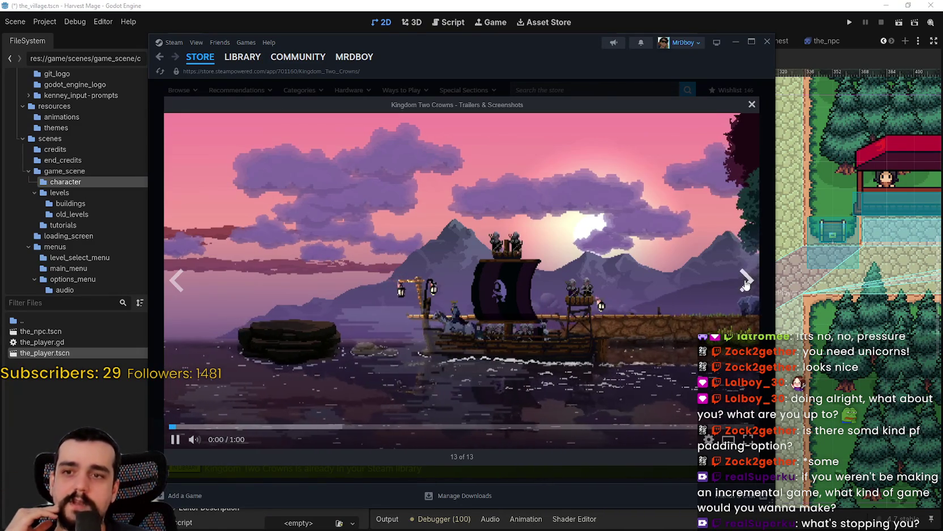
left_click(746, 280)
left_click(746, 279)
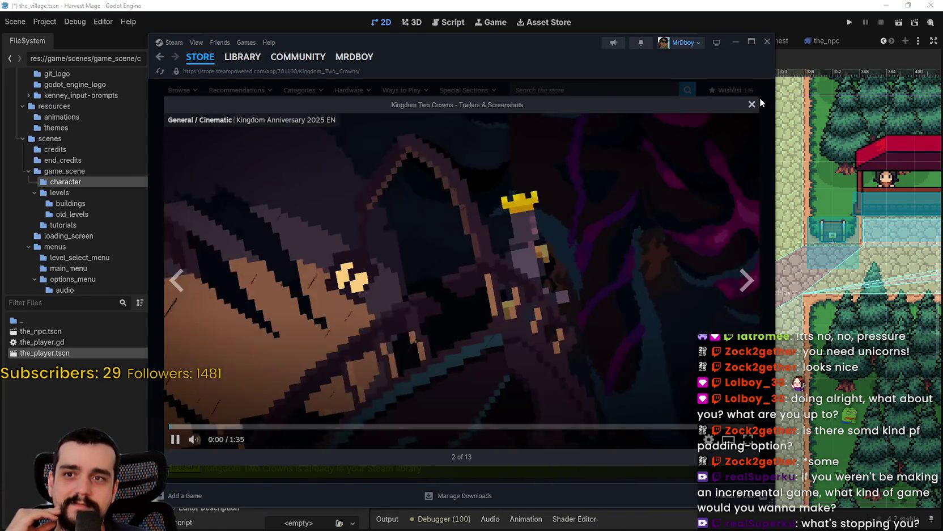
left_click(752, 104)
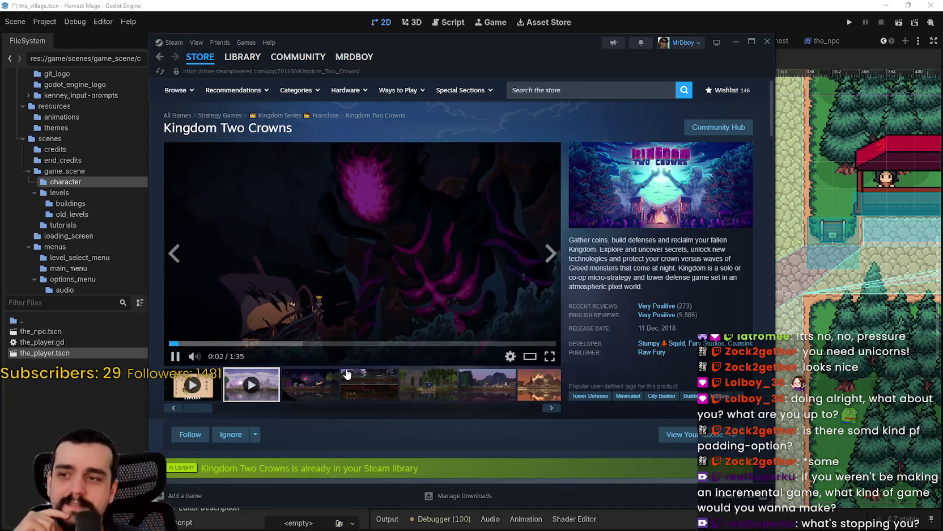
left_click(369, 384)
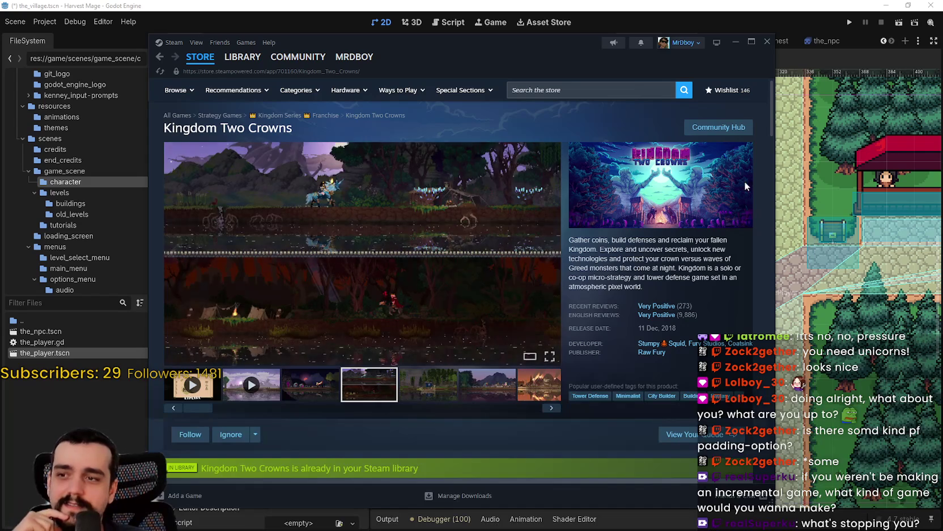
Close Steam to return to the Godot village scene
left_click(767, 41)
scroll(639, 218, "down", 2)
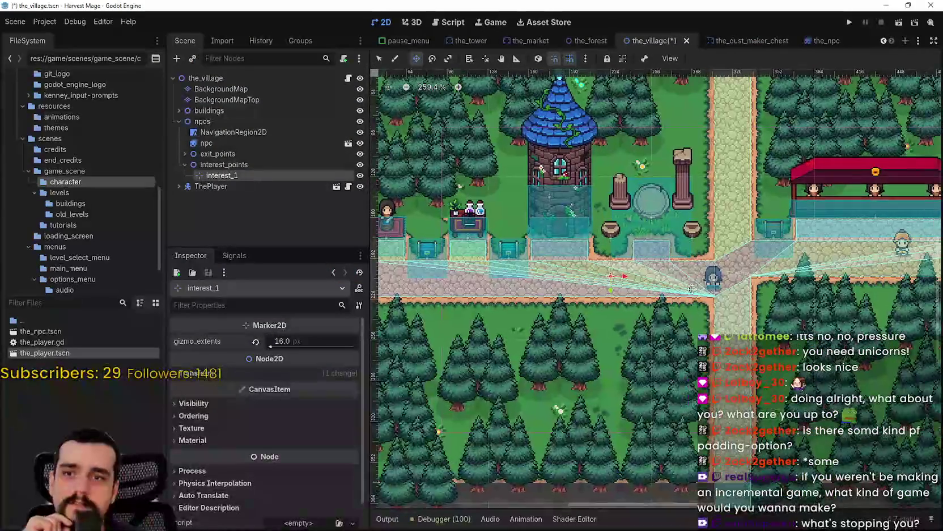
scroll(643, 311, "down", 1)
scroll(644, 311, "up", 2)
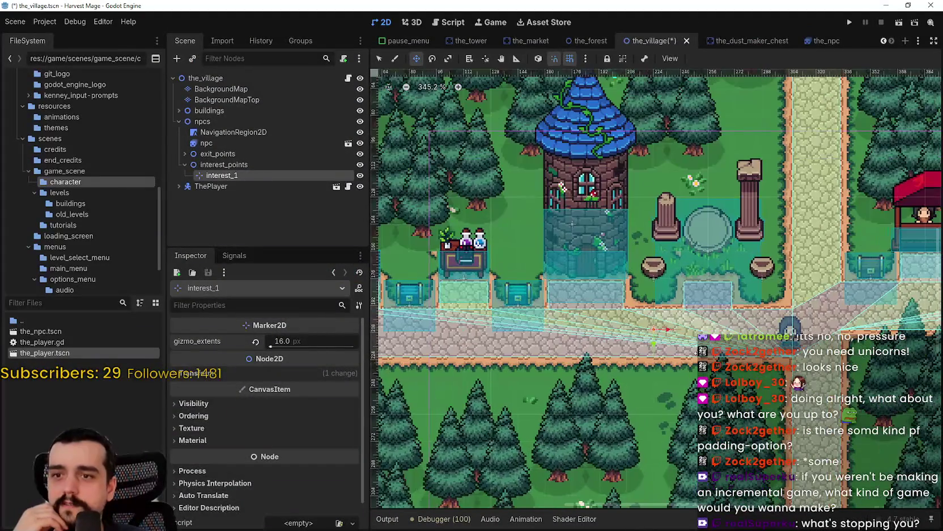
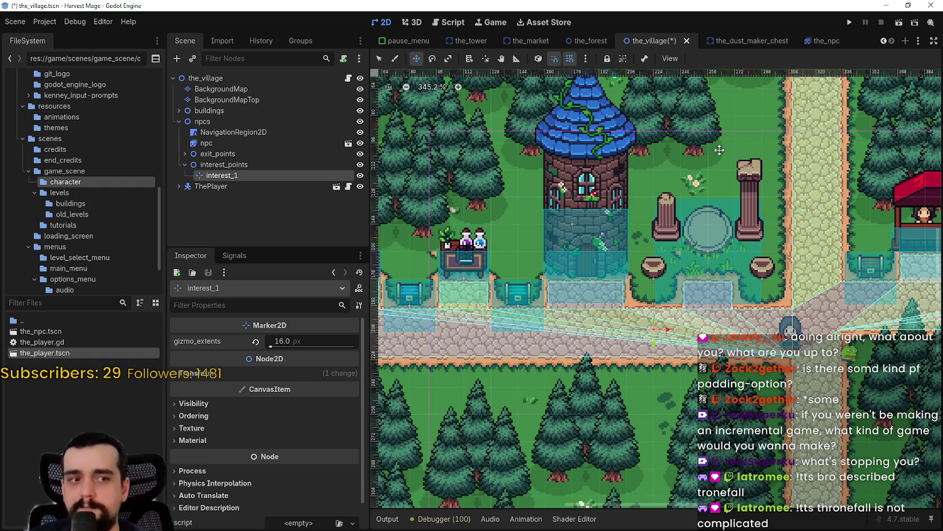
Drag the interest_1 marker off the path toward the market stall
scroll(622, 254, "down", 3)
scroll(566, 350, "up", 5)
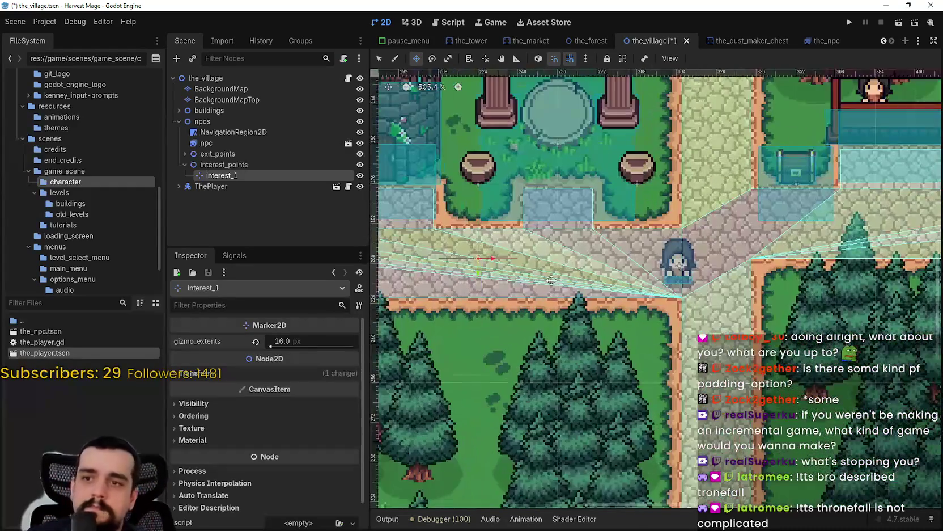
scroll(551, 279, "up", 2)
left_click_drag(466, 261, 565, 215)
scroll(689, 294, "up", 5)
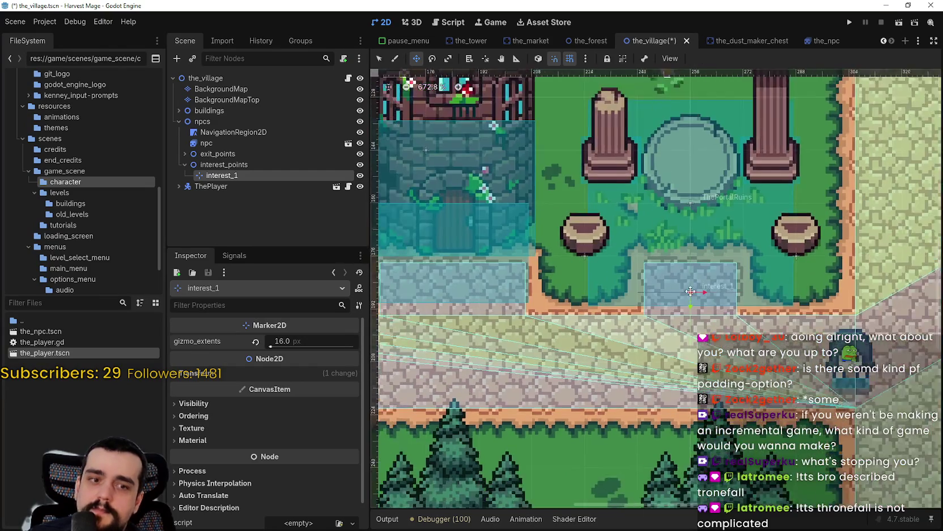
scroll(689, 294, "down", 4)
mouse_move(689, 294)
left_mouse_down()
mouse_move(830, 267)
mouse_move(808, 267)
mouse_move(769, 130)
mouse_move(689, 278)
mouse_move(794, 399)
mouse_move(805, 393)
mouse_move(762, 397)
left_mouse_up()
Fine-tune interest_1 to sit just inside the stall's front-left edge
scroll(662, 334, "down", 2)
scroll(689, 278, "down", 1)
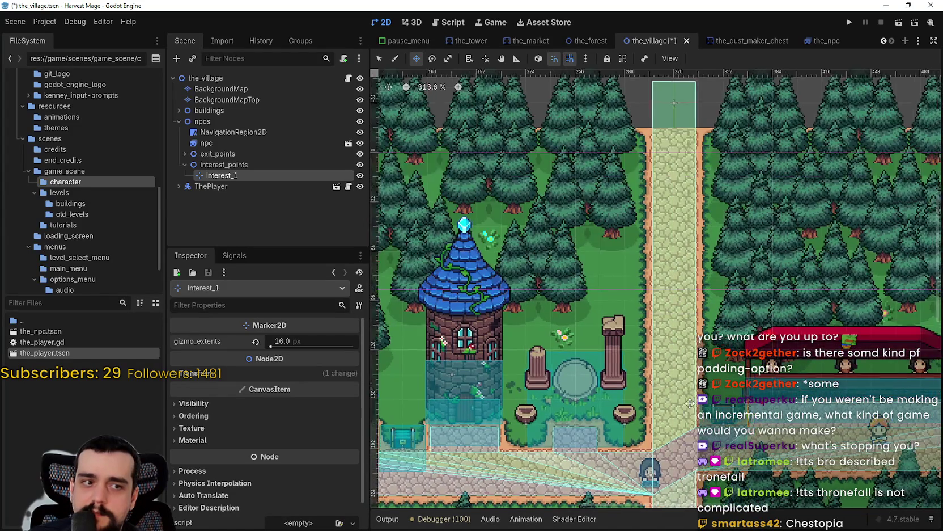
scroll(579, 333, "up", 3)
left_click_drag(579, 332, 601, 346)
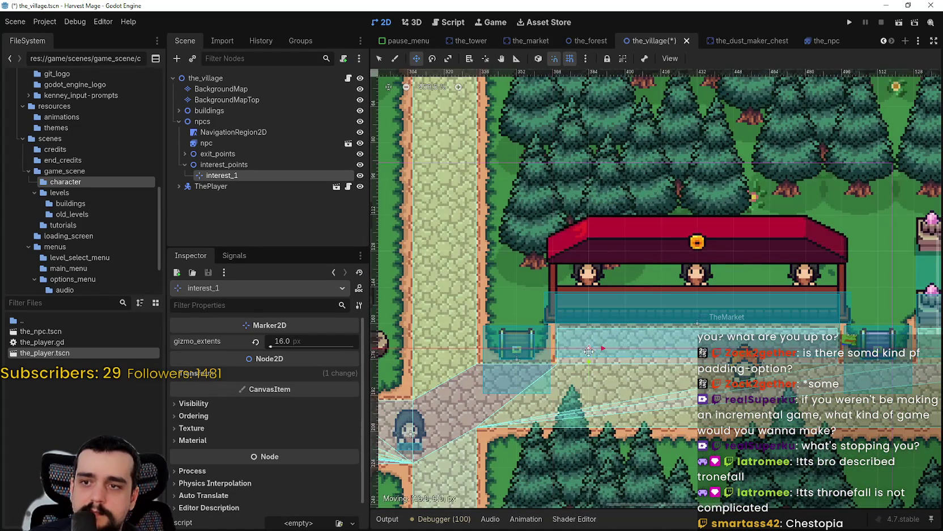
scroll(601, 346, "up", 2)
scroll(603, 348, "down", 3)
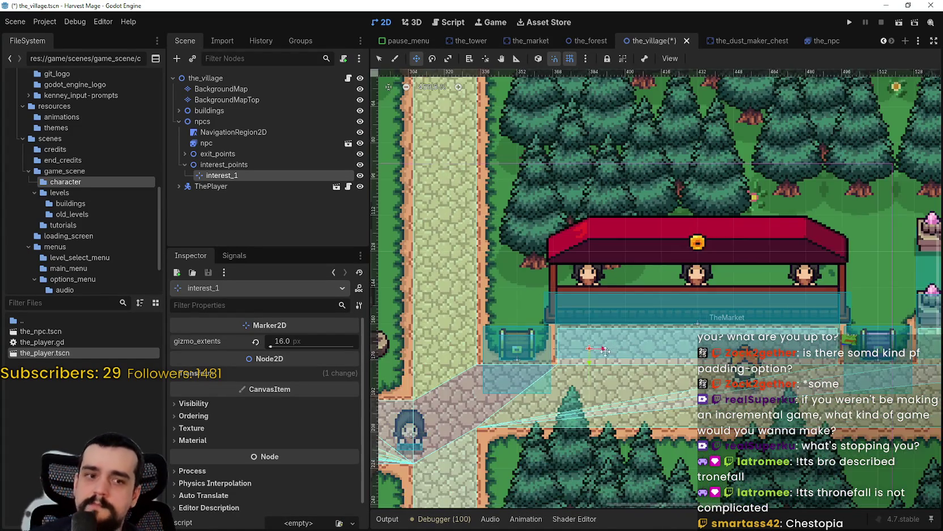
scroll(609, 360, "up", 3)
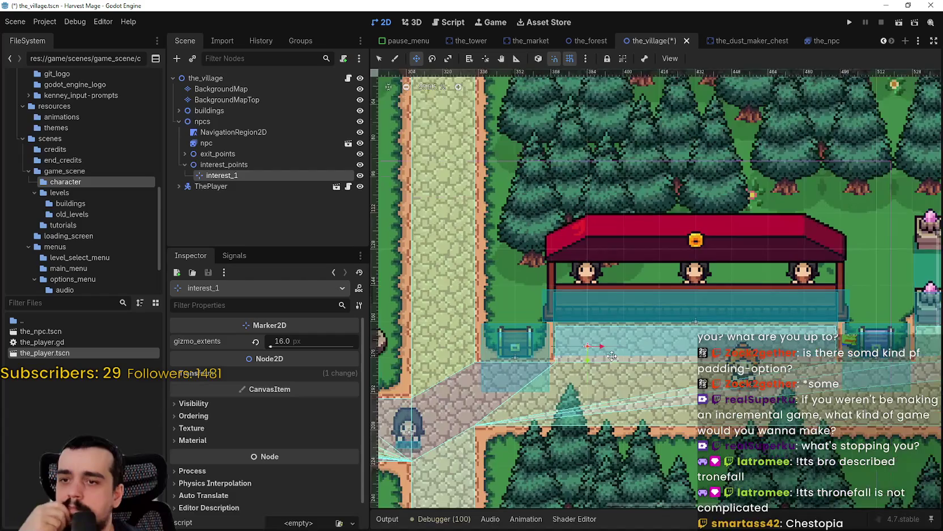
scroll(663, 355, "down", 2)
scroll(666, 351, "up", 3)
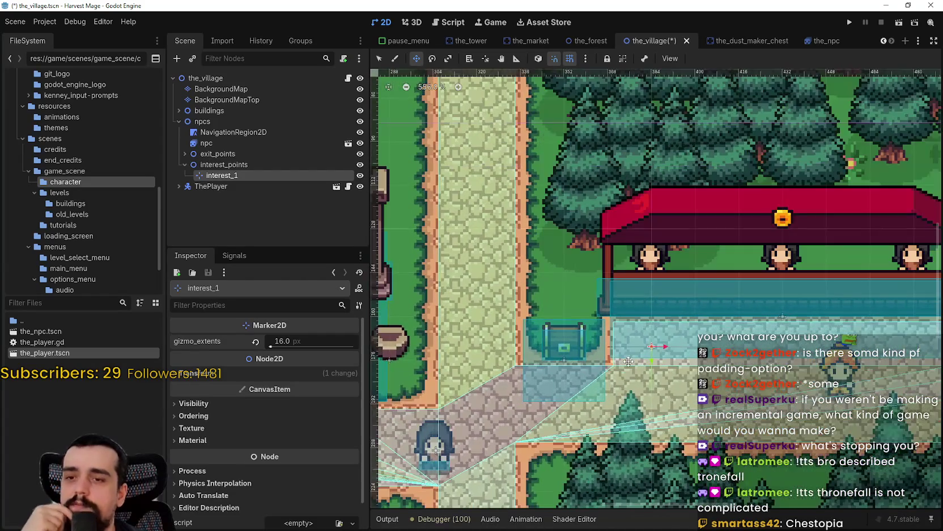
scroll(672, 344, "down", 2)
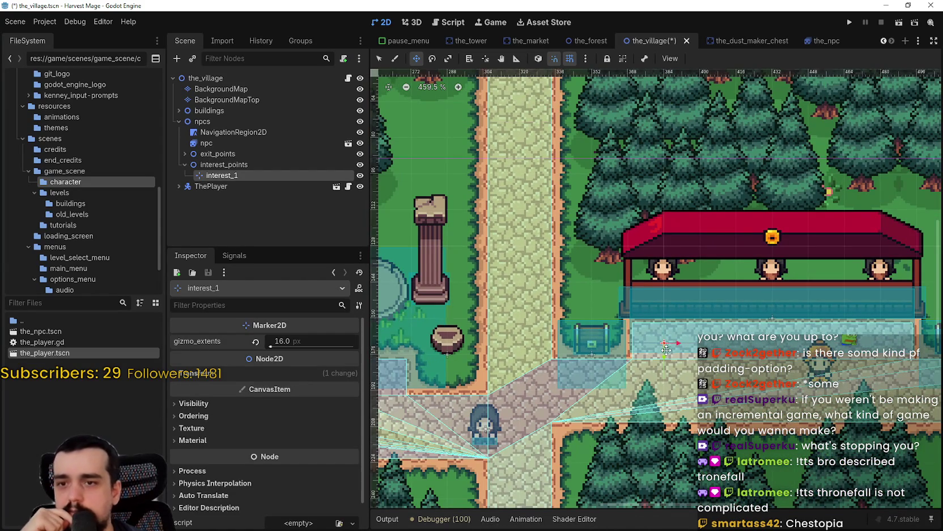
scroll(662, 340, "up", 4)
mouse_move(629, 329)
left_mouse_down()
mouse_move(657, 345)
mouse_move(658, 333)
left_mouse_up()
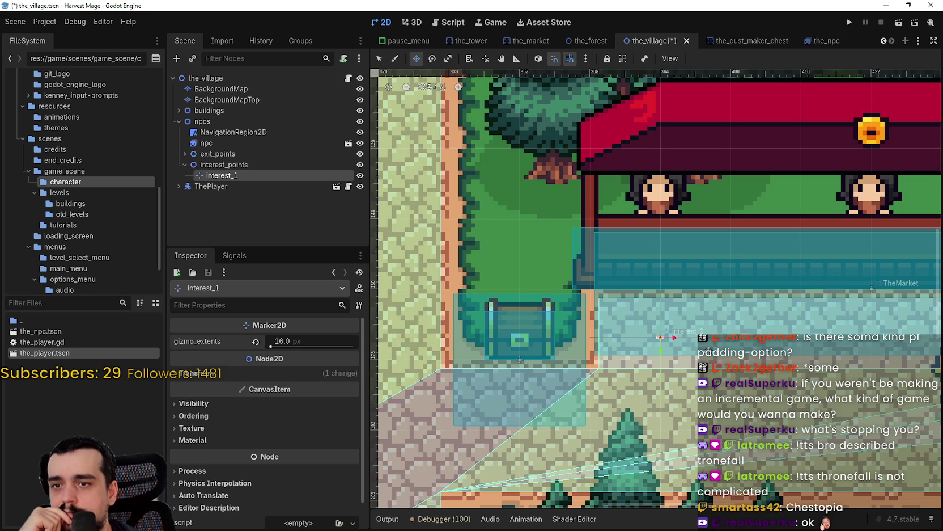
scroll(672, 350, "up", 3)
scroll(672, 350, "down", 7)
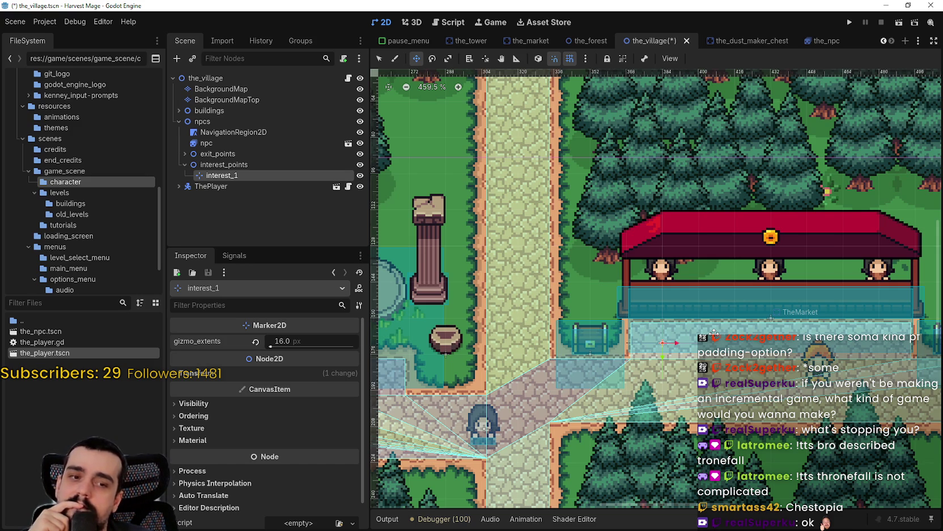
scroll(715, 333, "down", 2)
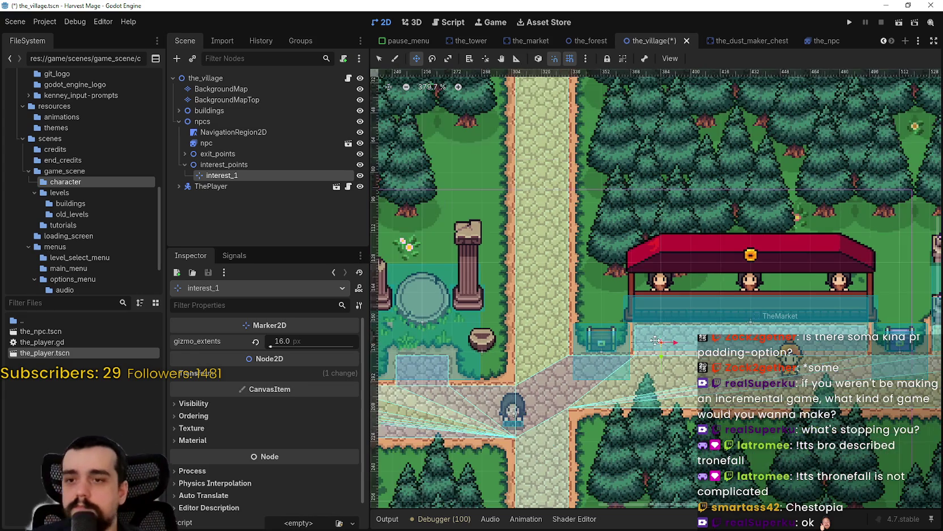
Duplicate interest_1 as interest_2 and inspect where it sits in front of the stall
key("ctrl+d")
scroll(493, 276, "up", 7)
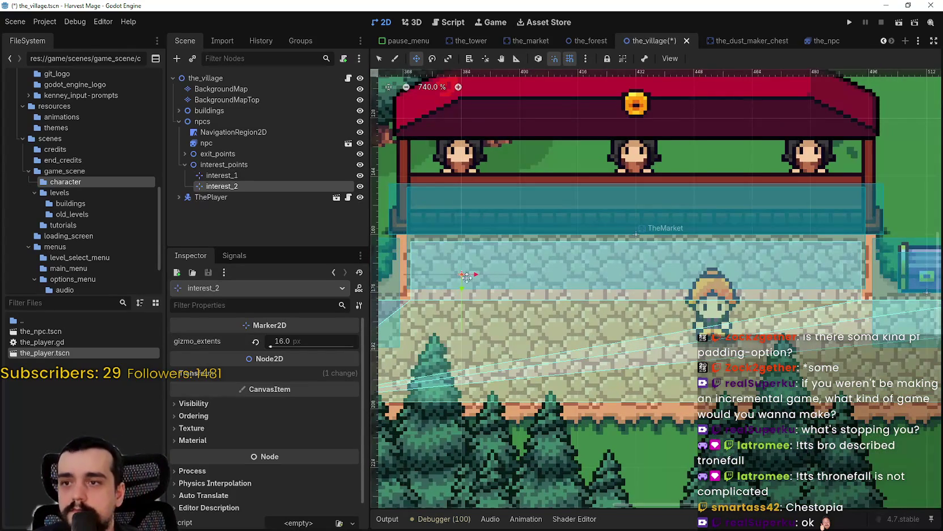
scroll(544, 284, "down", 3)
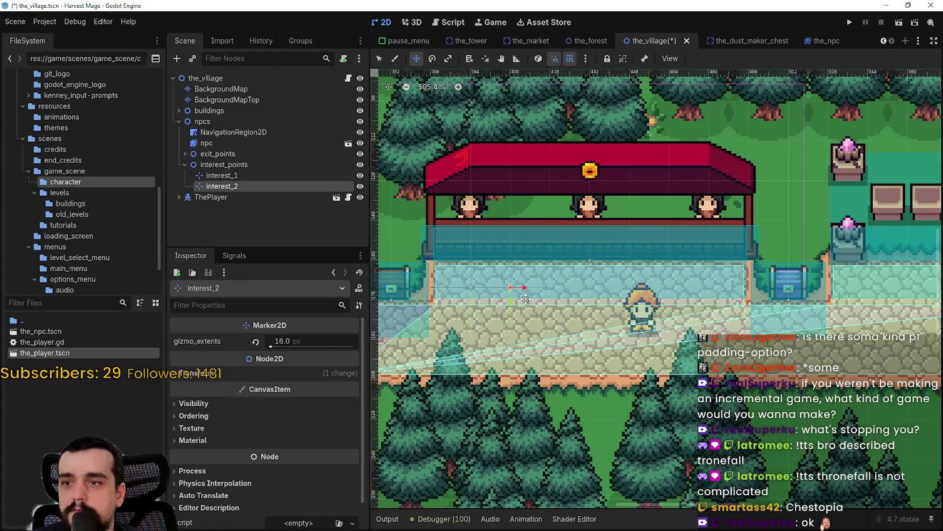
scroll(504, 284, "up", 3)
scroll(505, 283, "up", 3)
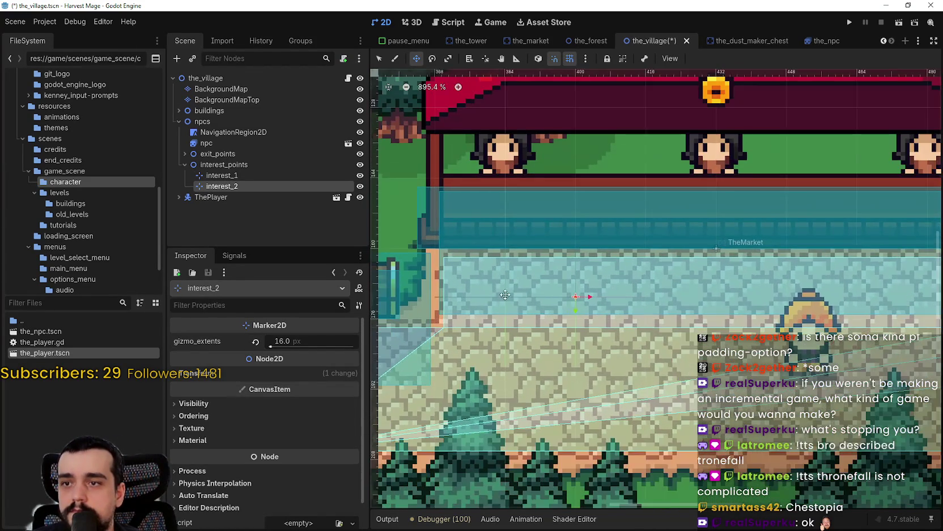
scroll(506, 299, "up", 1)
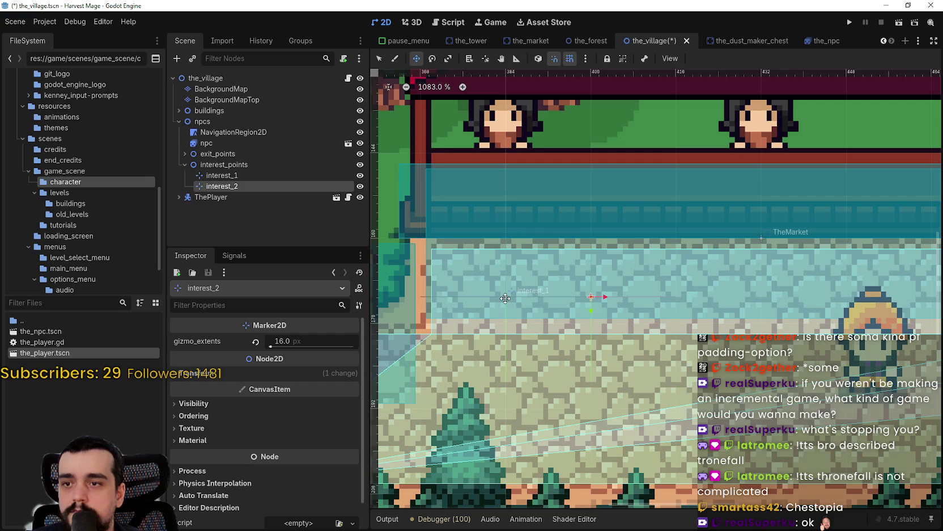
scroll(505, 298, "down", 3)
scroll(569, 334, "down", 4)
scroll(569, 334, "up", 5)
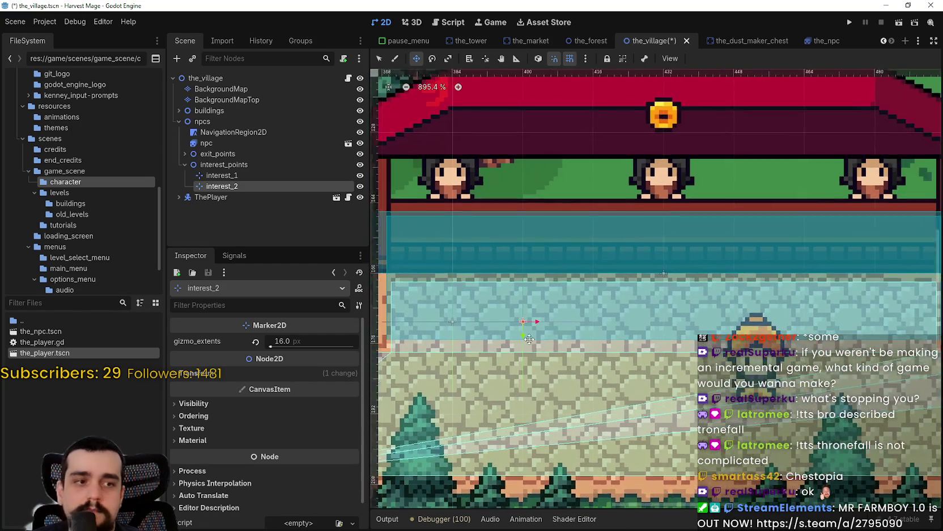
scroll(530, 339, "down", 3)
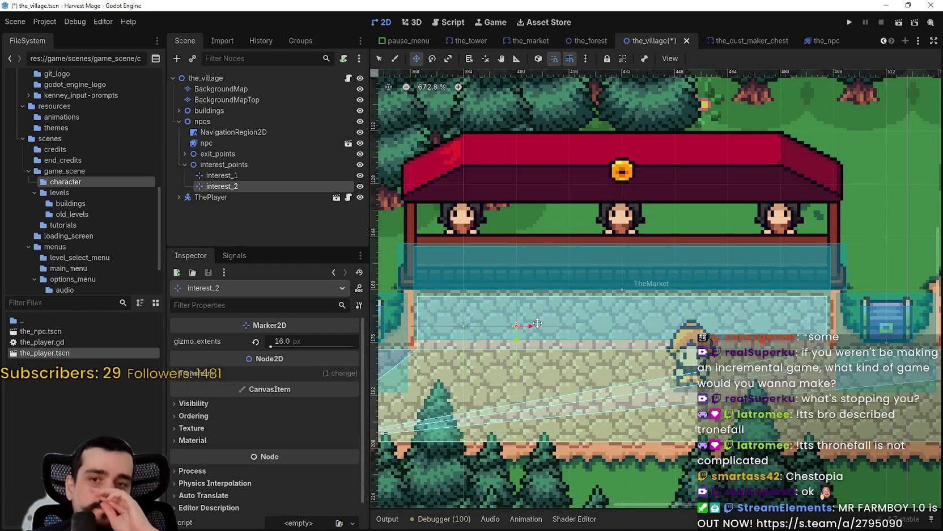
scroll(533, 328, "up", 4)
scroll(525, 329, "down", 4)
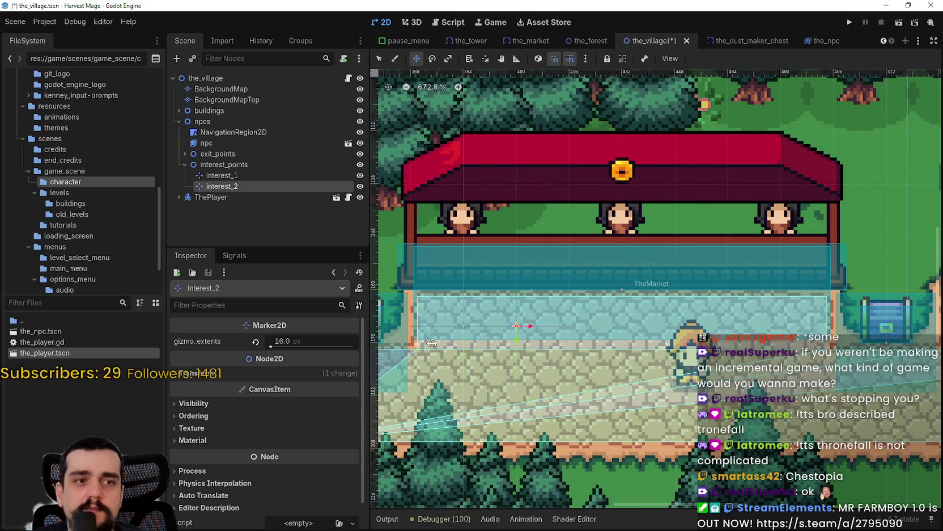
scroll(607, 329, "down", 2)
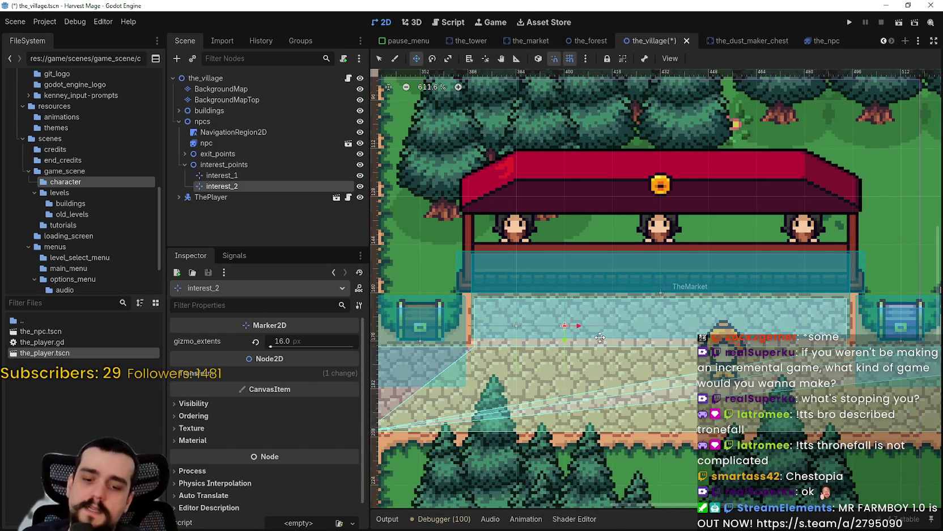
scroll(602, 339, "up", 2)
scroll(595, 327, "down", 6)
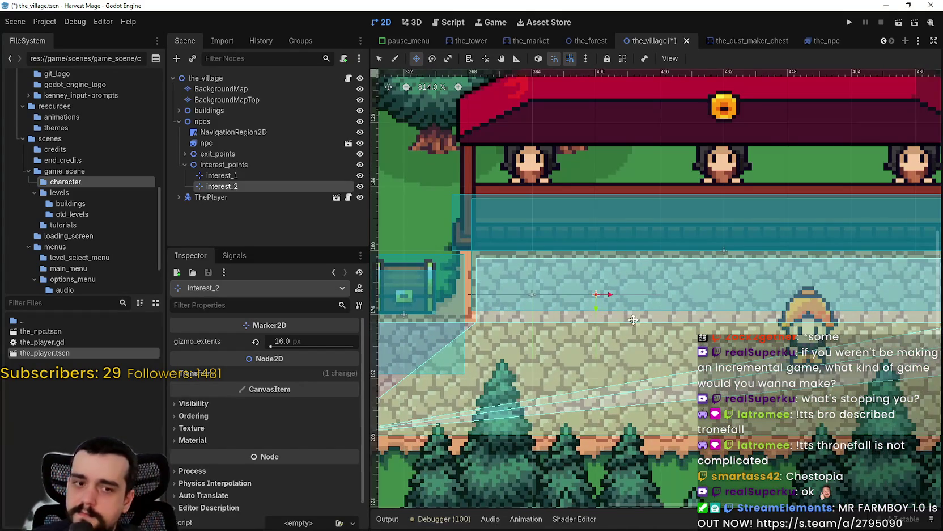
scroll(618, 328, "up", 6)
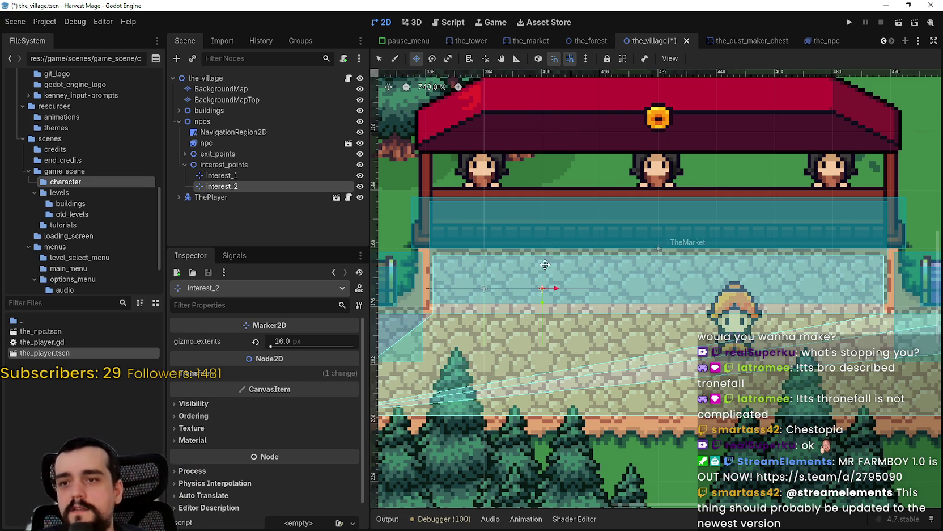
Create interest_3, interest_4 and interest_5, shifting each one step right along the stall
scroll(548, 261, "up", 4)
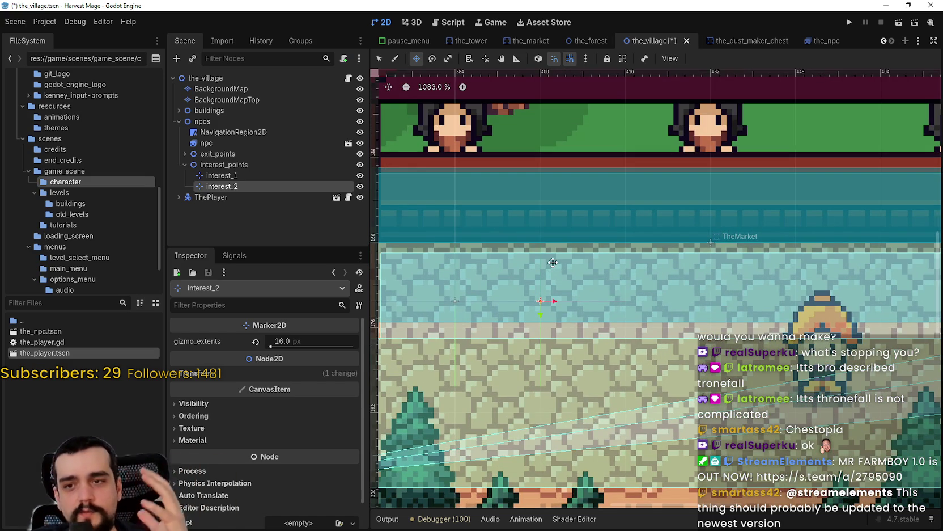
scroll(633, 246, "down", 10)
scroll(586, 293, "up", 11)
scroll(585, 293, "up", 1)
key("ctrl+d")
left_click_drag(590, 289, 681, 288)
scroll(682, 289, "down", 3)
key("ctrl+d")
left_click_drag(535, 297, 710, 305)
scroll(630, 297, "up", 2)
key("ctrl+d")
scroll(710, 305, "down", 3)
Create interest_6 through interest_8, pulling interest_8 back onto the marker row
scroll(710, 305, "right", 2)
key("ctrl+d")
left_click_drag(536, 303, 732, 306)
key("ctrl+d")
scroll(664, 313, "up", 2)
key("ctrl+d")
left_click_drag(668, 301, 747, 297)
scroll(744, 297, "down", 6)
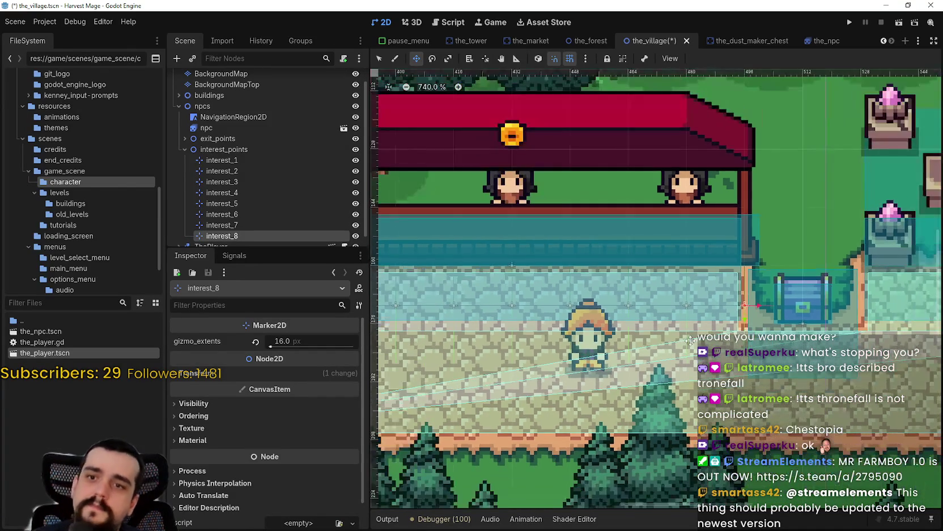
scroll(681, 312, "left", 3)
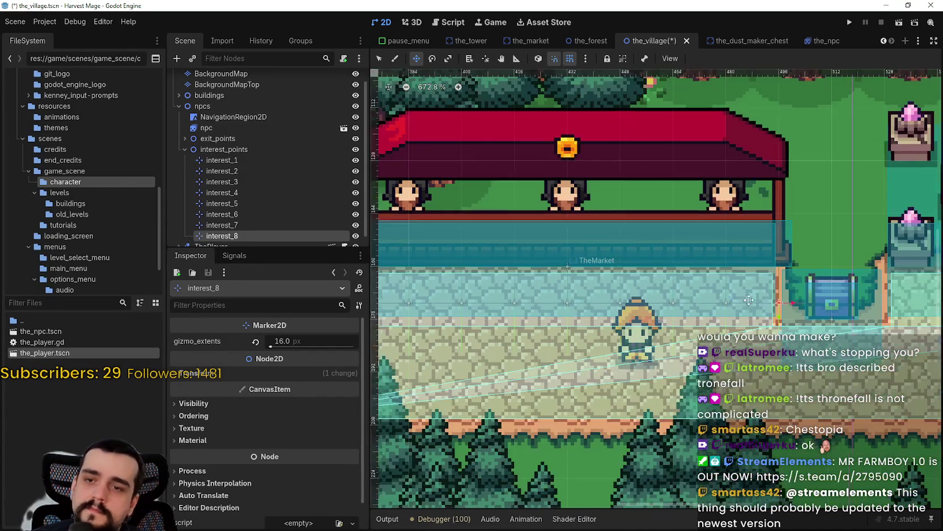
scroll(873, 315, "up", 4)
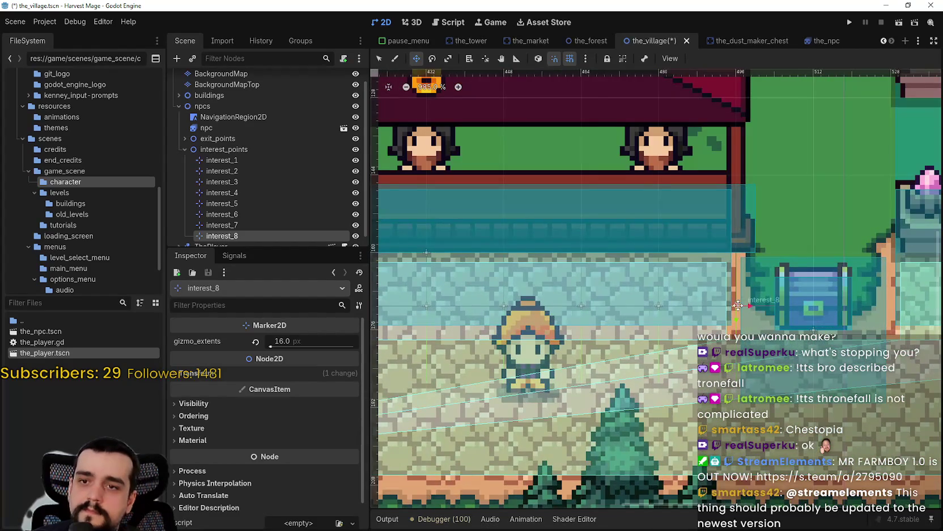
left_click_drag(742, 307, 665, 264)
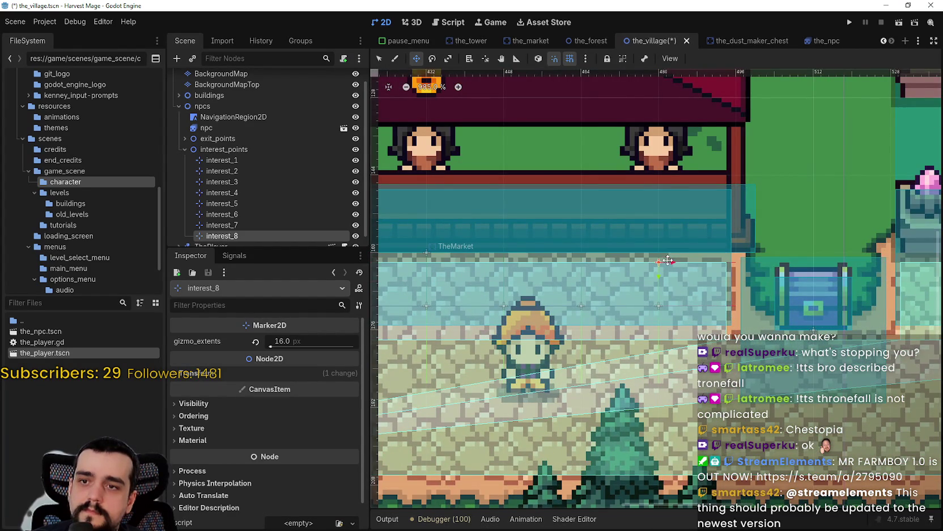
scroll(747, 271, "up", 2)
scroll(747, 271, "down", 2)
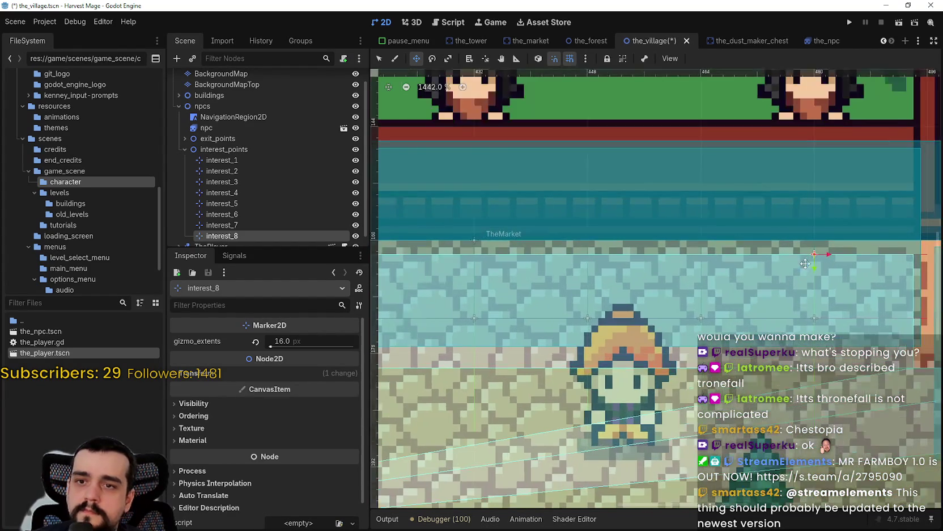
Add interest_9, moved one grid step left, and interest_10
key("ctrl+d")
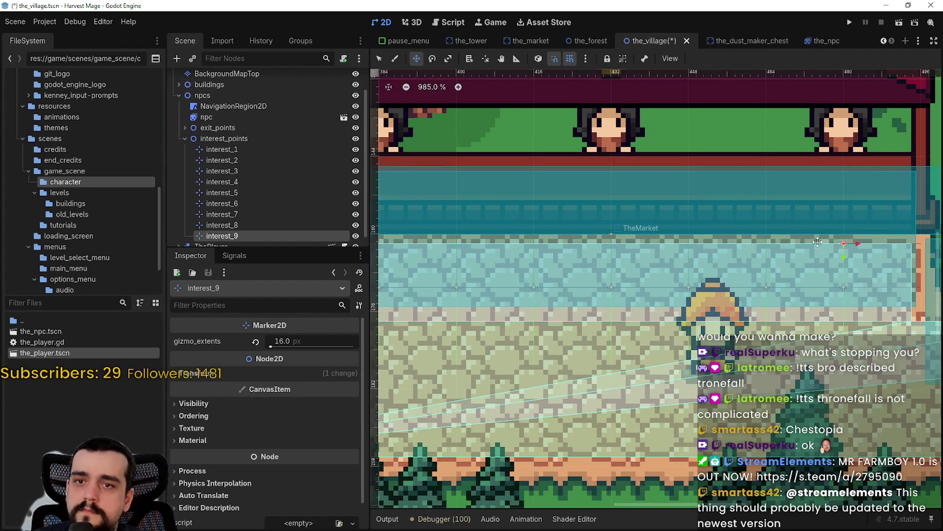
left_click_drag(843, 244, 697, 250)
key("ctrl+d")
scroll(691, 247, "up", 2)
scroll(696, 249, "up", 2)
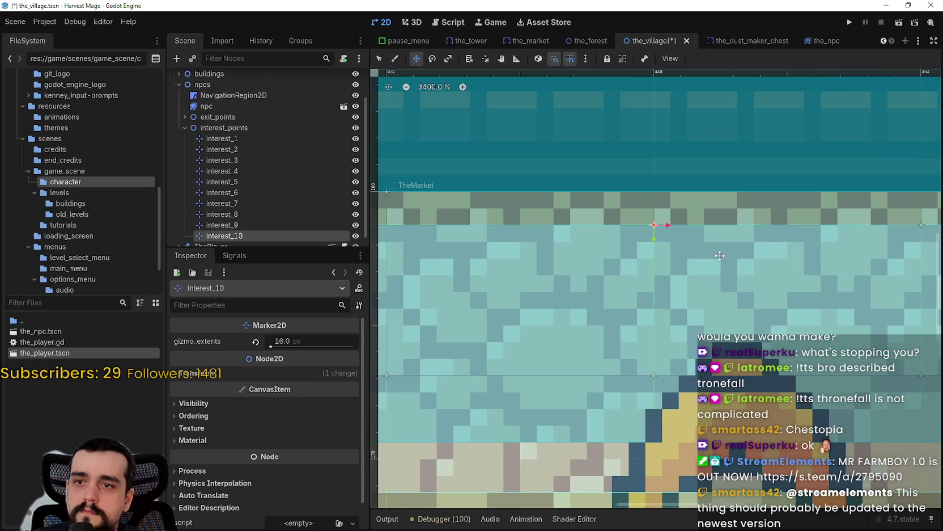
scroll(717, 247, "down", 1)
scroll(717, 248, "down", 6)
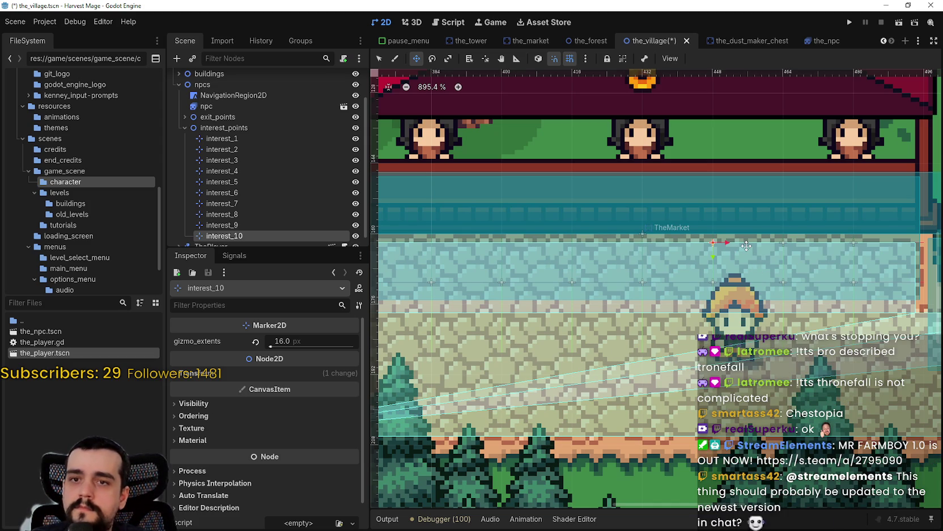
scroll(737, 272, "up", 2)
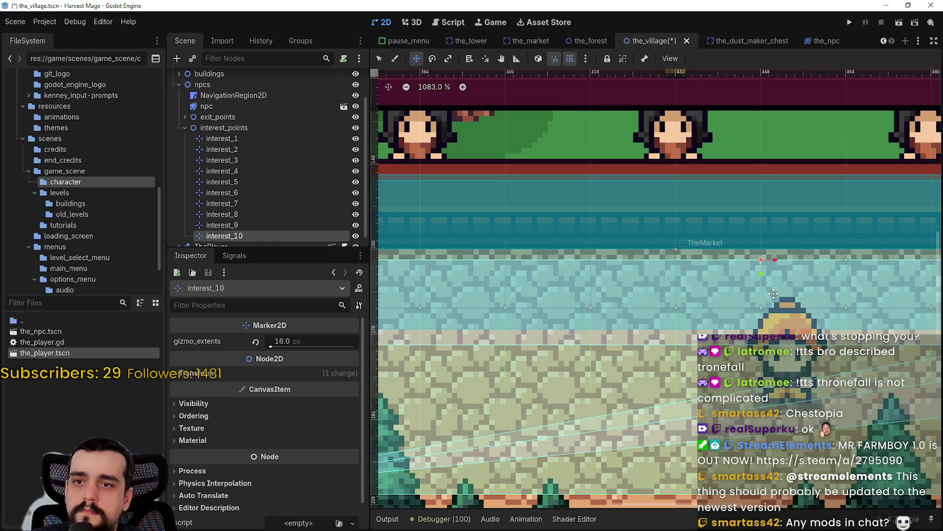
Duplicate markers into interest_11, interest_12 and interest_13, shifting each 16 px left
key("ctrl+d")
left_click_drag(761, 259, 670, 259)
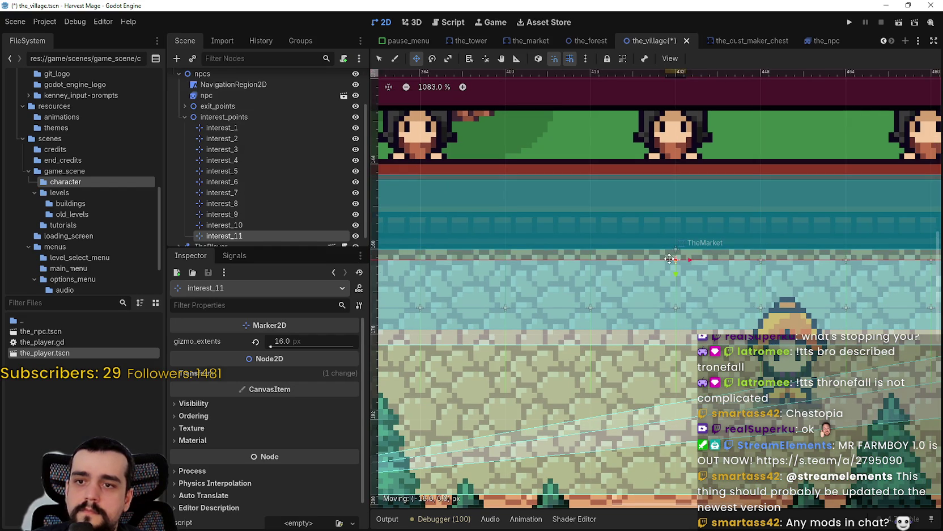
scroll(670, 259, "left", 3)
key("ctrl+d")
mouse_move(811, 256)
left_mouse_down()
mouse_move(646, 255)
mouse_move(623, 278)
mouse_move(584, 292)
left_mouse_up()
key("ctrl+d")
key("ctrl+d")
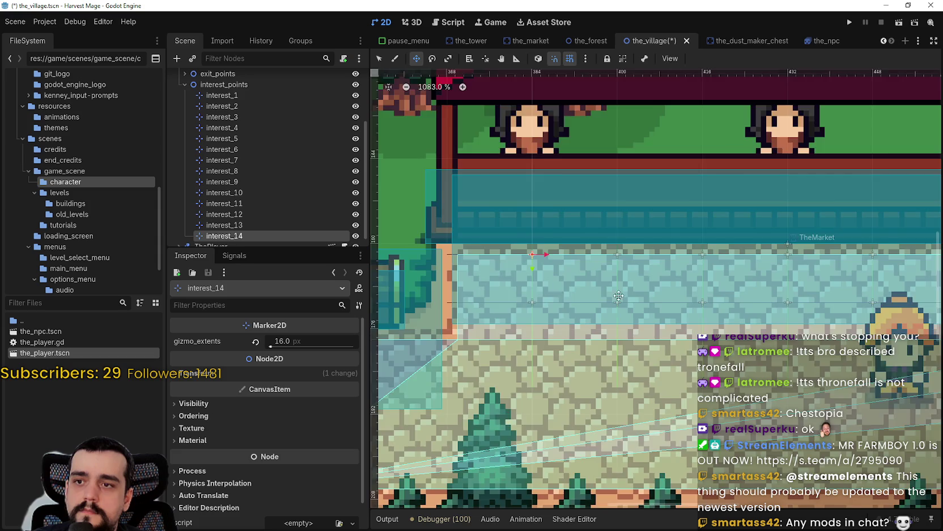
scroll(583, 294, "down", 3)
scroll(725, 340, "down", 3)
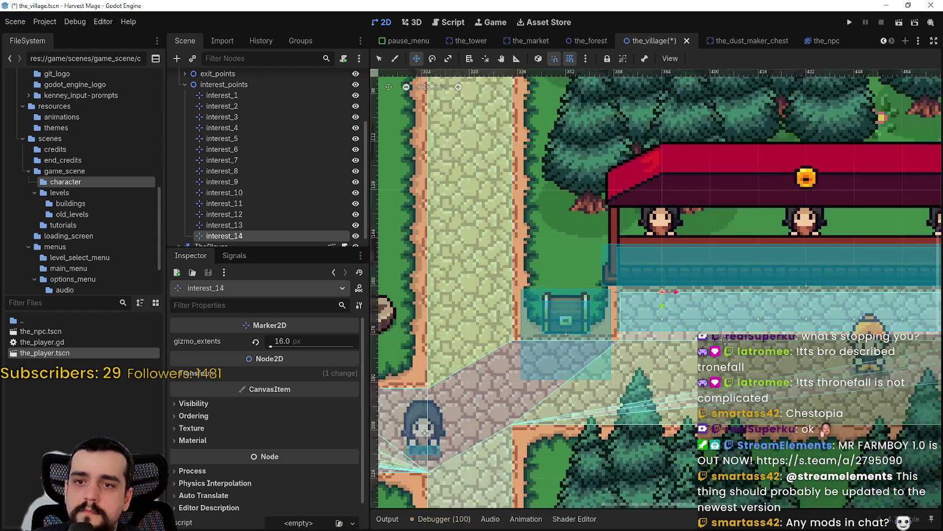
scroll(737, 340, "down", 3)
scroll(760, 340, "up", 1)
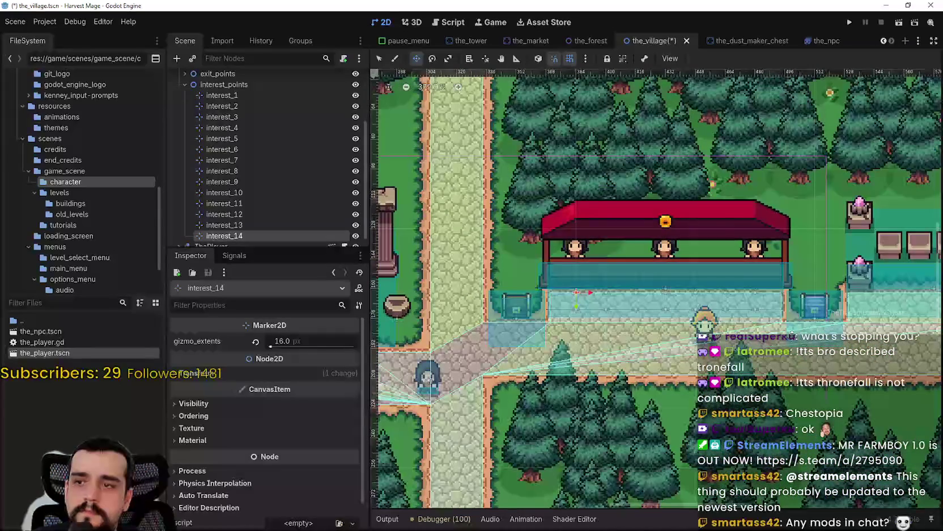
scroll(798, 313, "up", 1)
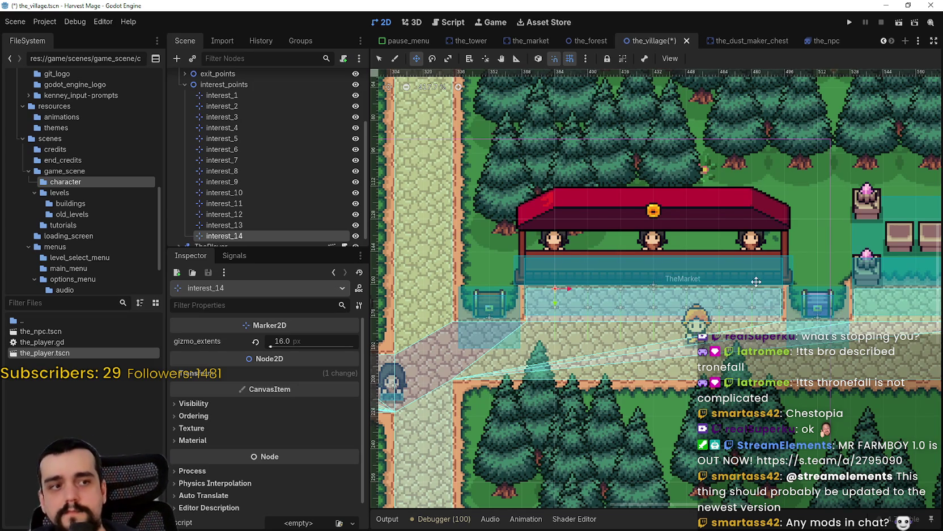
scroll(800, 309, "down", 2)
Save the_village scene
key("ctrl+s")
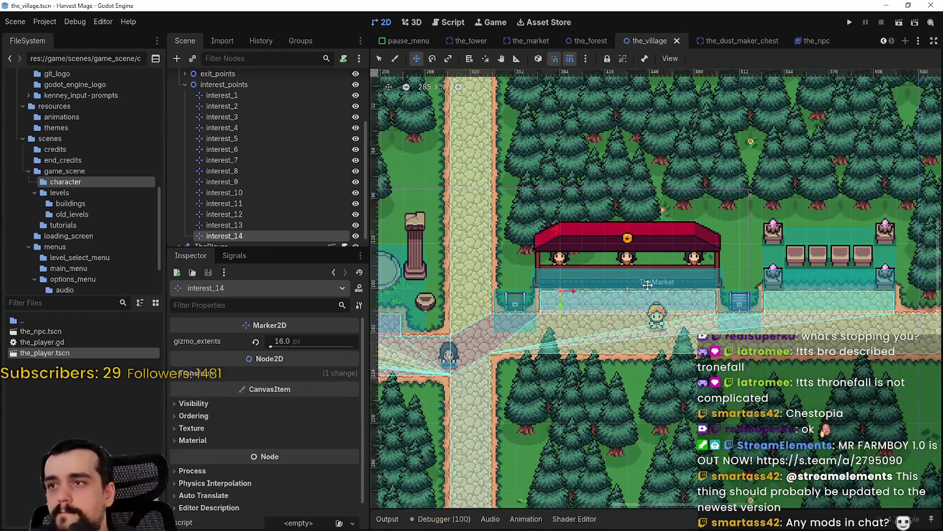
scroll(657, 312, "up", 2)
scroll(544, 312, "up", 5)
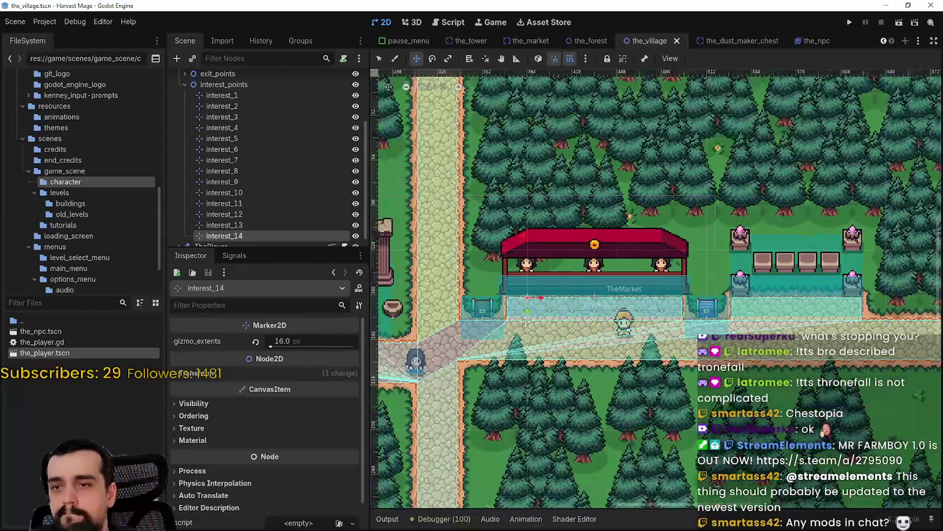
scroll(543, 312, "down", 2)
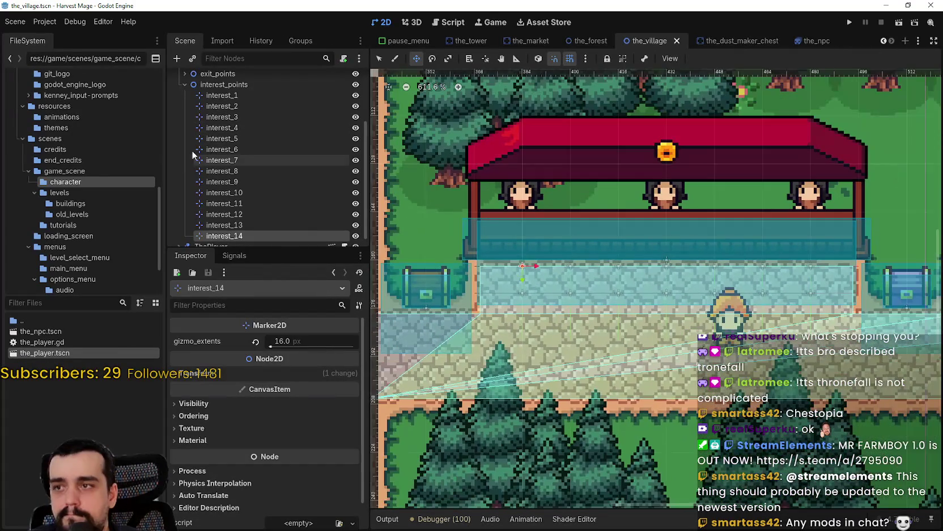
scroll(657, 354, "down", 1)
scroll(659, 355, "down", 1)
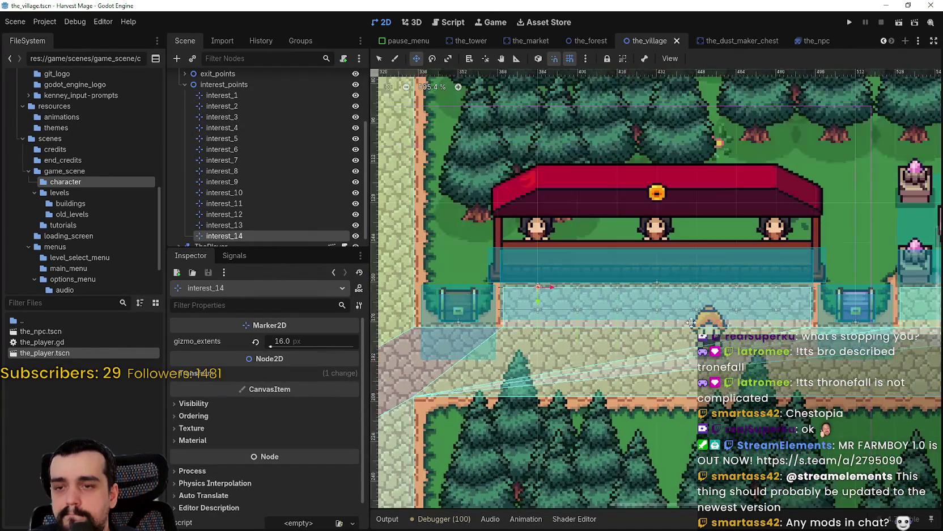
scroll(685, 319, "up", 1)
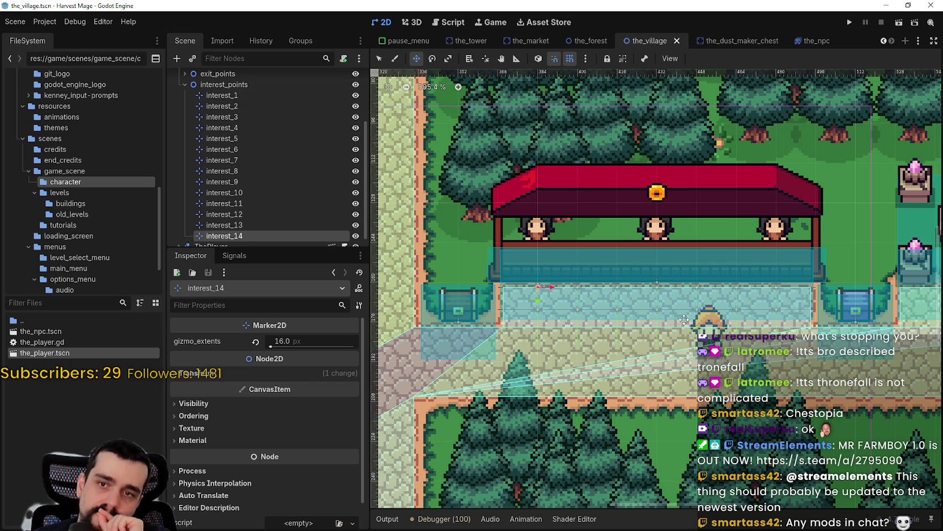
Undo the extra duplicate markers beyond interest_8
key("ctrl+z")
key("ctrl+z")
key("ctrl+z")
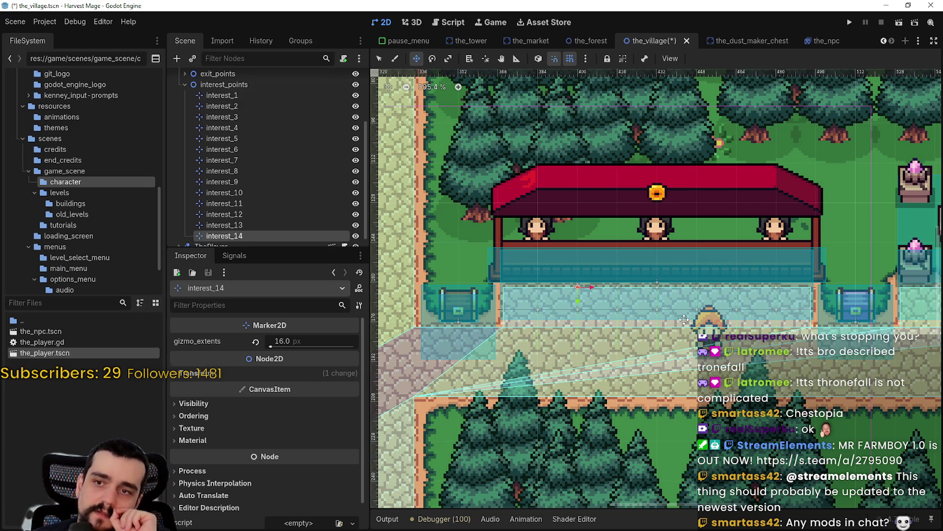
key("ctrl+z")
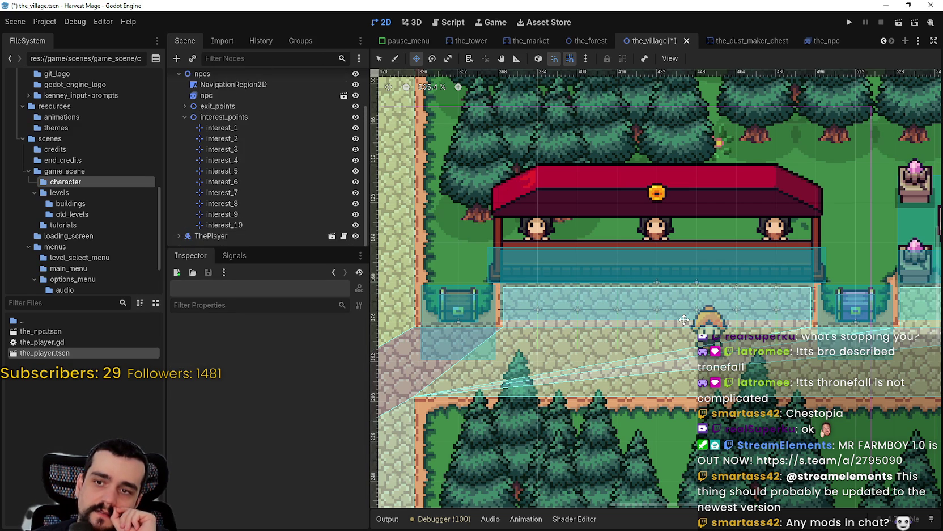
key("ctrl+z")
key("ctrl+z")
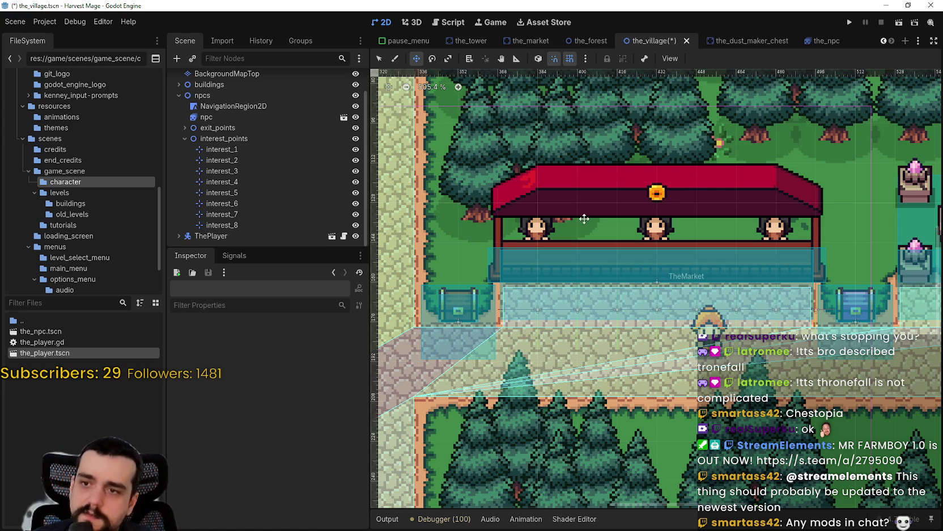
Select interest_1 through interest_8 in turn to check each marker's placement
left_click(231, 149)
left_click(234, 161)
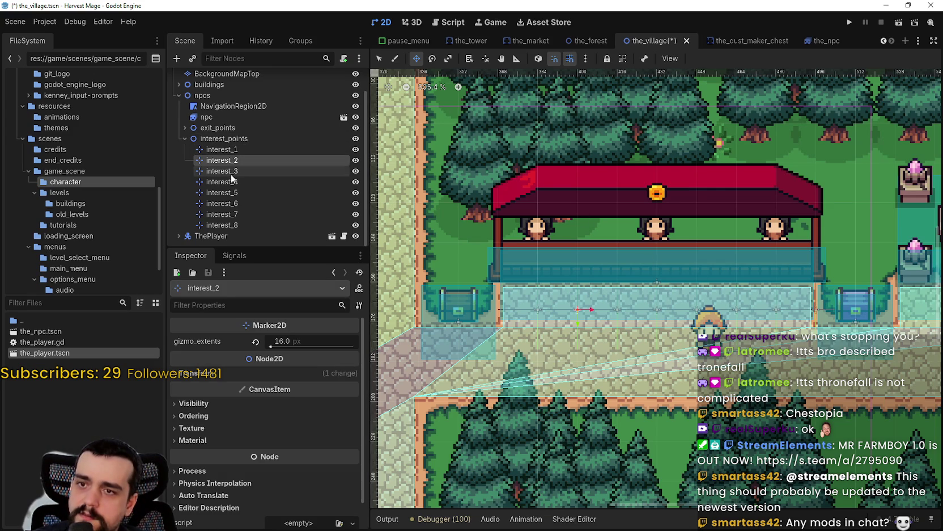
left_click(234, 171)
left_click(233, 183)
left_click(228, 195)
left_click(227, 204)
left_click(233, 214)
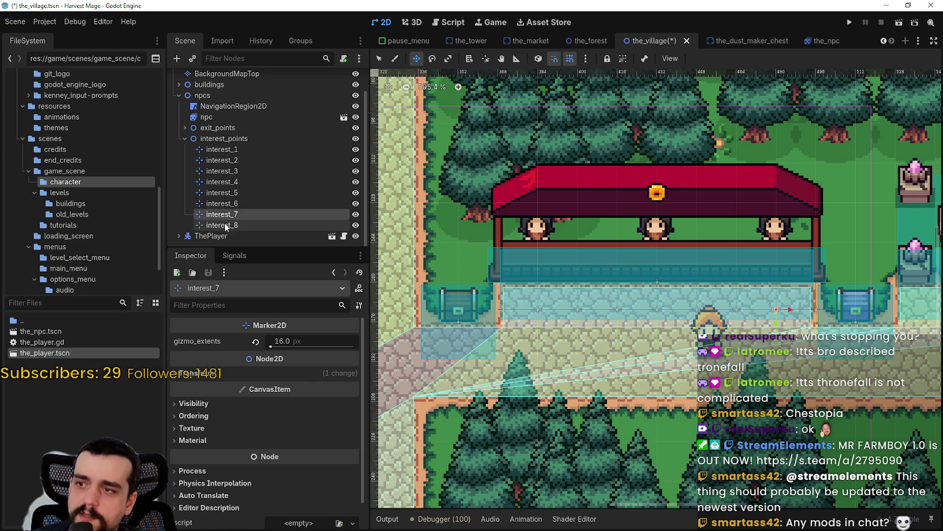
left_click(224, 225)
scroll(730, 300, "up", 1)
Save the_village.tscn with Ctrl+S
key("ctrl+s")
scroll(514, 309, "up", 7)
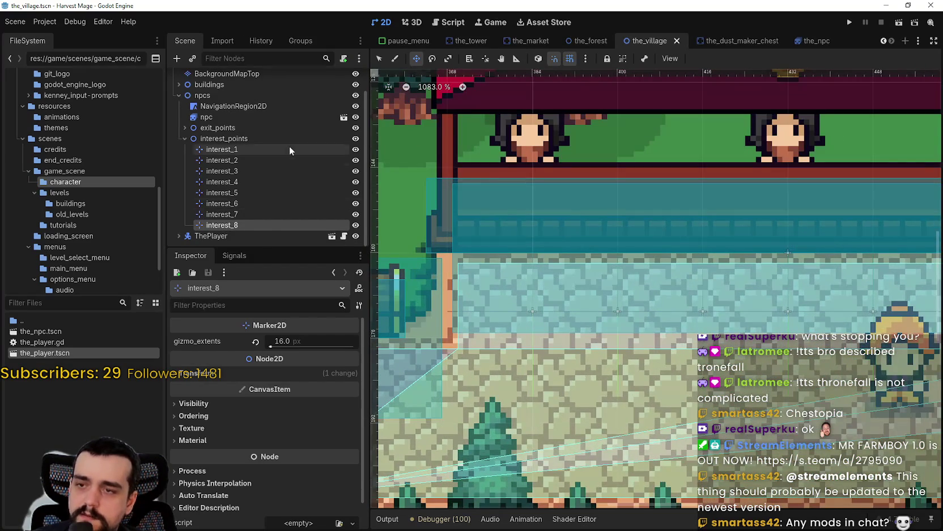
scroll(575, 336, "up", 2)
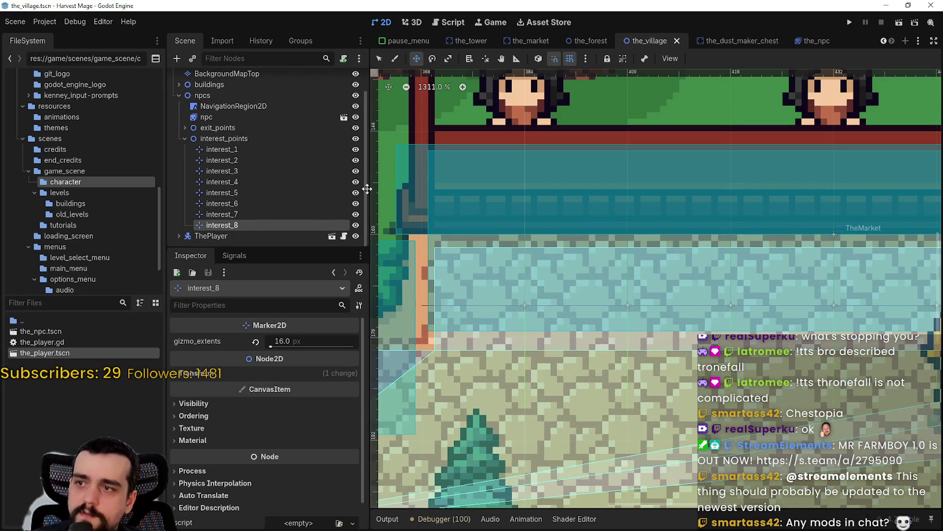
Select interest_1 and zoom in on its position
left_click(221, 149)
scroll(602, 370, "down", 8)
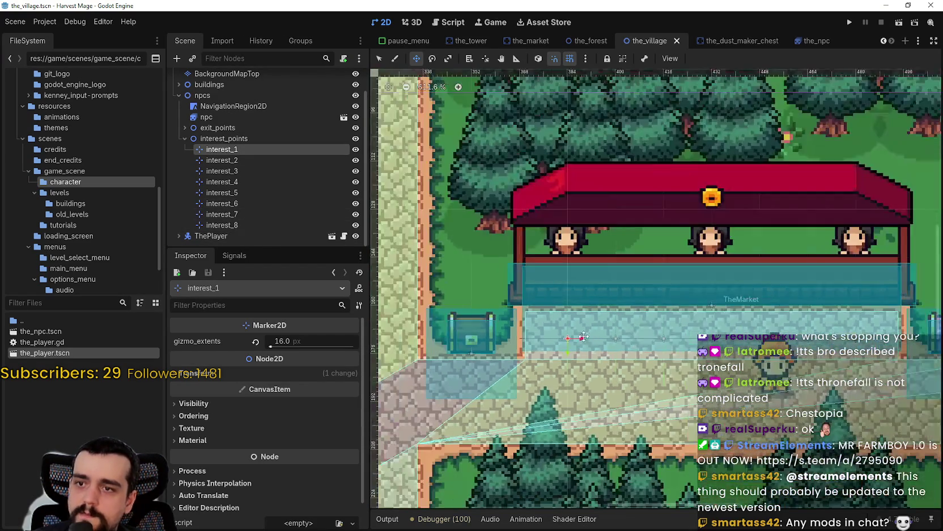
scroll(591, 337, "up", 2)
scroll(552, 342, "up", 3)
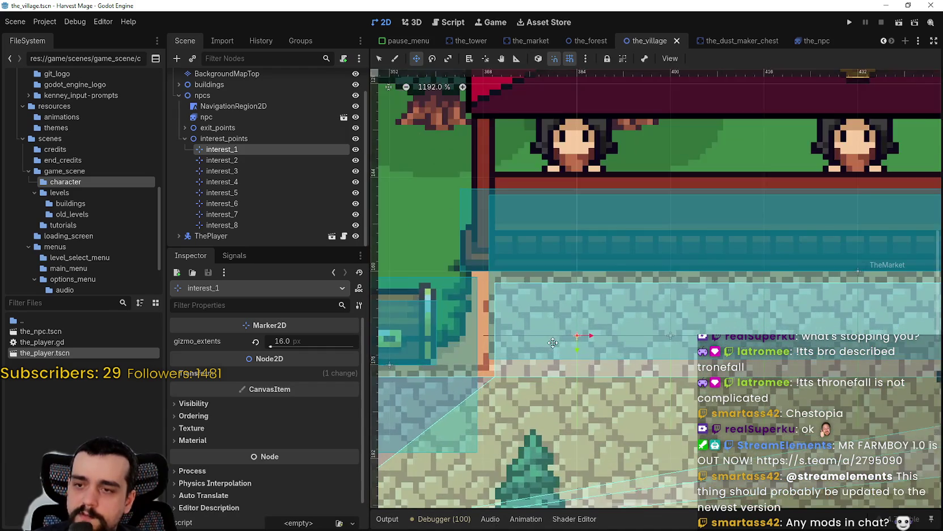
scroll(553, 343, "up", 2)
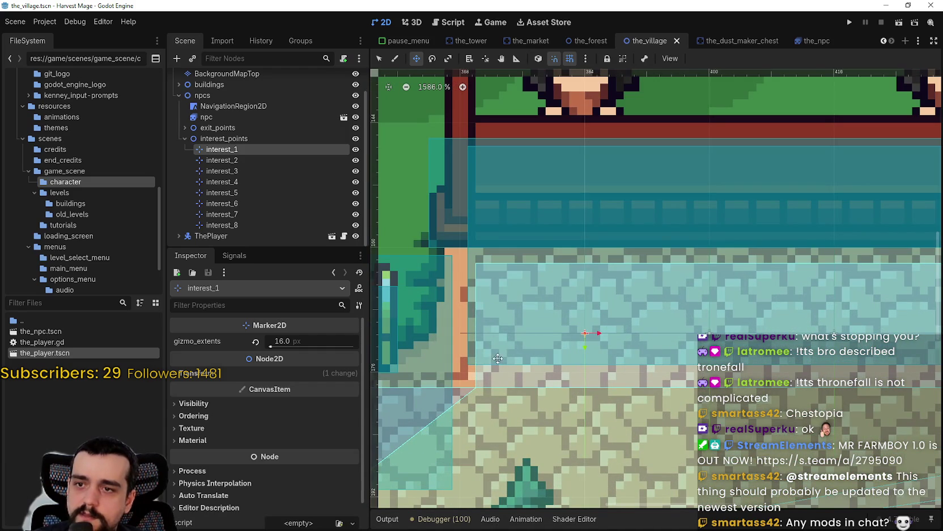
scroll(652, 311, "down", 3)
scroll(626, 307, "up", 5)
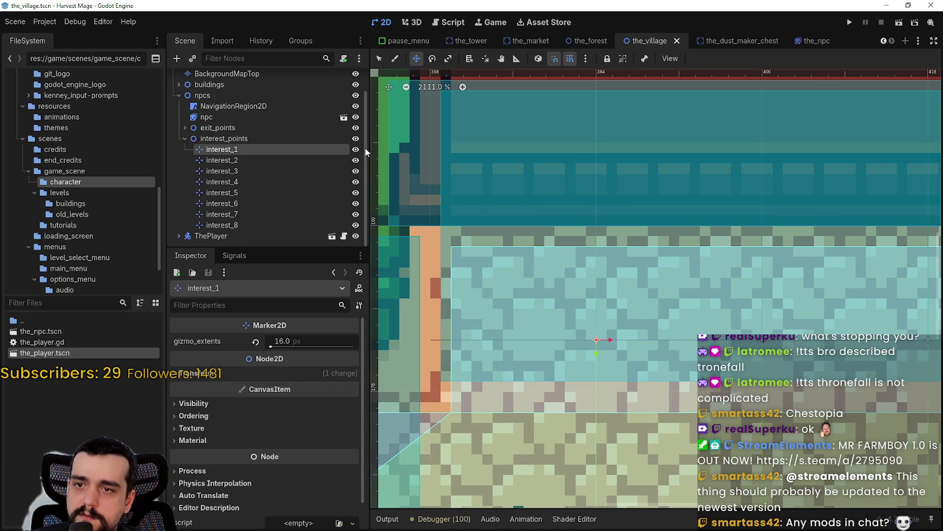
Switch to the Select tool and inspect the markers without moving them
left_click(378, 59)
scroll(594, 337, "up", 2)
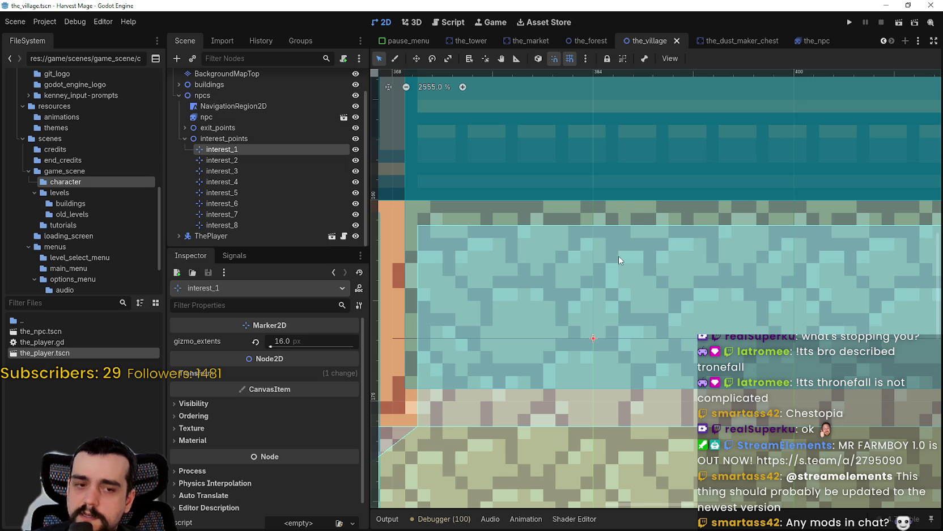
scroll(619, 255, "down", 5)
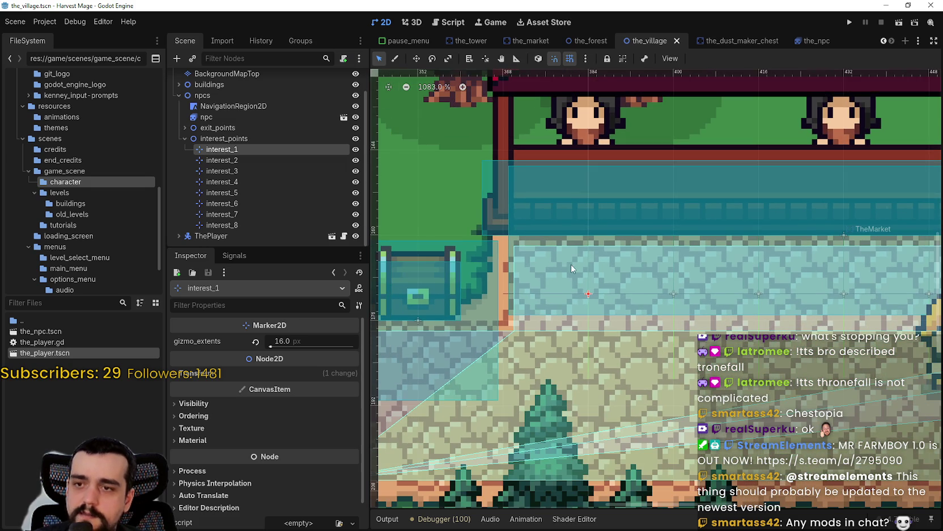
scroll(562, 262, "down", 2)
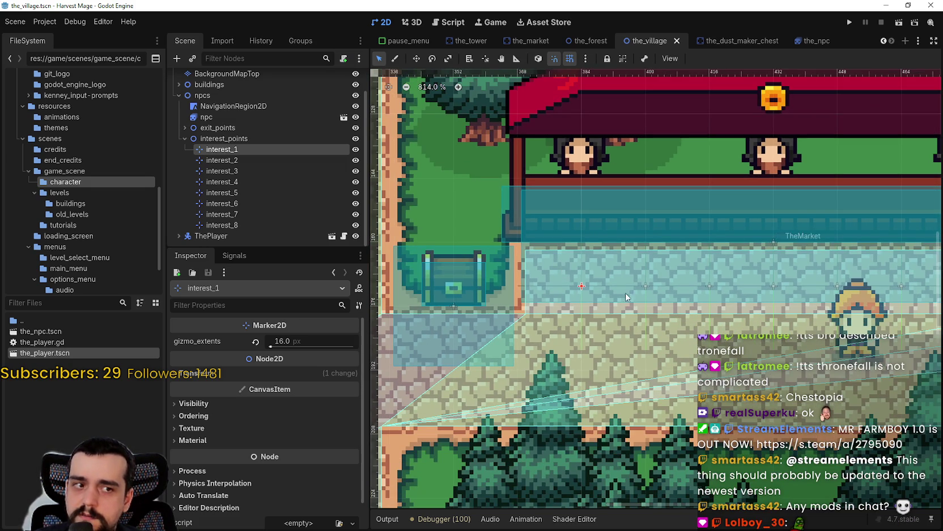
scroll(606, 263, "down", 2)
scroll(586, 299, "up", 3)
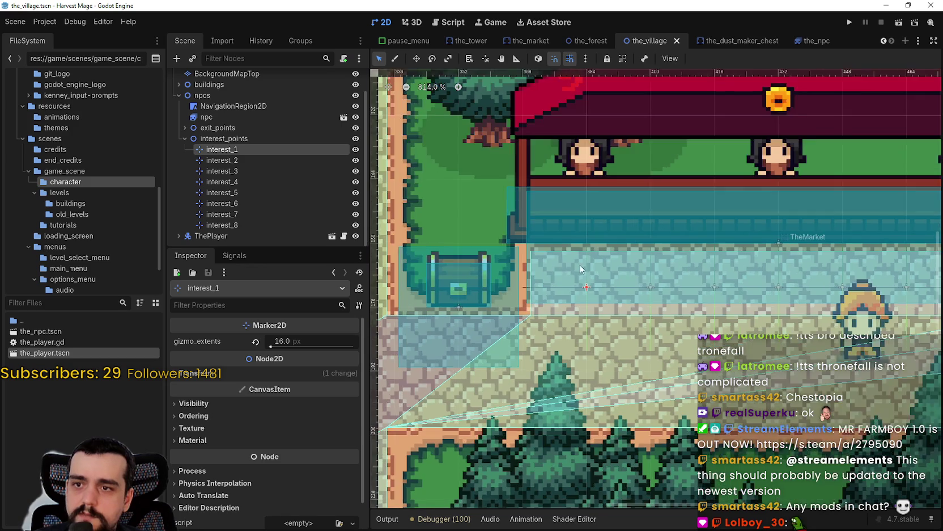
scroll(585, 299, "down", 3)
scroll(578, 299, "up", 5)
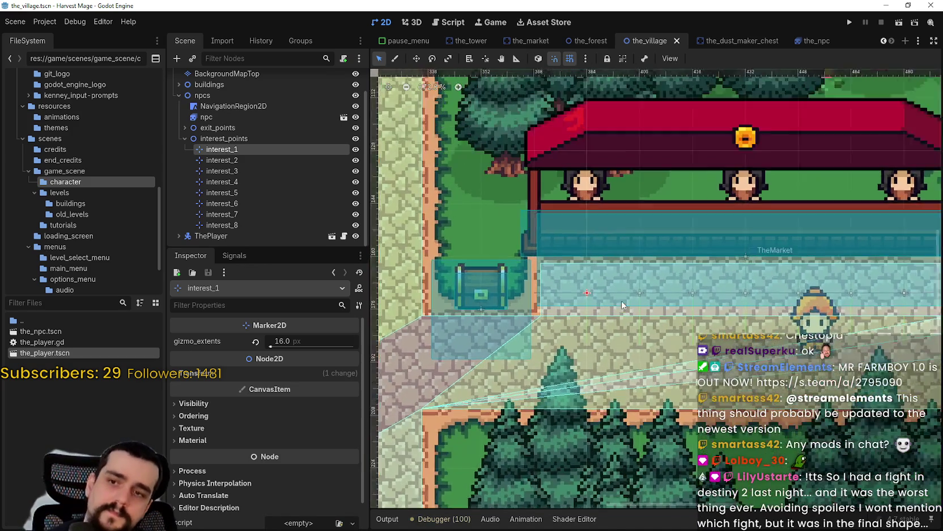
scroll(577, 300, "up", 3)
scroll(578, 292, "up", 3)
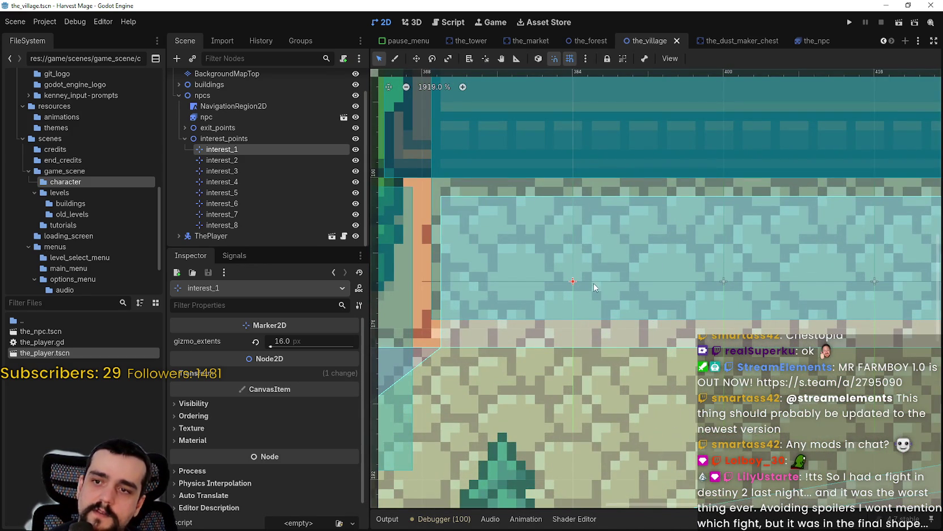
scroll(562, 250, "down", 5)
scroll(562, 250, "down", 4)
scroll(562, 250, "up", 3)
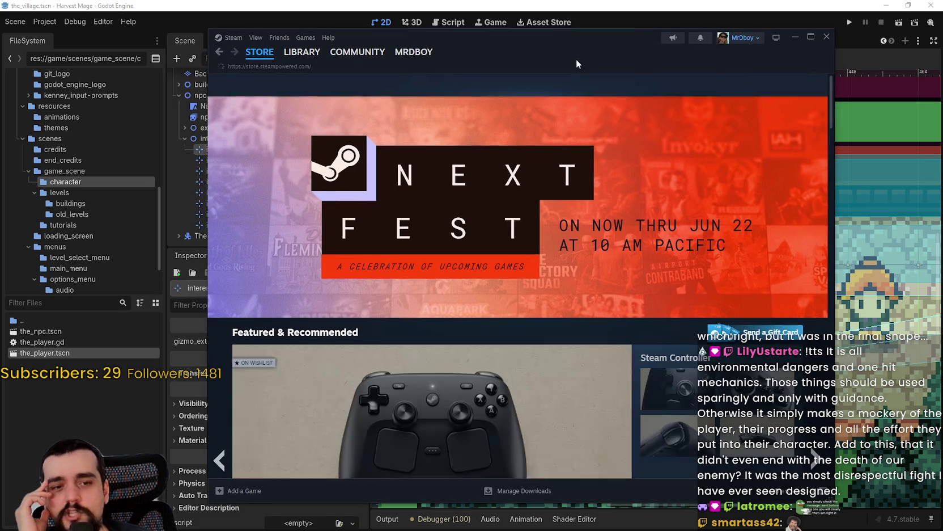
Click into the Steam store search field
left_click(648, 86)
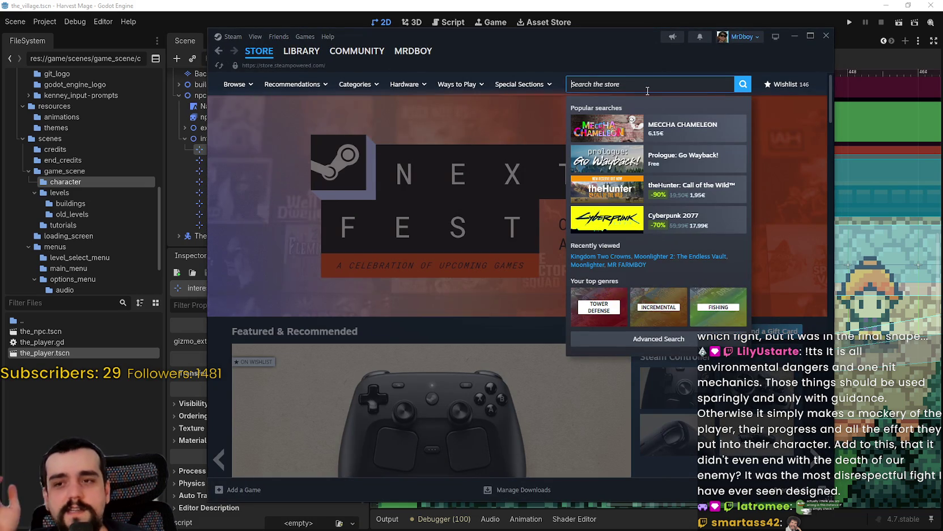
Search the store for 'desti' and open the Destiny 2 page
type("desti")
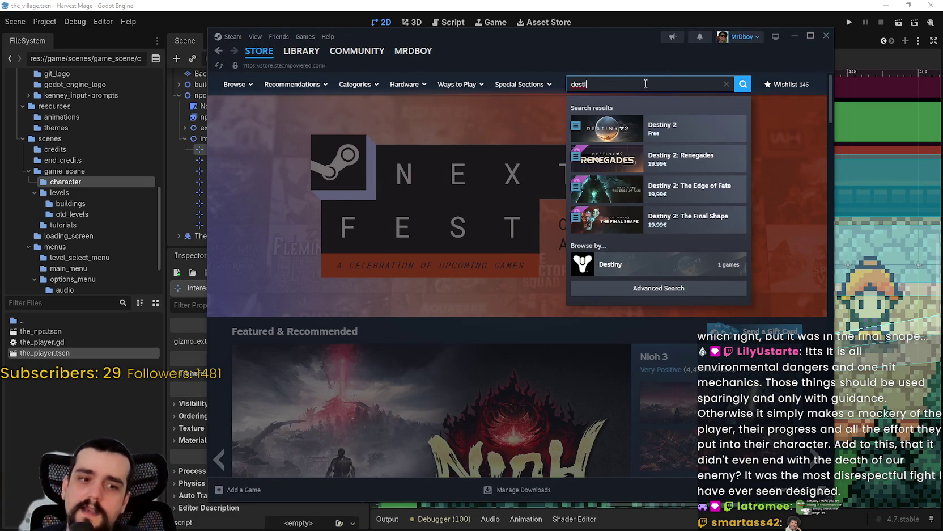
left_click(675, 129)
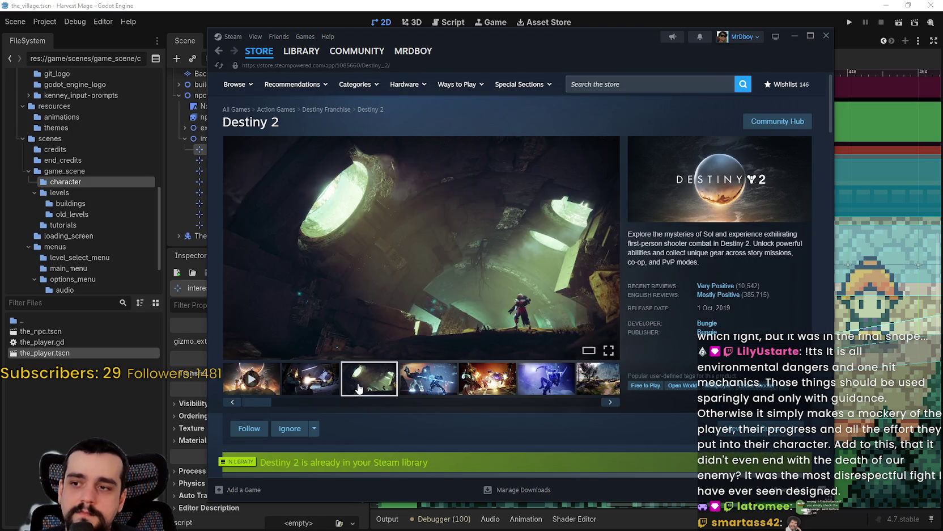
scroll(369, 378, "down", 12)
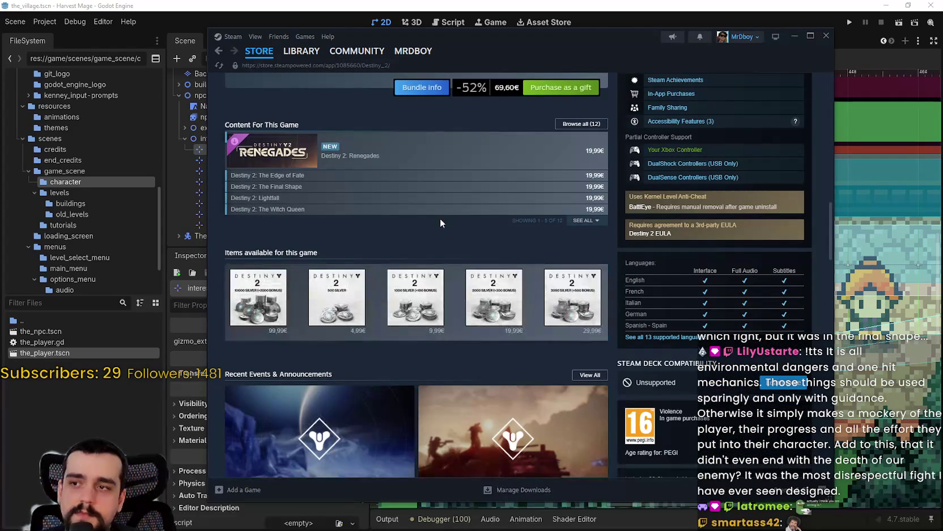
Browse all Destiny 2 content and open the Shadowkeep Pack page
left_click(583, 220)
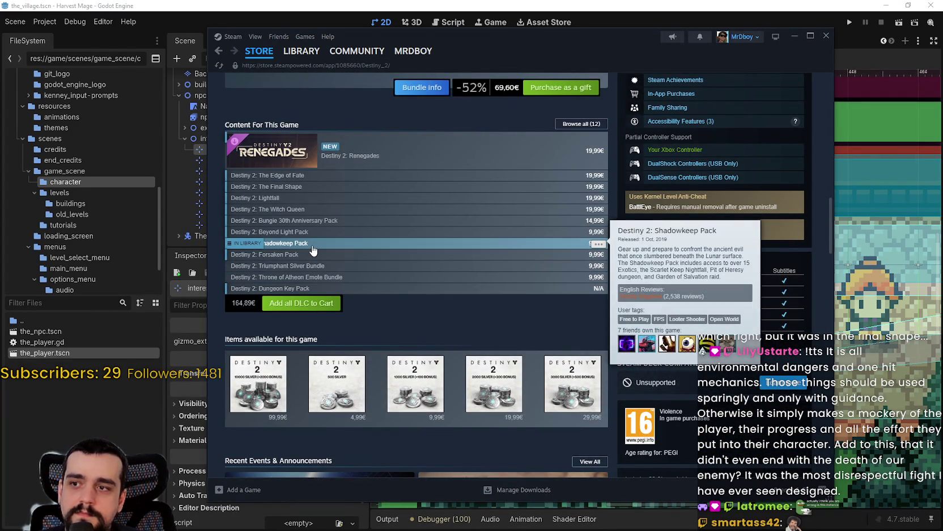
mouse_move(315, 255)
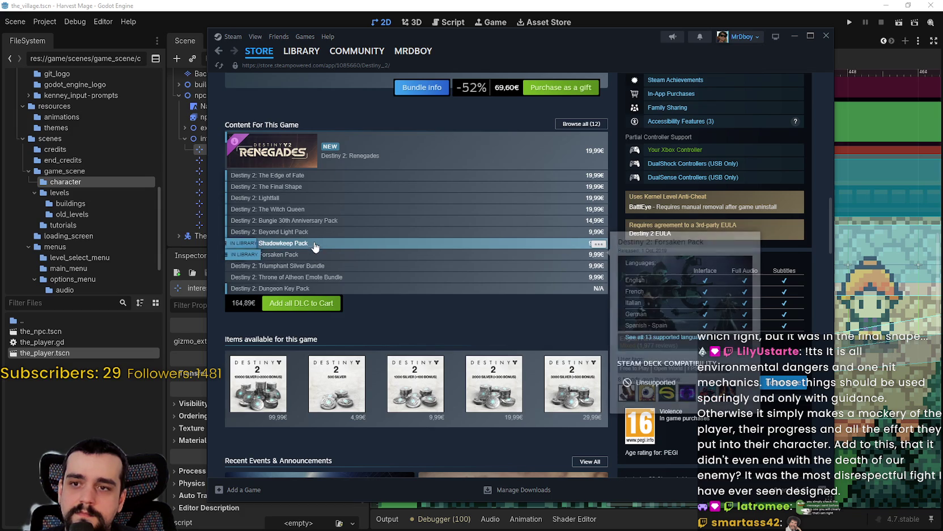
left_click(319, 248)
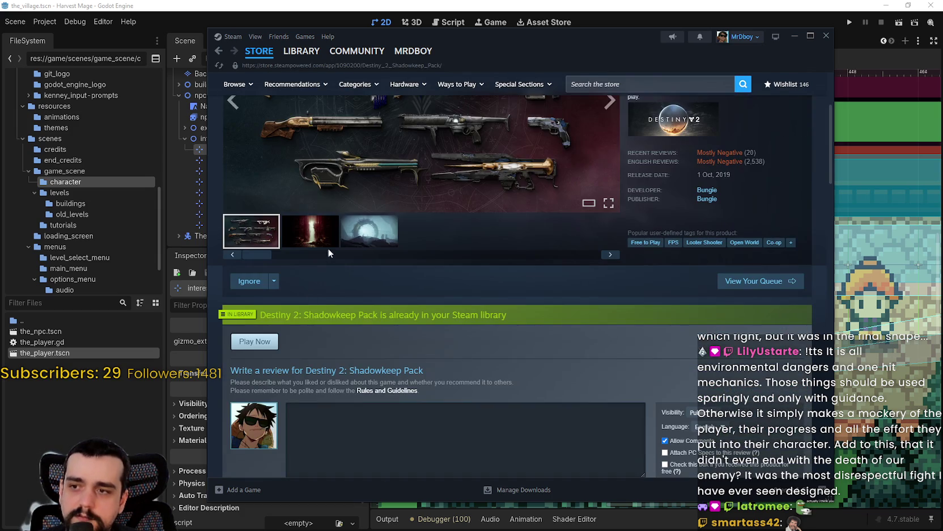
View more Shadowkeep Pack screenshots and scroll through its description
left_click(327, 248)
left_click(353, 240)
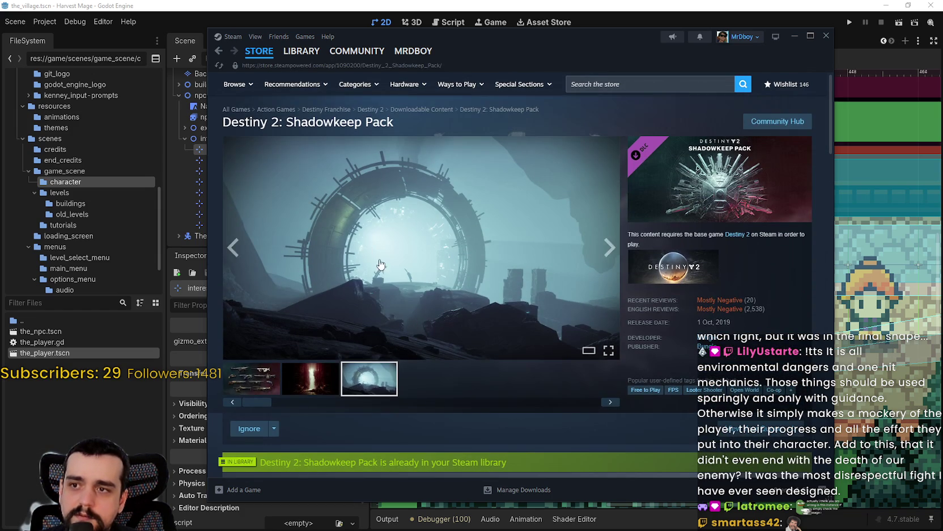
scroll(345, 369, "down", 4)
scroll(345, 369, "down", 10)
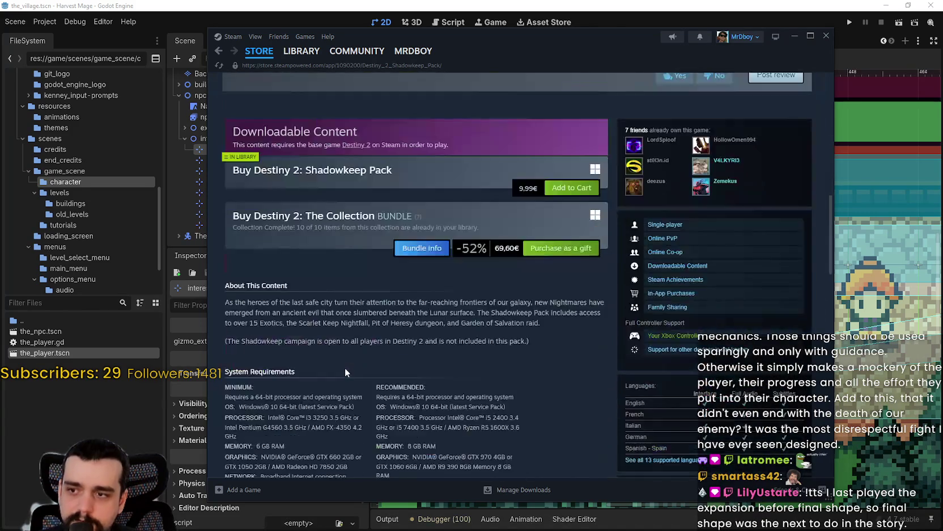
Return to the Destiny 2 store page via its link
scroll(442, 374, "up", 15)
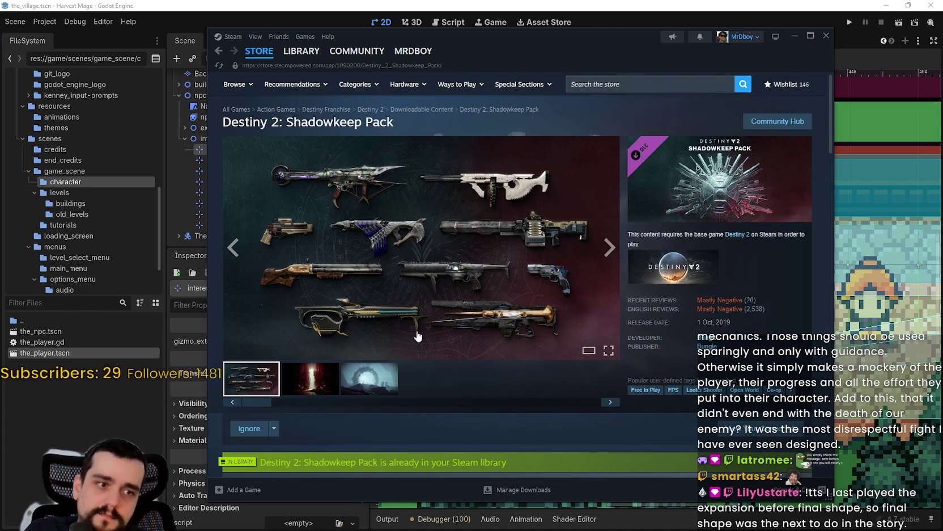
left_click(218, 51)
scroll(518, 254, "up", 10)
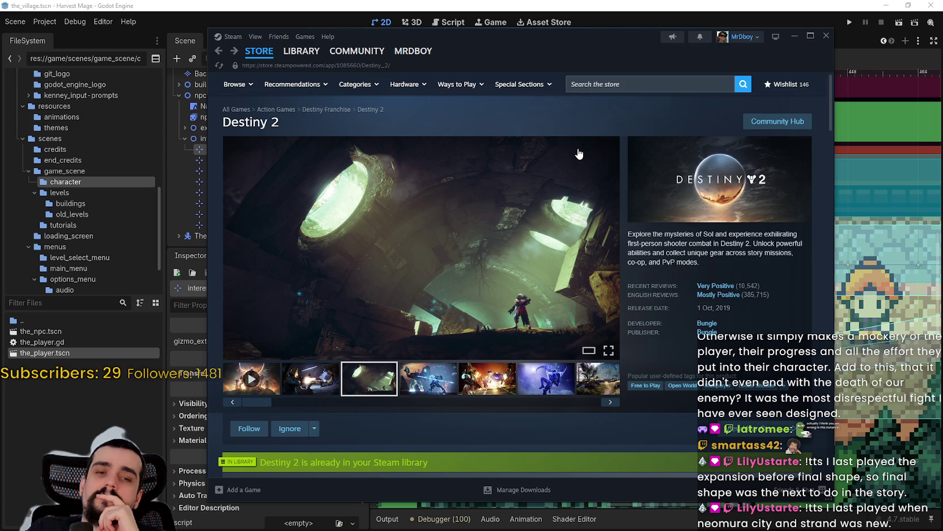
Browse the Destiny 2 screenshot gallery from the forest shot through the mech shot to the vehicles shot
scroll(519, 298, "down", 10)
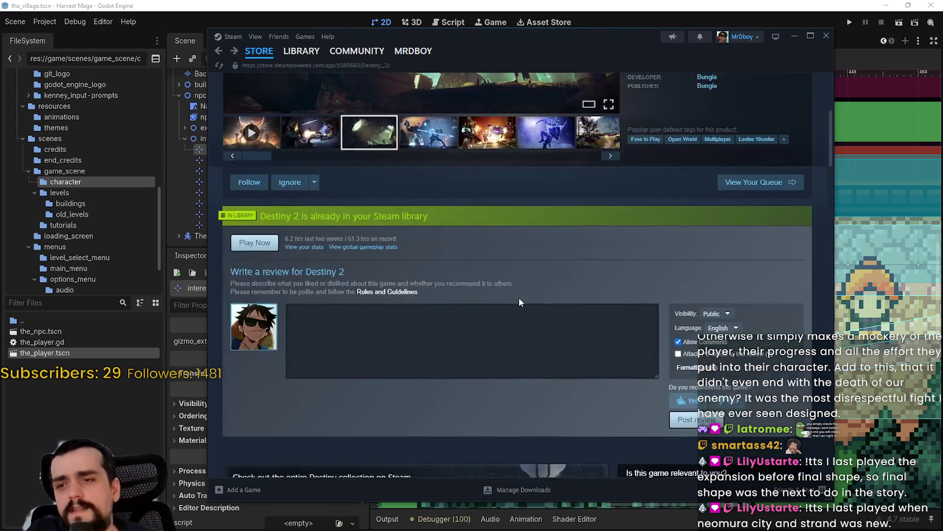
scroll(396, 301, "down", 5)
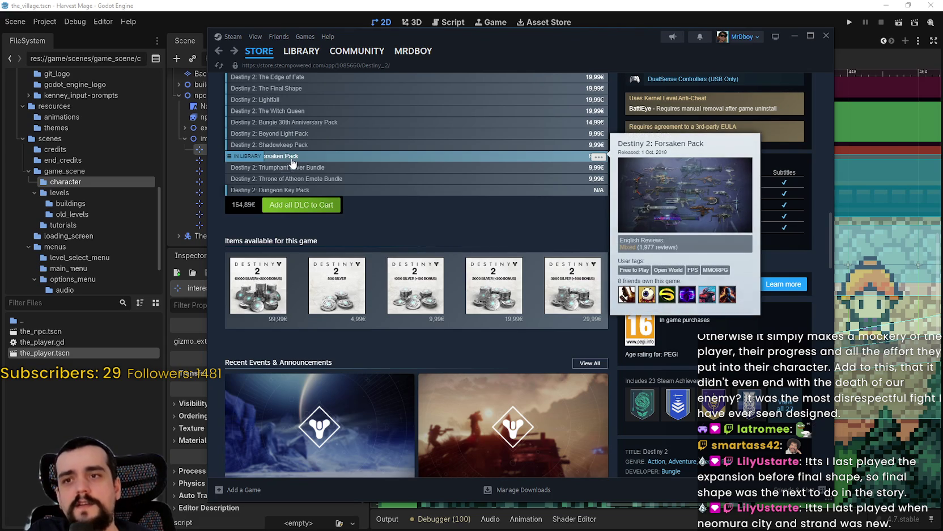
mouse_move(299, 169)
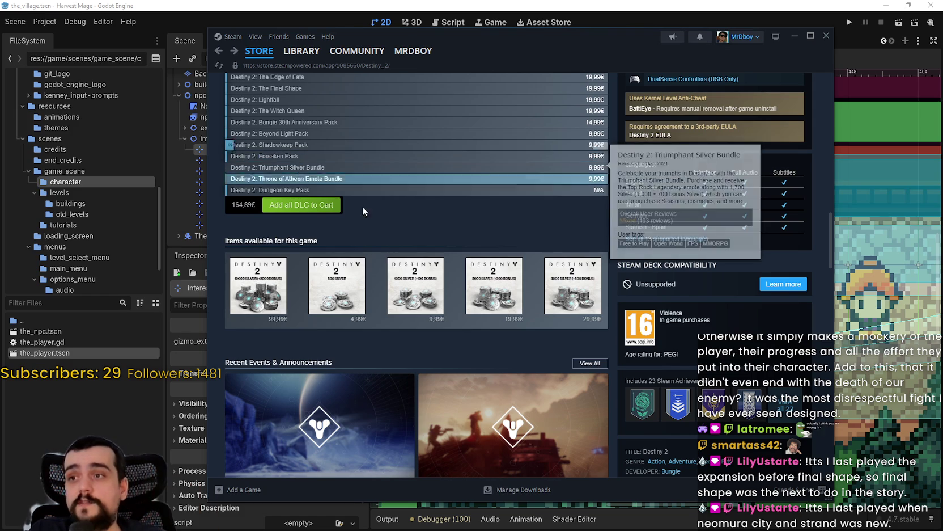
scroll(386, 219, "up", 15)
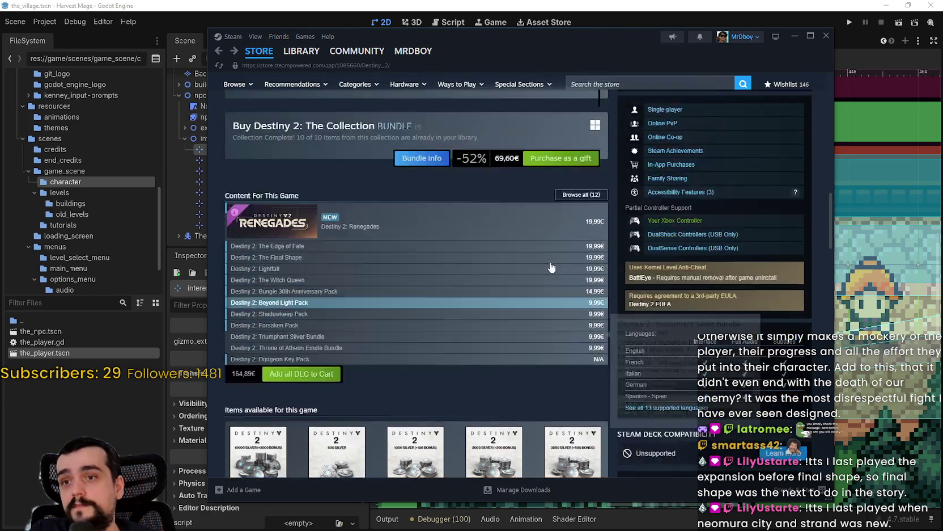
scroll(558, 258, "up", 1)
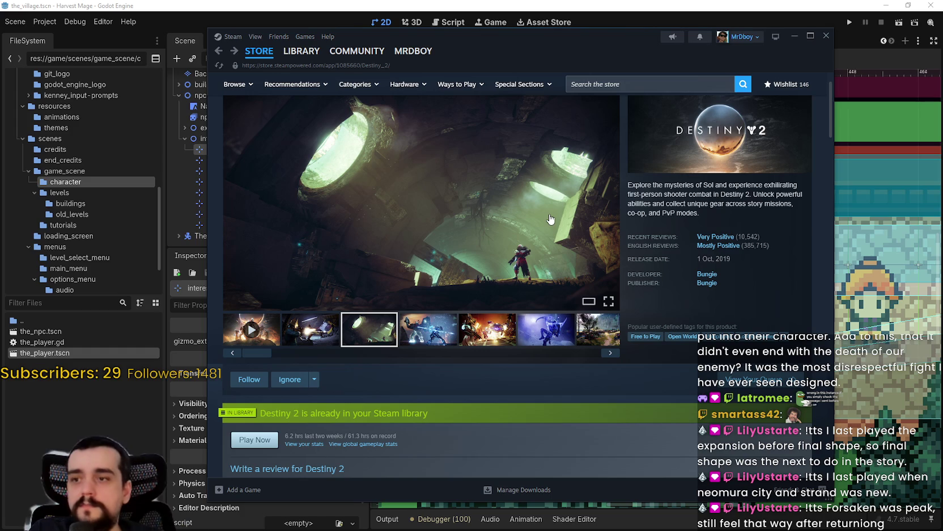
left_click(587, 341)
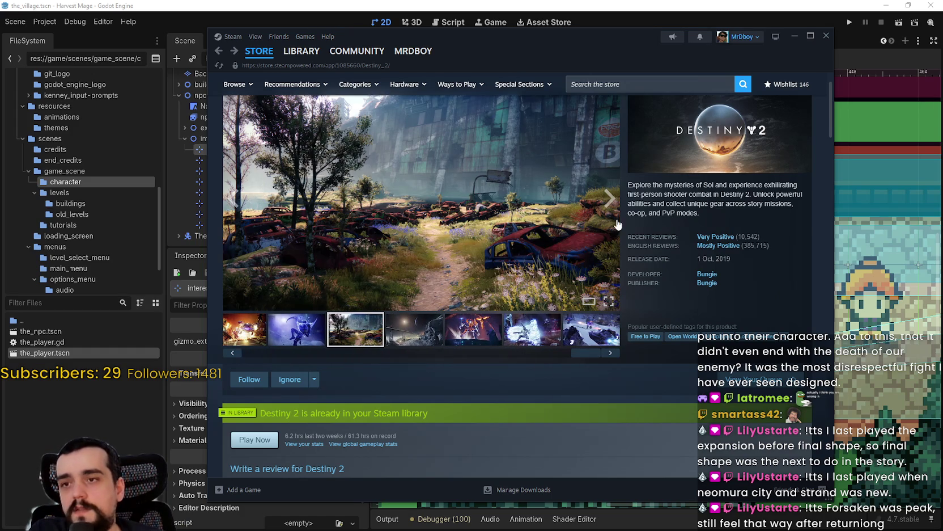
left_click(620, 198)
left_click(619, 199)
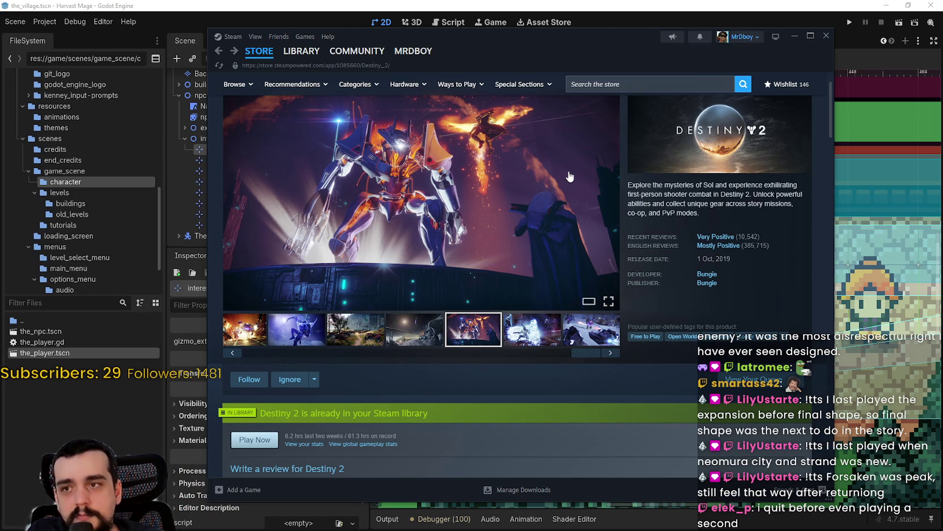
left_click(544, 330)
left_click(574, 337)
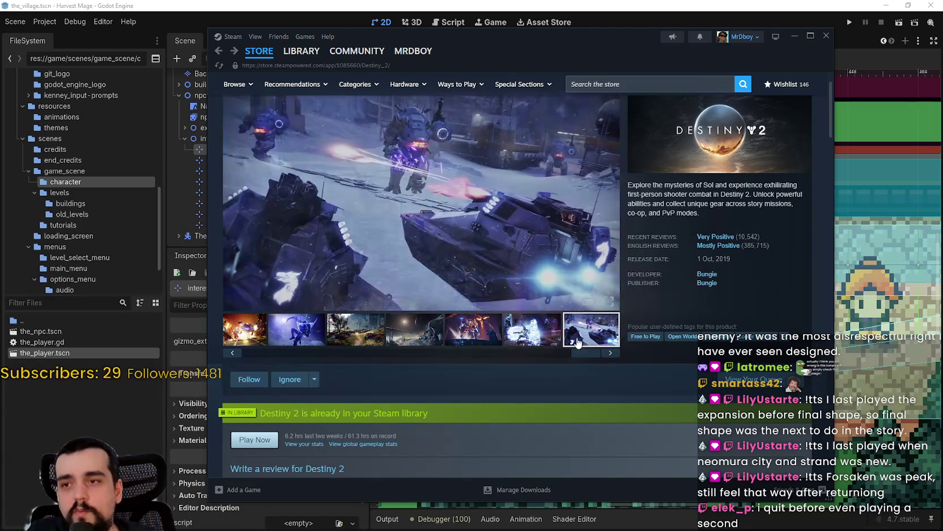
View the vehicles screenshot full size, close the viewer, and go to the Destiny 2 Community Hub
scroll(570, 312, "down", 6)
scroll(564, 292, "down", 5)
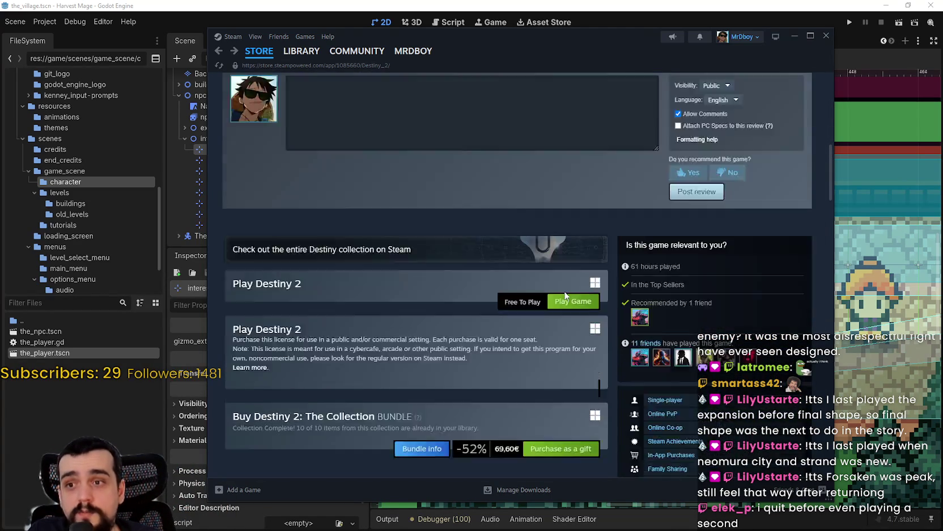
scroll(553, 353, "up", 3)
scroll(553, 354, "up", 10)
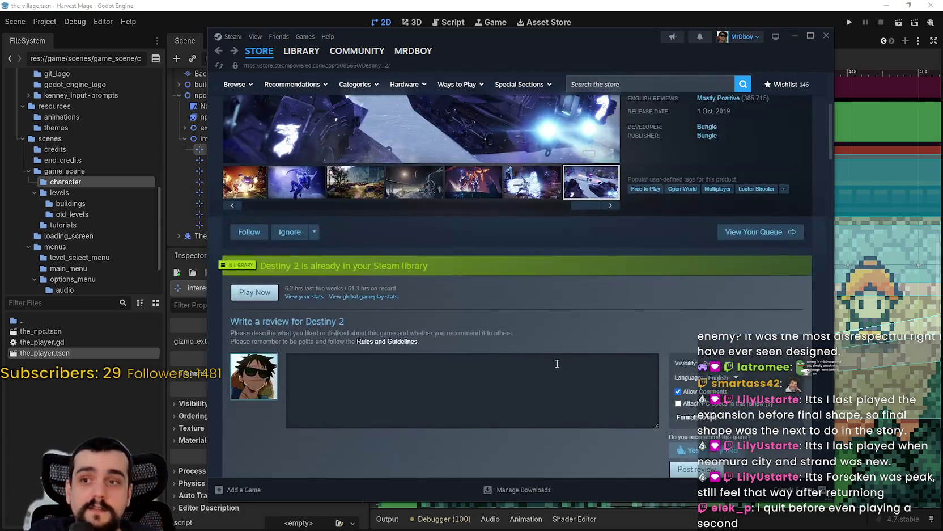
left_click(513, 306)
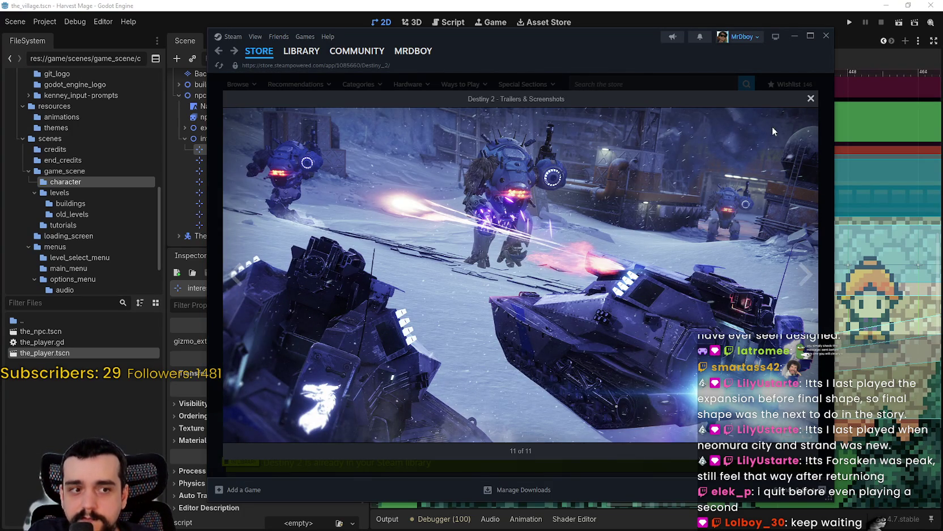
left_click(811, 98)
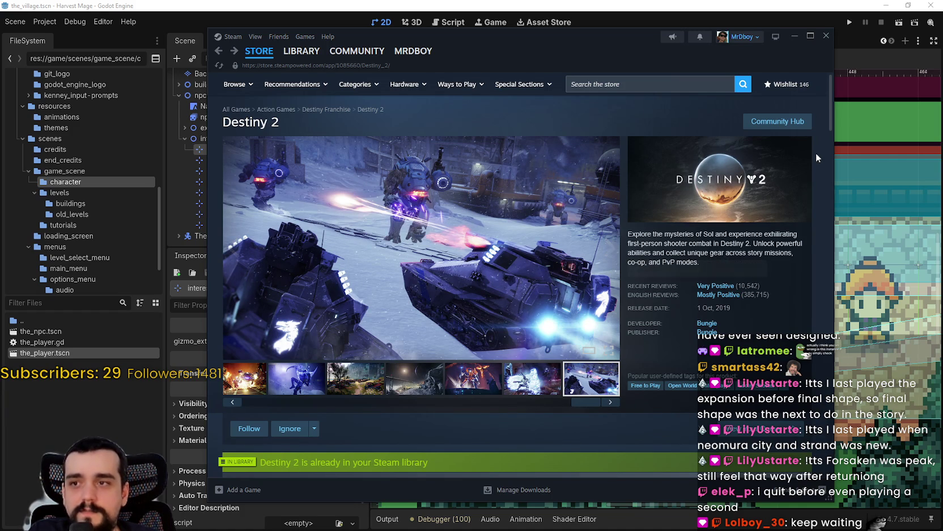
left_click(777, 121)
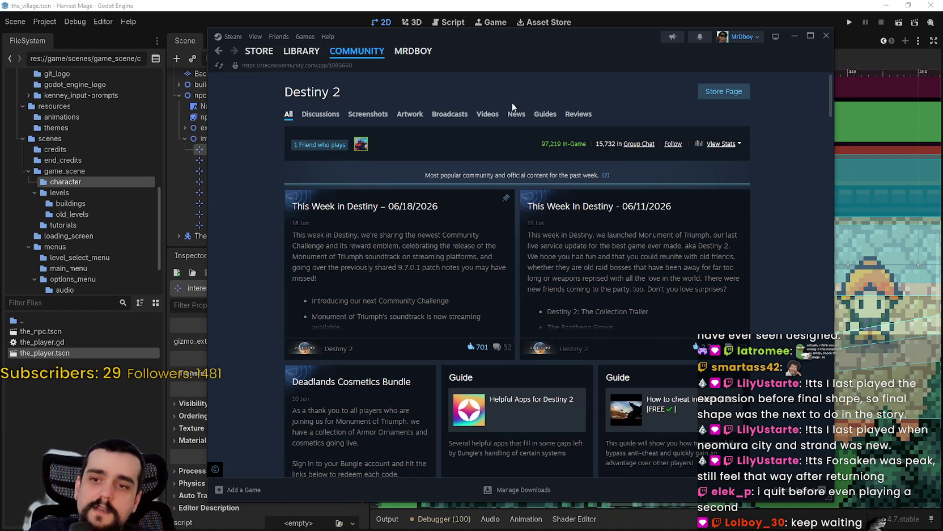
Return from the Destiny 2 Community Hub to the Destiny 2 store page
left_click(724, 91)
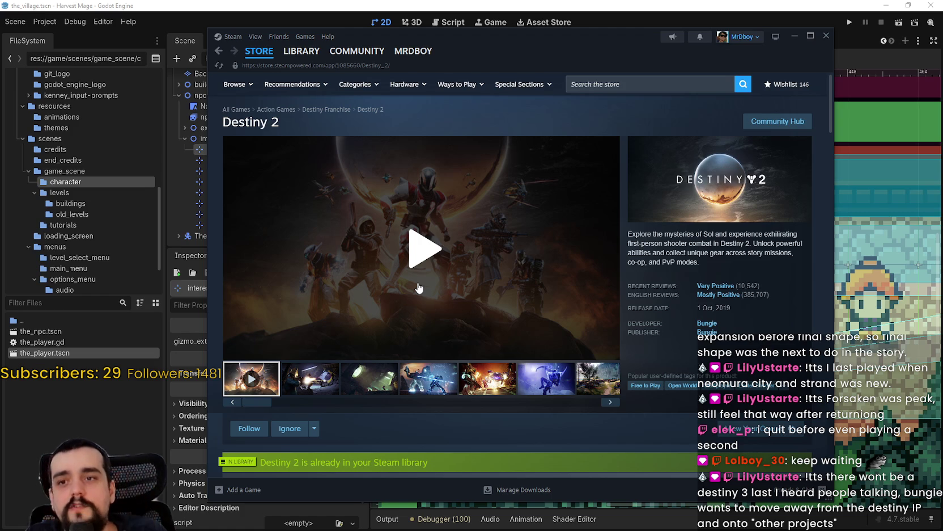
Go to Bungie's developer page and scroll down to its Marathon and Destiny 2 expansions sections
left_click(708, 326)
scroll(633, 265, "down", 3)
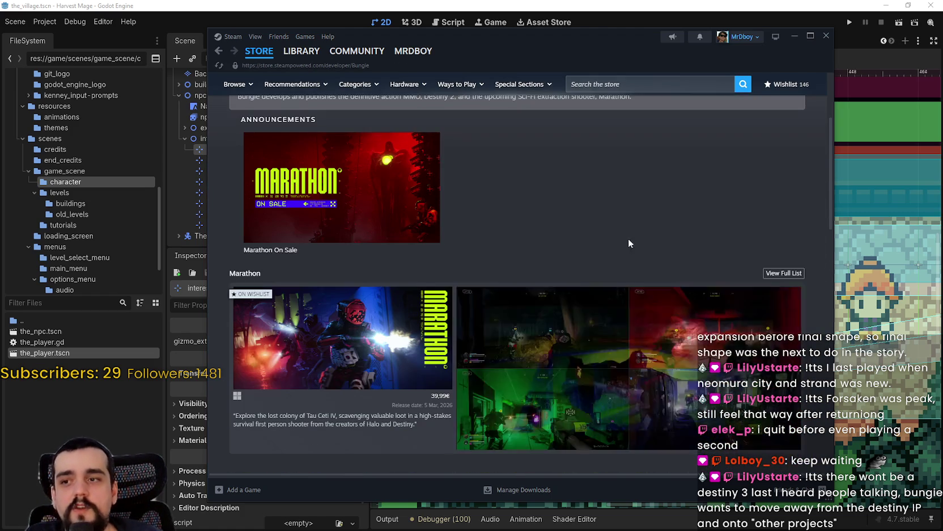
scroll(575, 365, "up", 3)
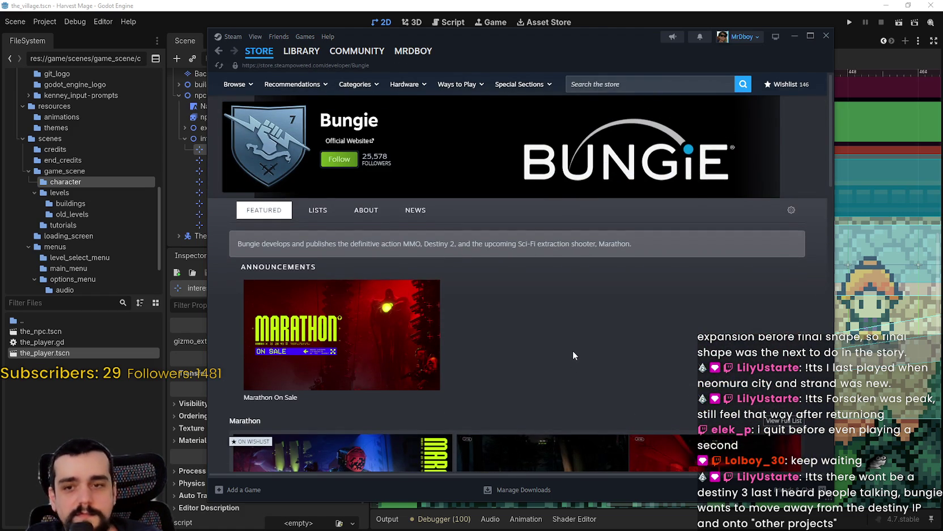
scroll(573, 351, "down", 2)
scroll(494, 269, "down", 2)
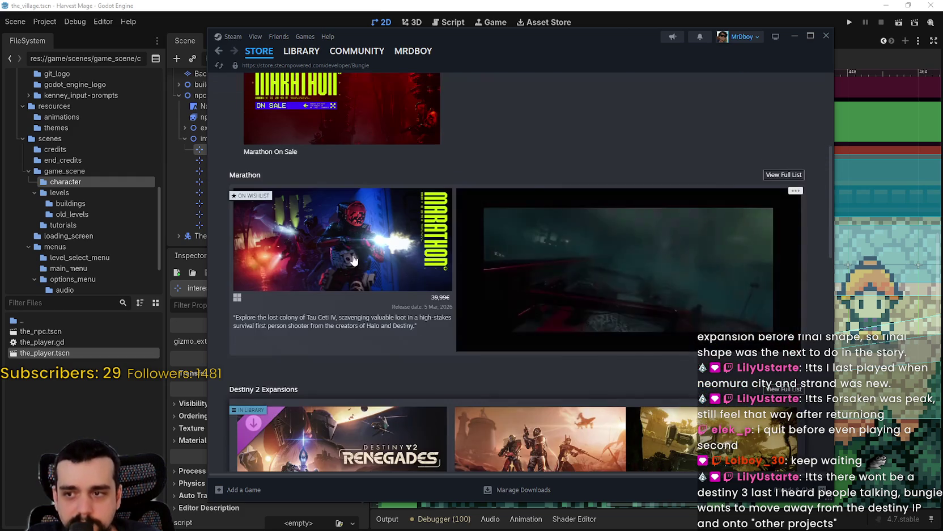